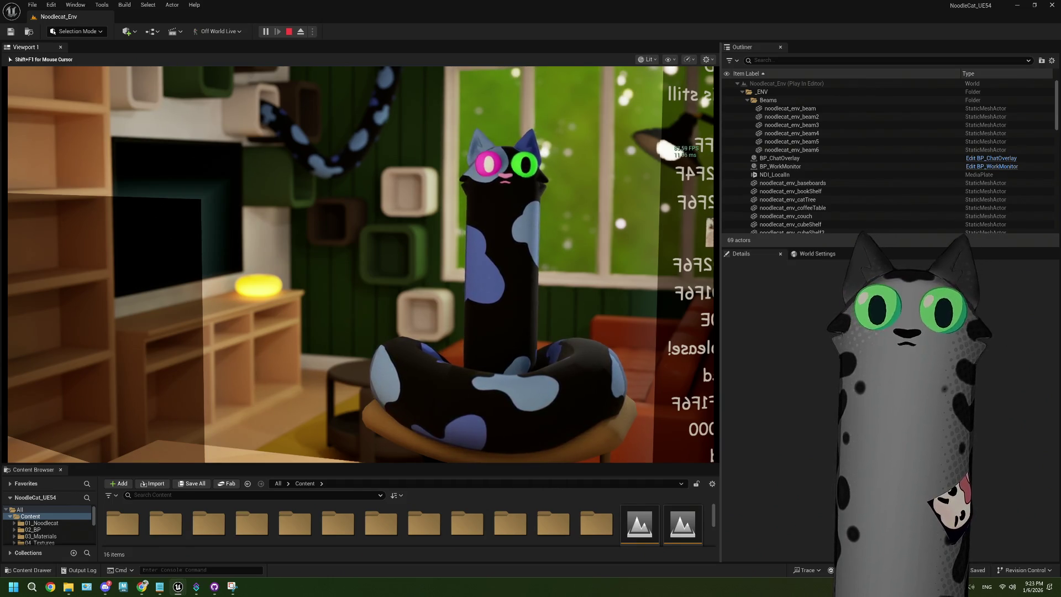
Free the mouse from the running game and look over the coat preset notes before hiding them
key("shift+F1")
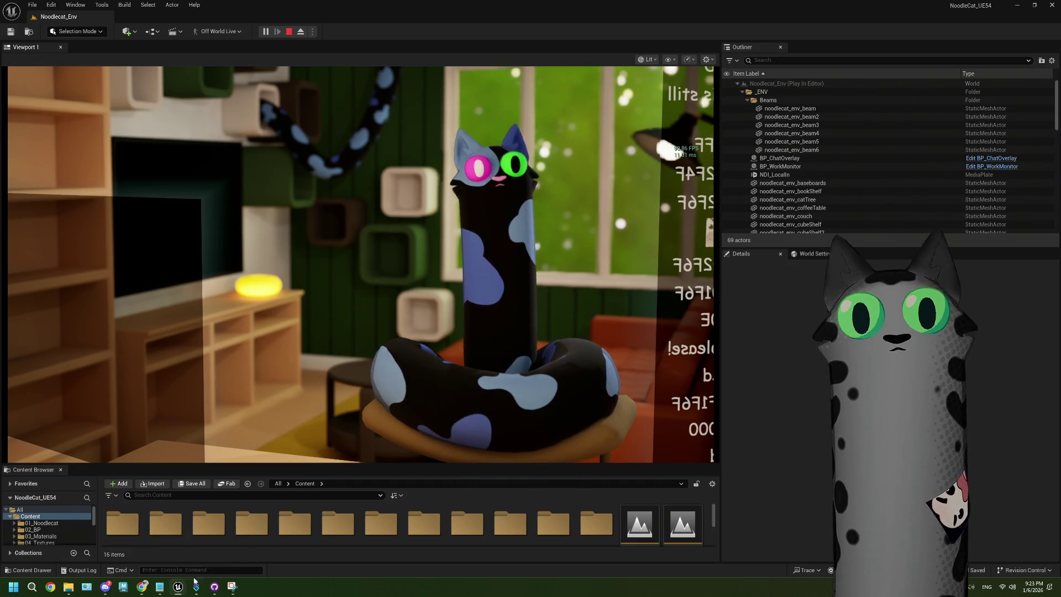
left_click(160, 586)
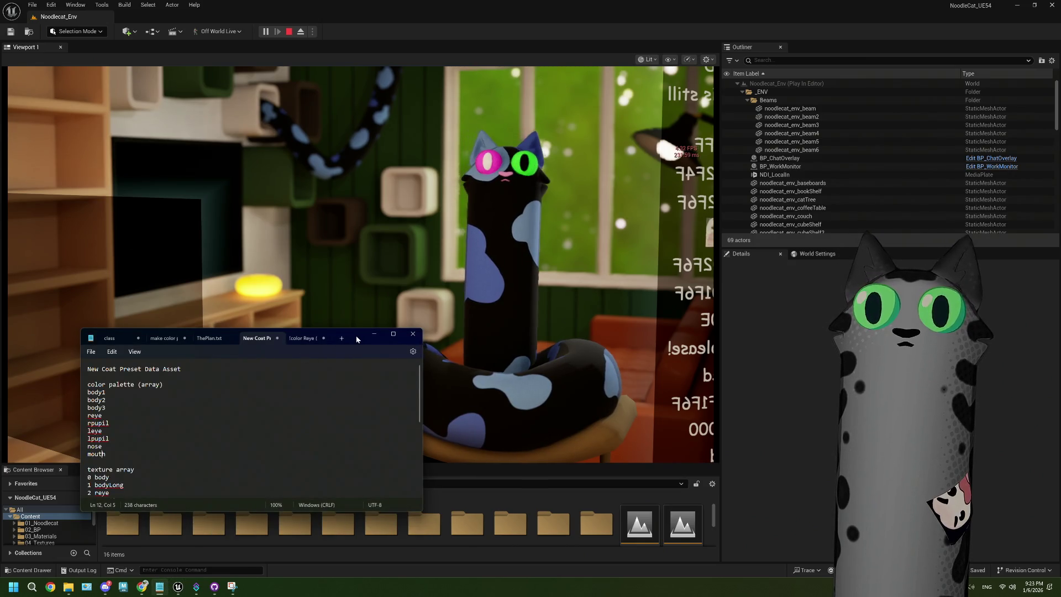
left_click_drag(308, 356, 249, 269)
left_click(249, 221)
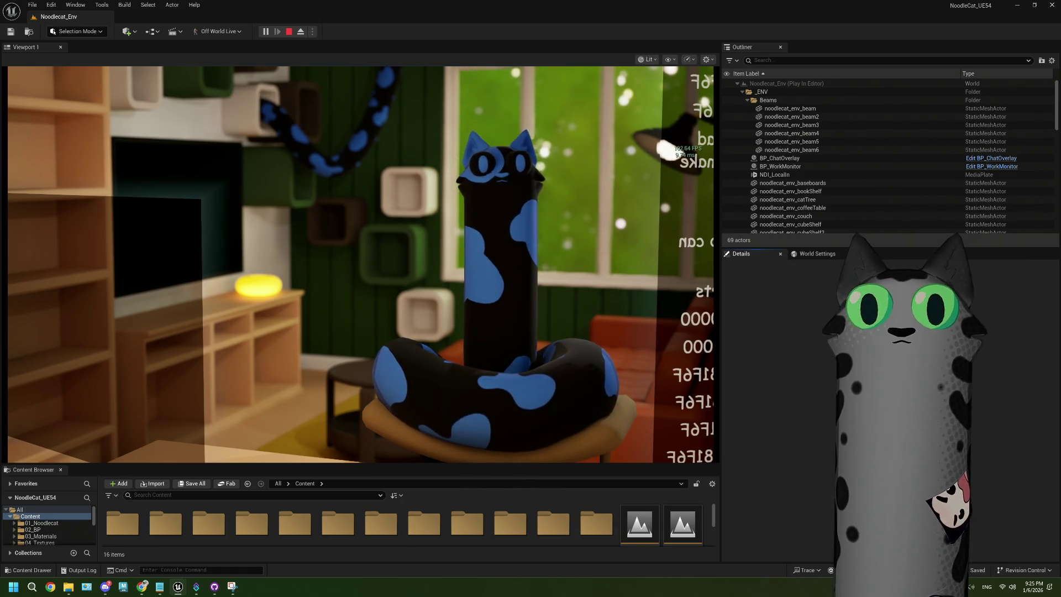
Open the Twitch channel's live stream with chat in a maximized Chrome window
left_click(138, 582)
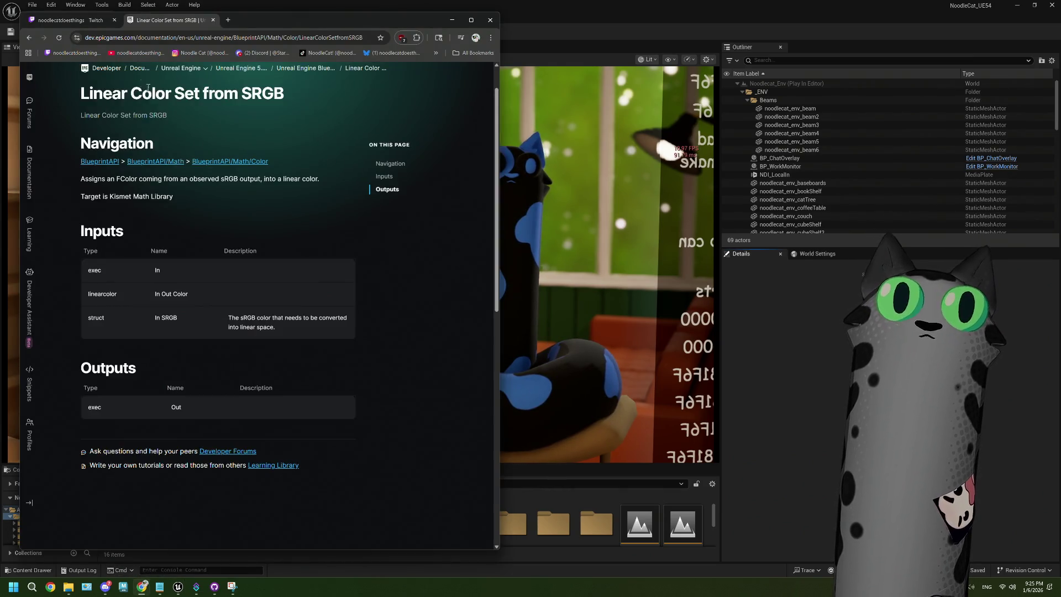
left_click(71, 20)
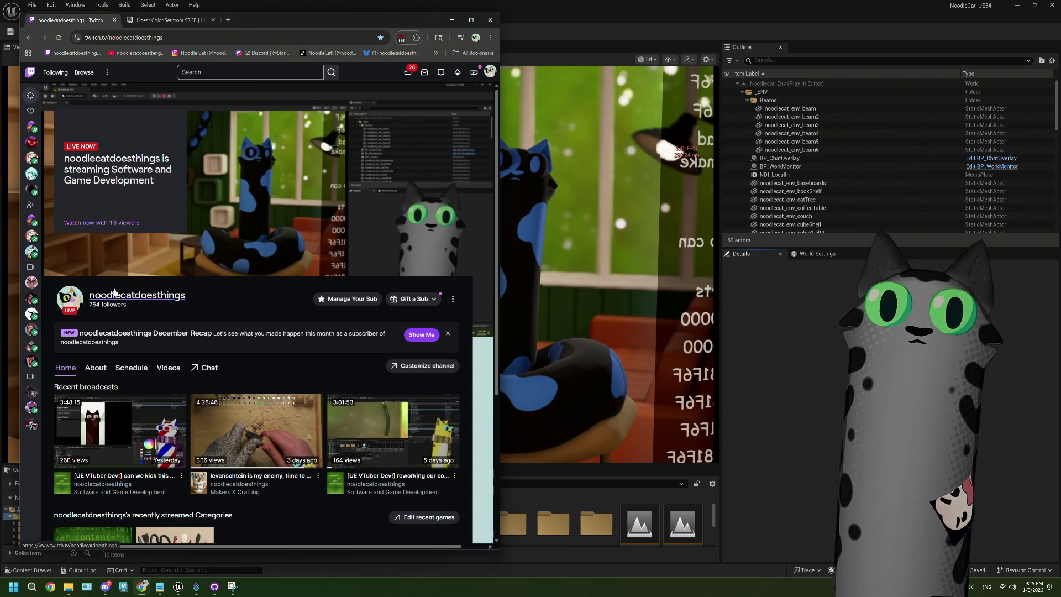
left_click(125, 221)
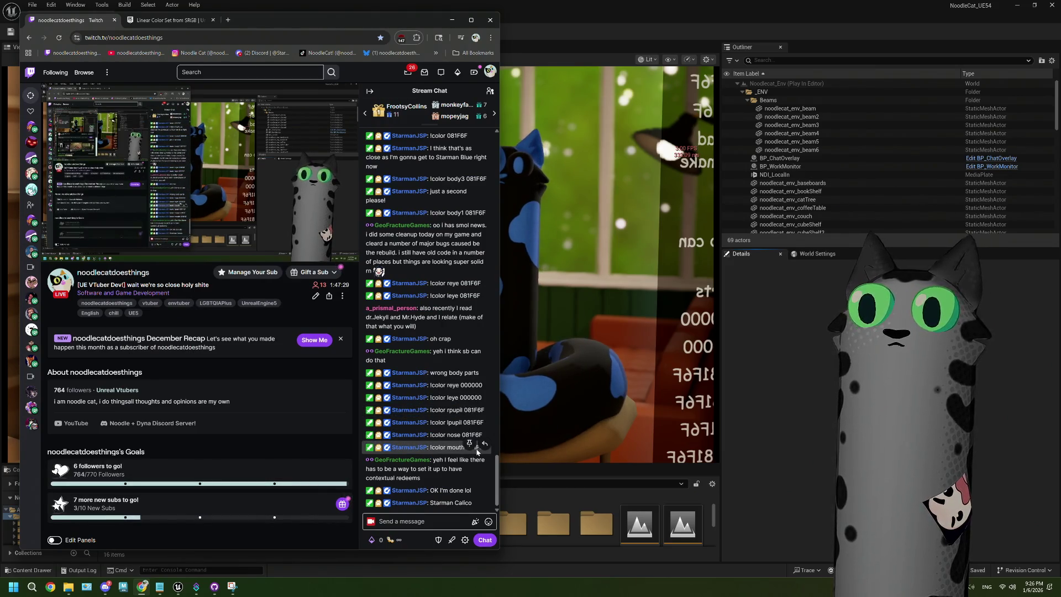
left_click_drag(498, 402, 710, 402)
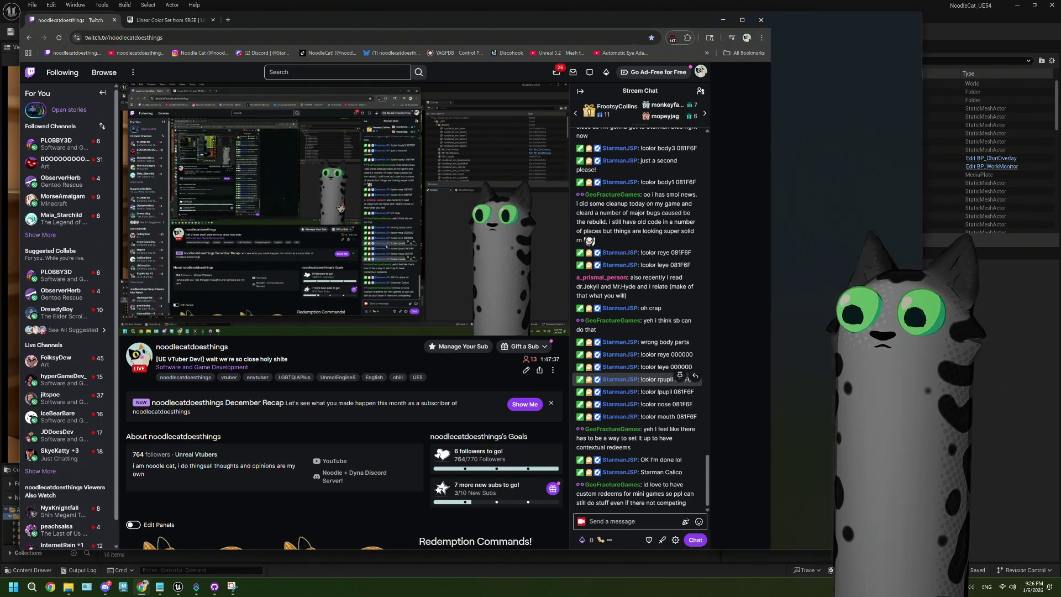
key("super+Up")
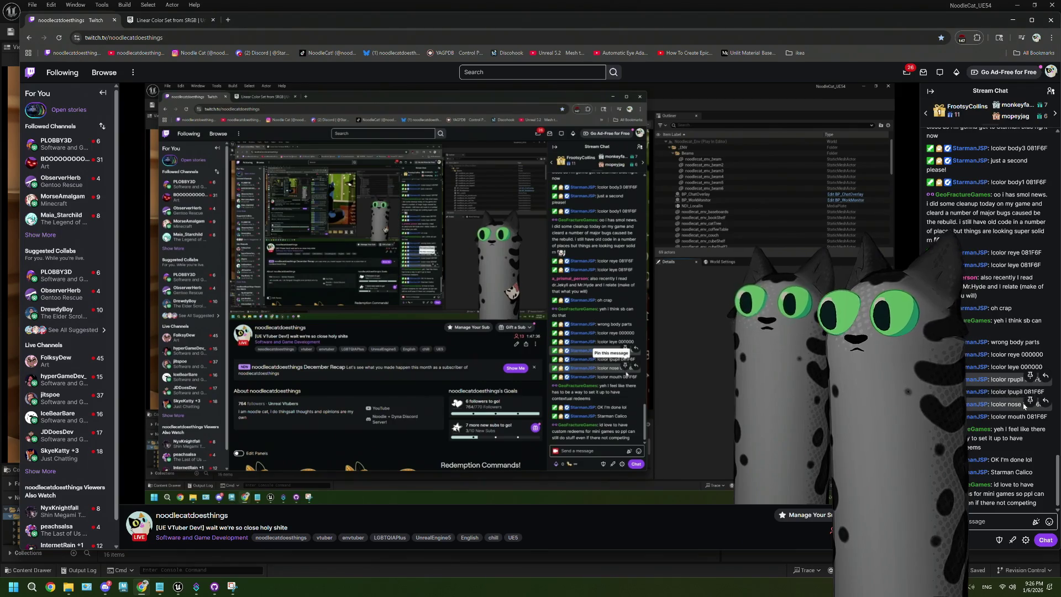
Select the '!color nose 081F6F' chat message, resize the browser, and return to the editor
triple_click(984, 409)
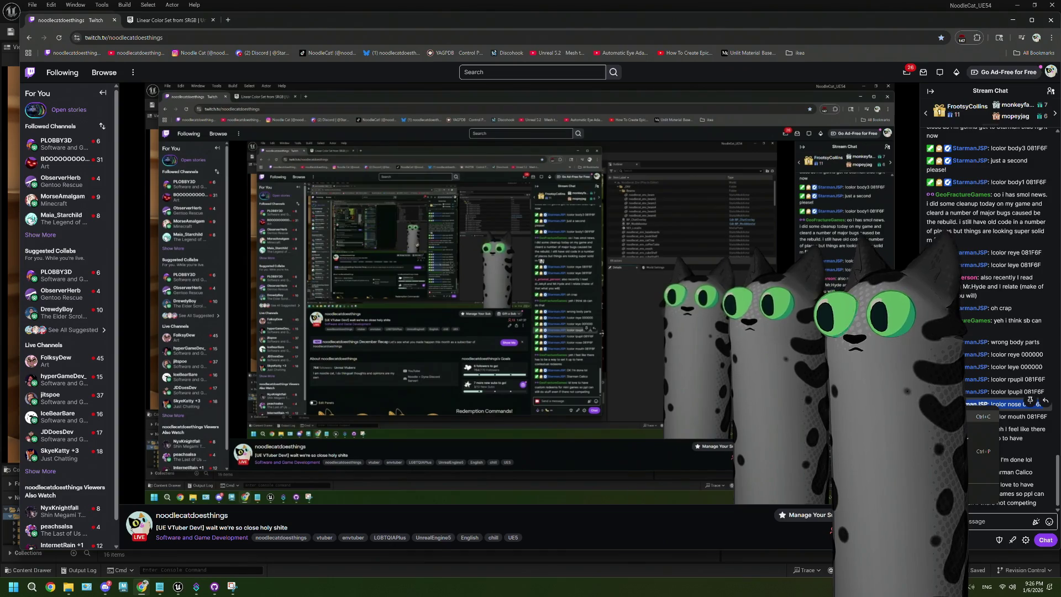
left_click_drag(1026, 25, 1008, 20)
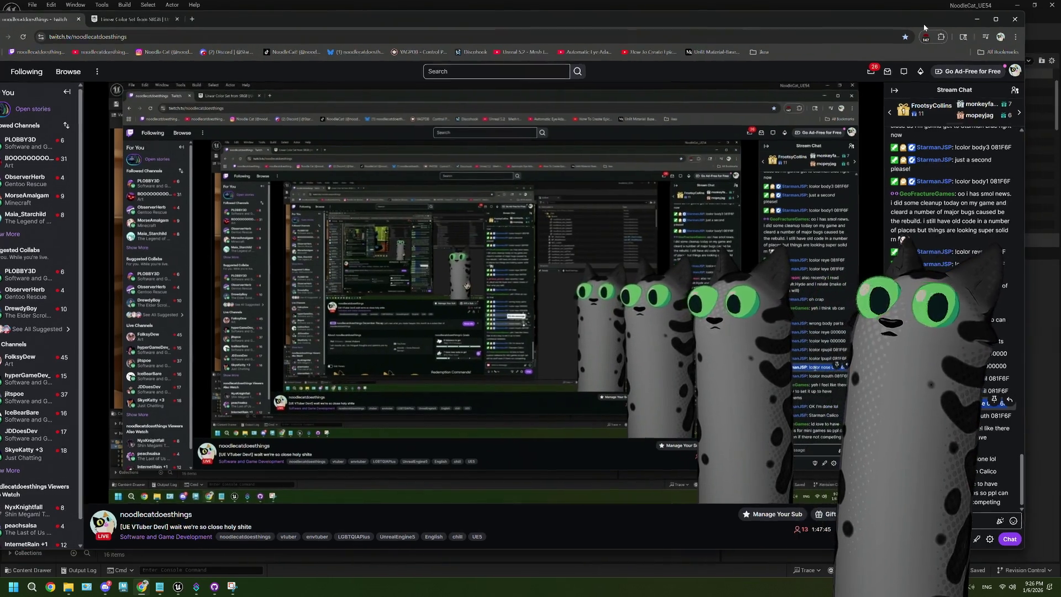
left_click_drag(1039, 141, 311, 142)
mouse_move(241, 17)
left_mouse_down()
mouse_move(332, 18)
mouse_move(253, 21)
left_mouse_up()
left_click_drag(323, 202, 466, 202)
key("alt+Tab")
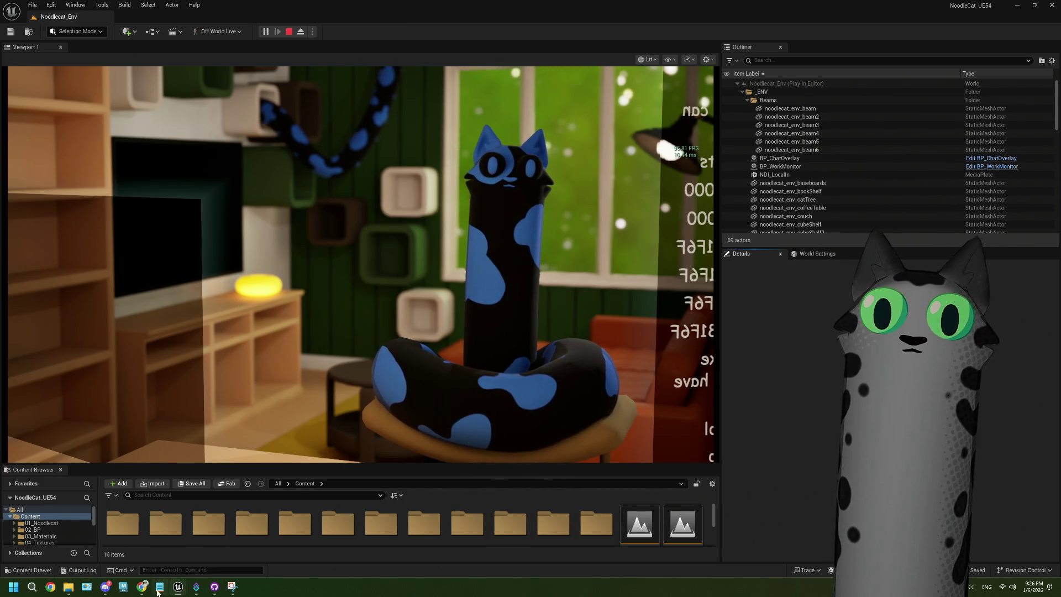
Paste the chat line at the end of ThePlan.txt, trim it to 081F6F, and save
mouse_move(159, 590)
left_click(160, 547)
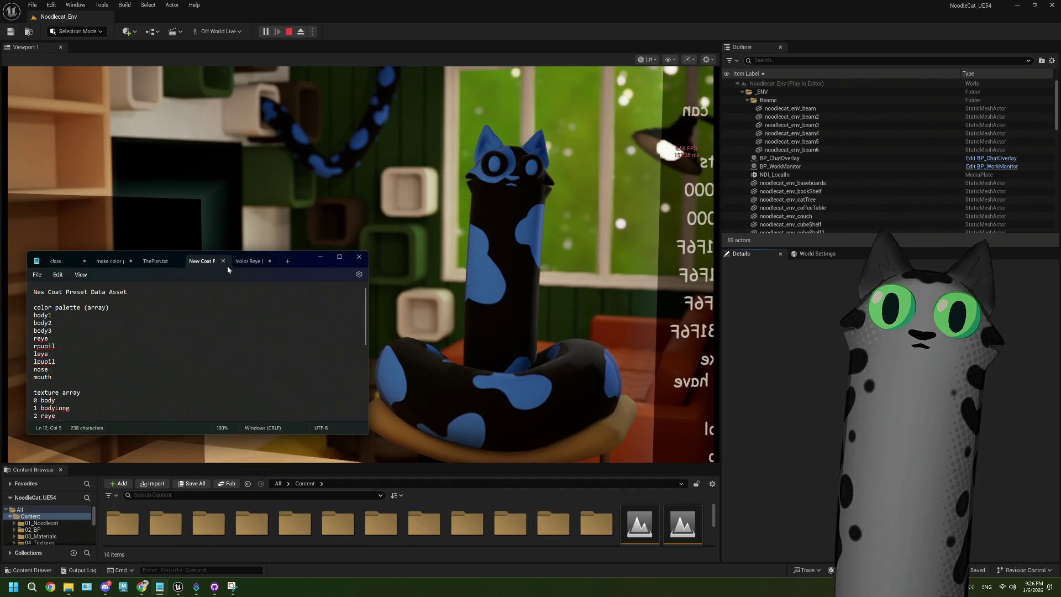
left_click(156, 261)
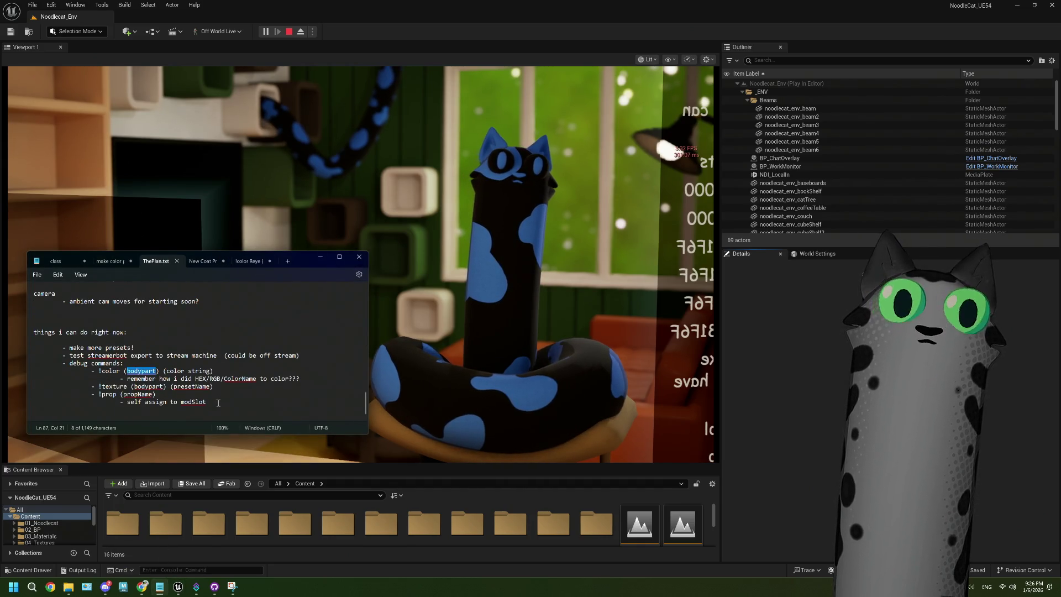
left_click(218, 404)
key("Return")
key("Return")
key("ctrl+v")
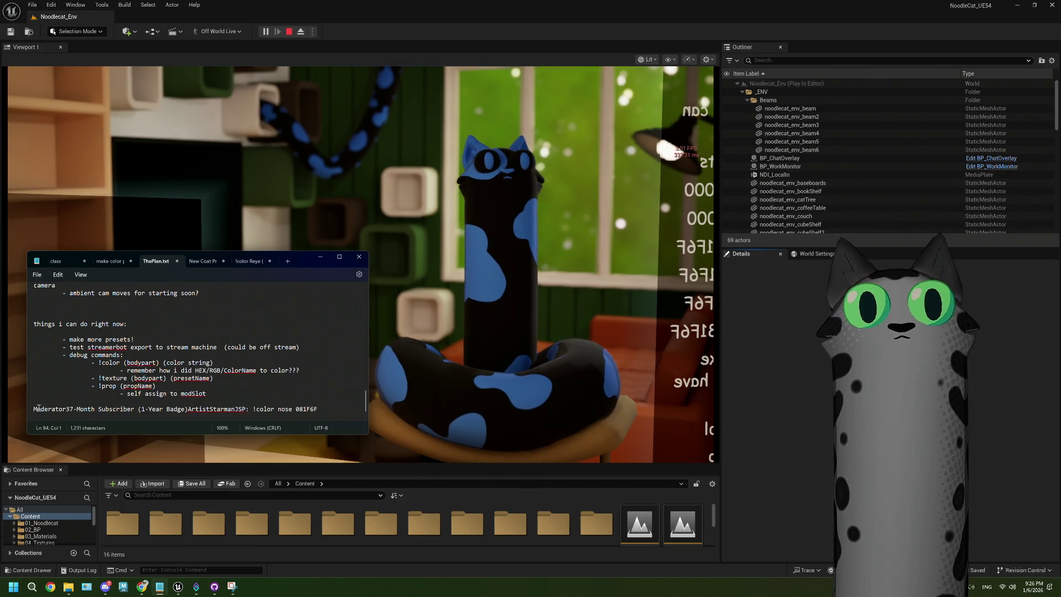
left_click_drag(34, 408, 295, 410)
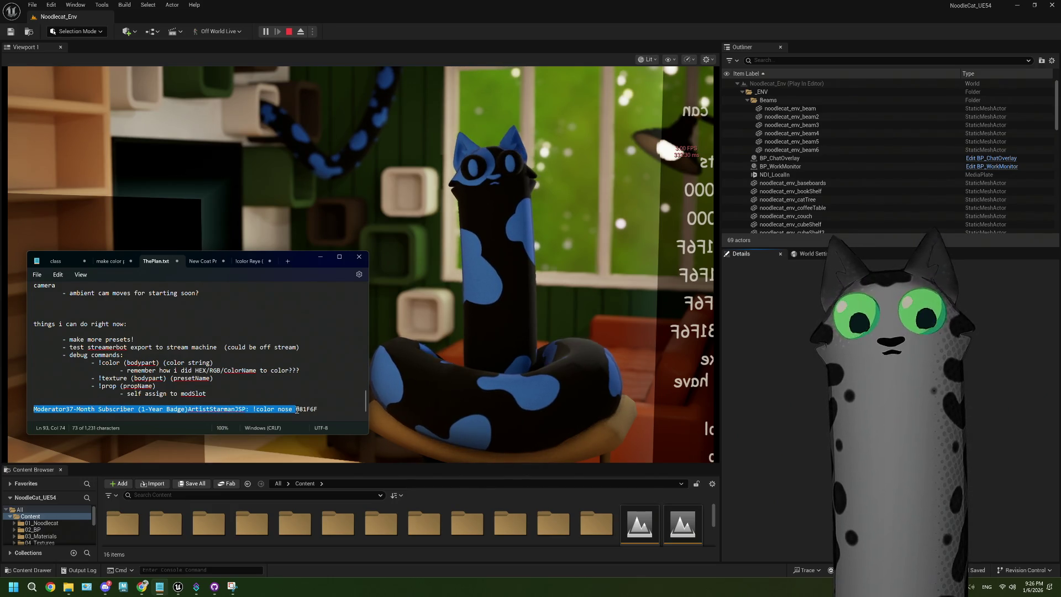
key("BackSpace")
left_click(234, 409)
key("ctrl+s")
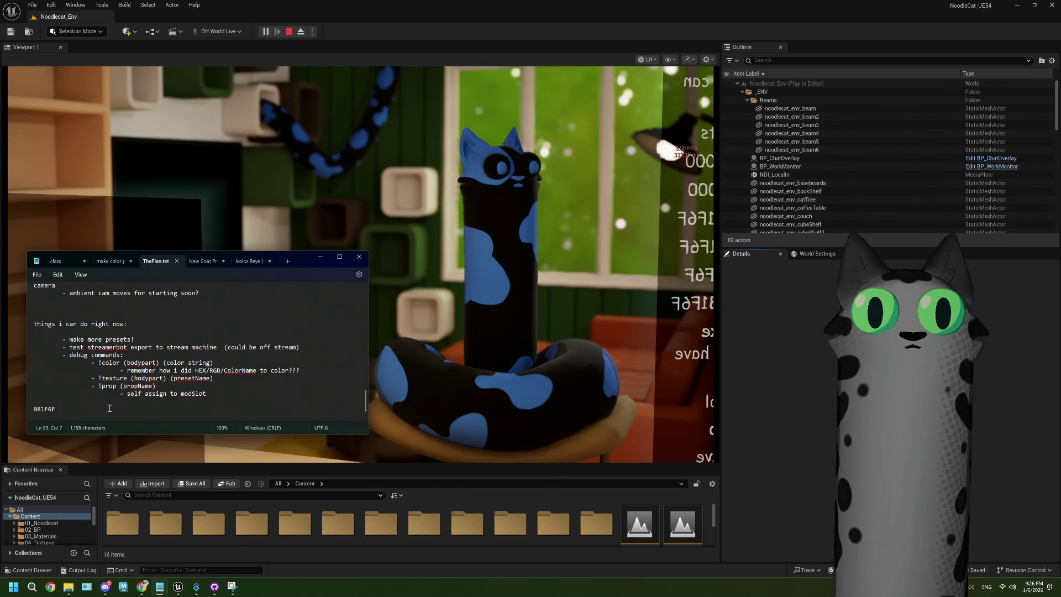
left_click(700, 395)
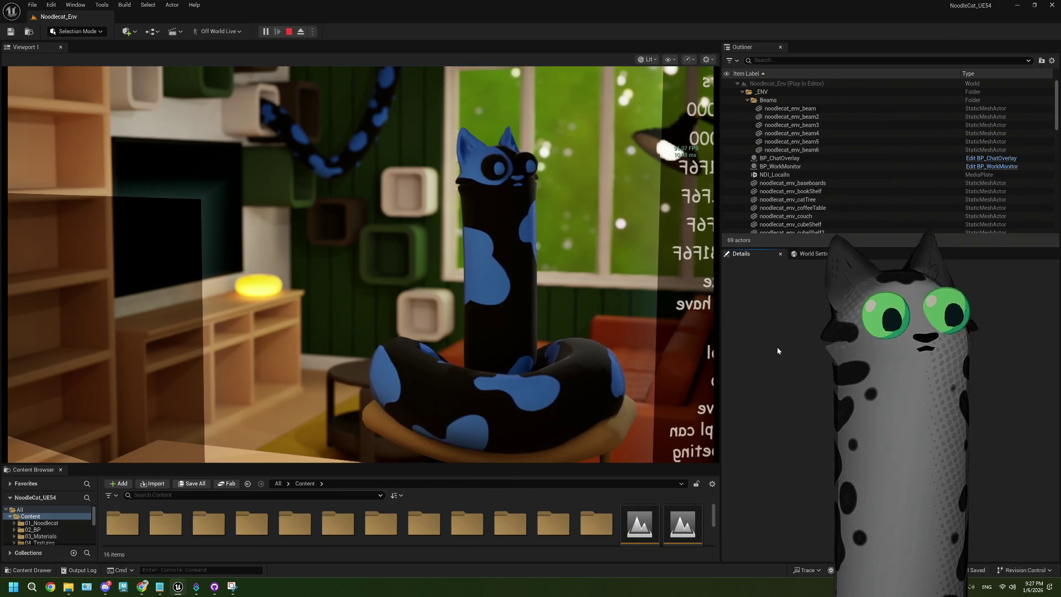
Stop Play In Editor and enlarge the Content Browser and the Outliner/Details panels
key("Escape")
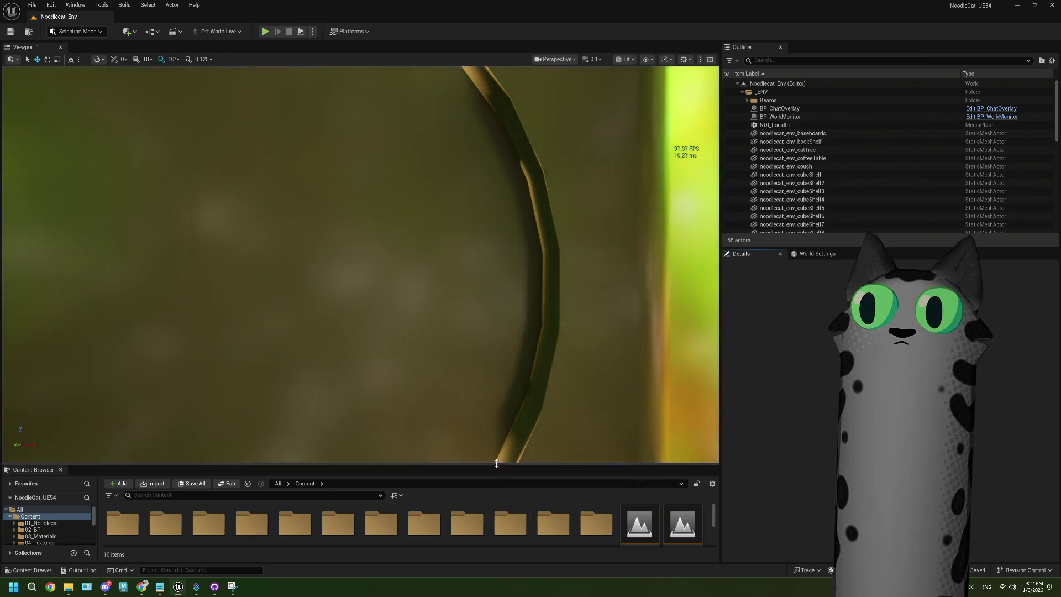
left_click_drag(498, 464, 497, 329)
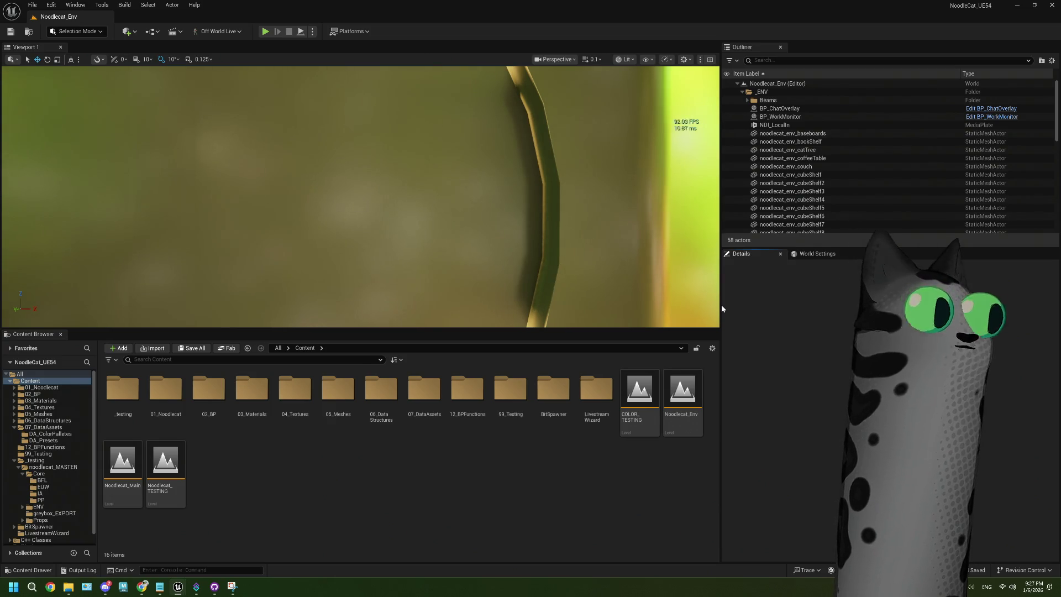
left_click_drag(717, 298, 572, 299)
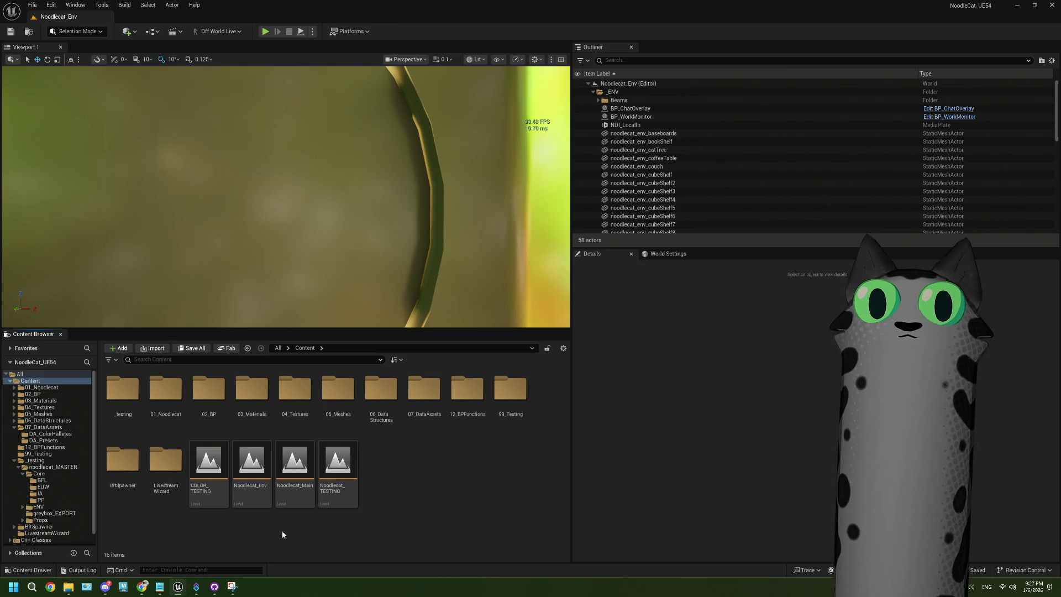
Add a Twitch > Rewards > Configure Rewards sub-action and check its Not Configured group
left_click(196, 587)
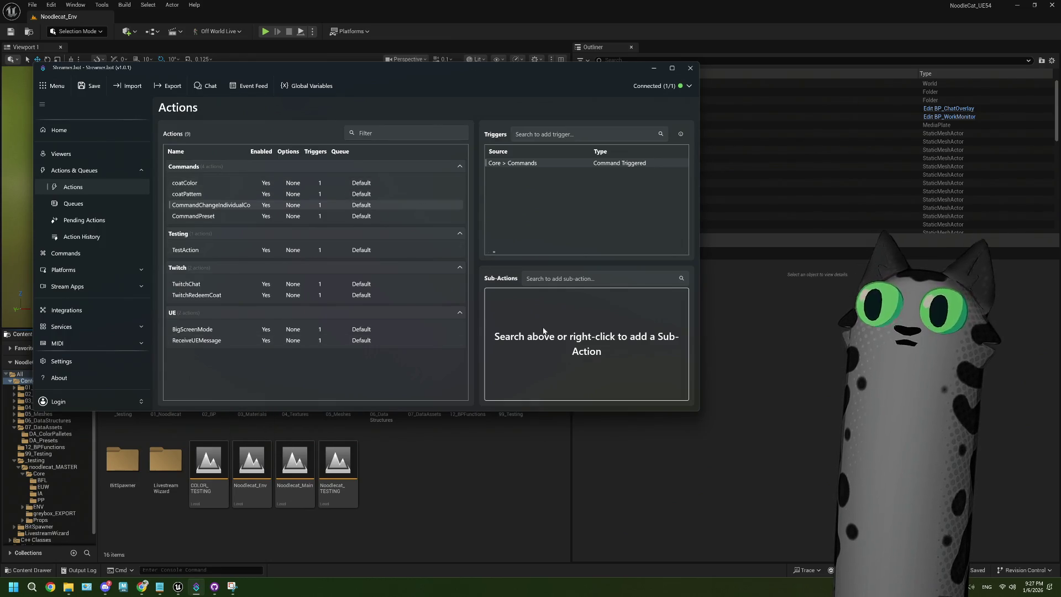
right_click(513, 302)
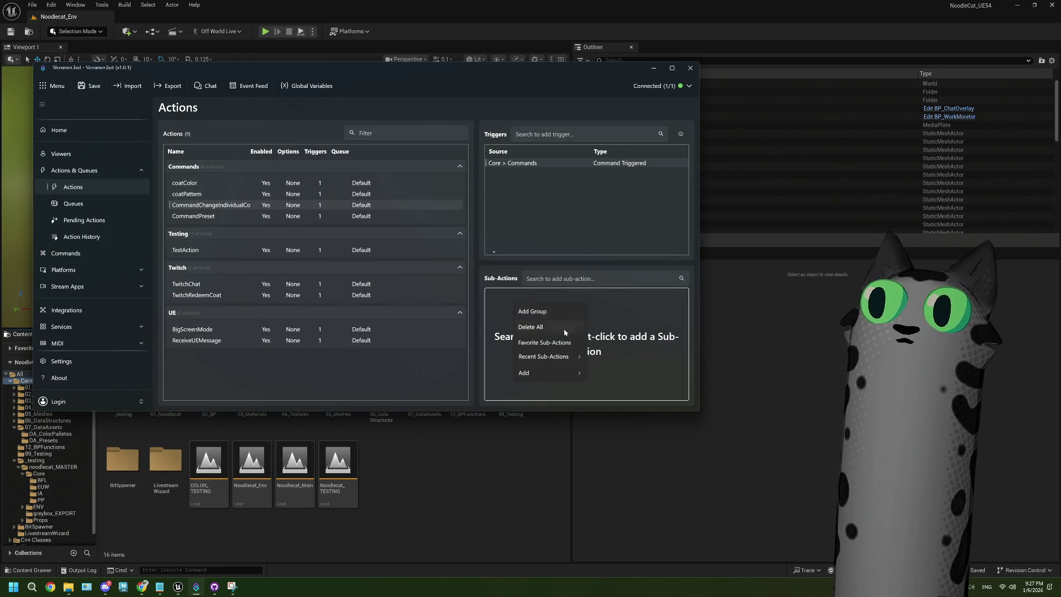
mouse_move(558, 375)
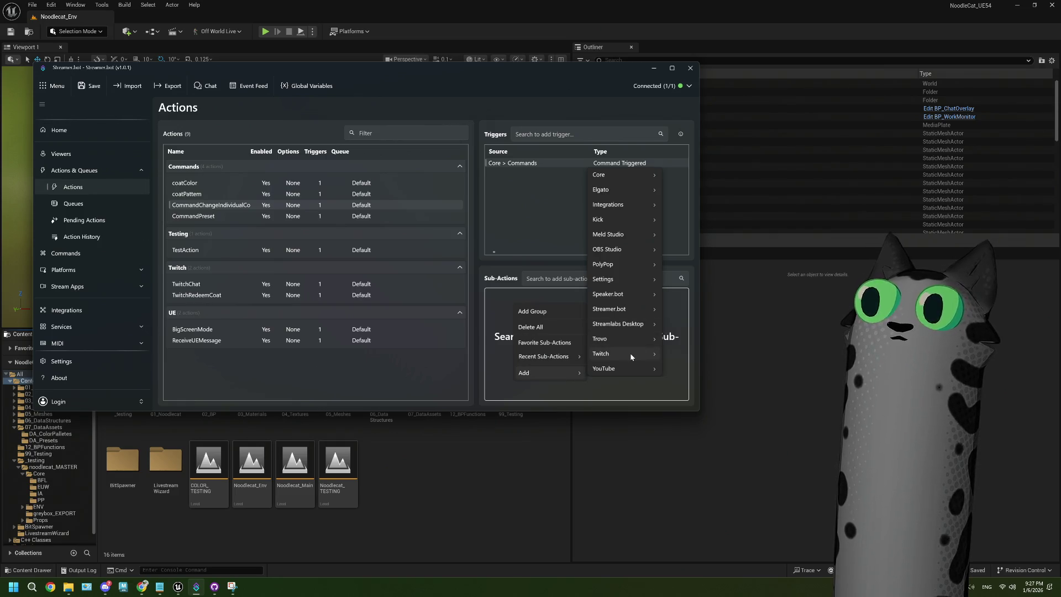
mouse_move(631, 356)
mouse_move(698, 347)
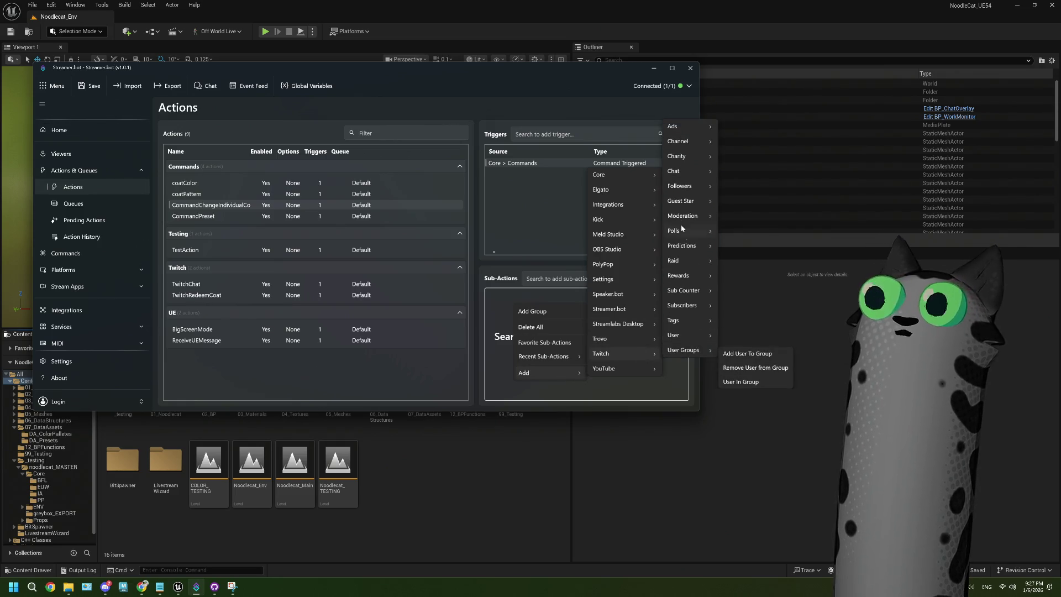
mouse_move(688, 145)
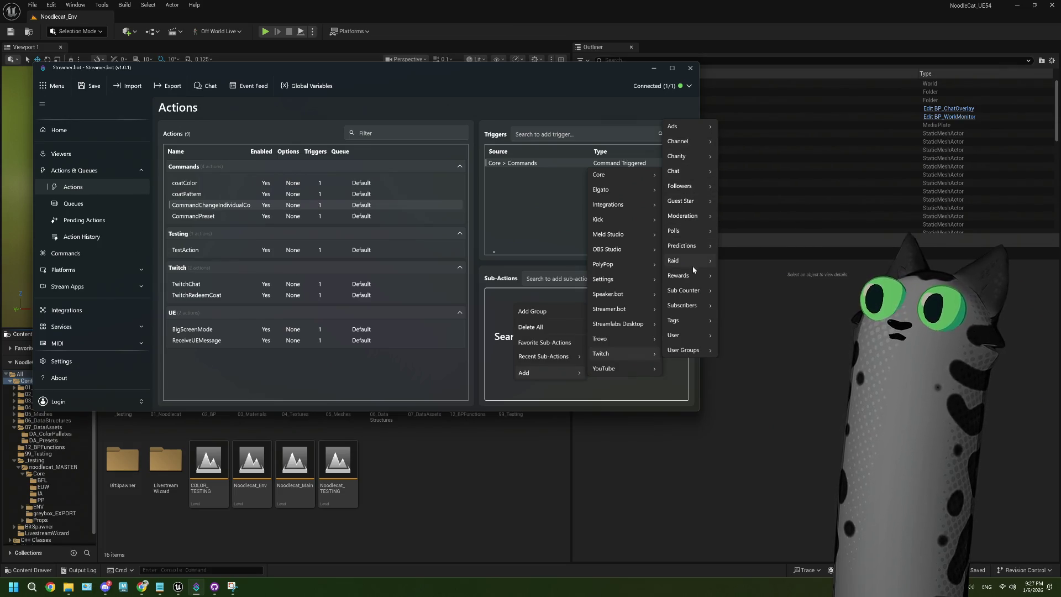
mouse_move(694, 276)
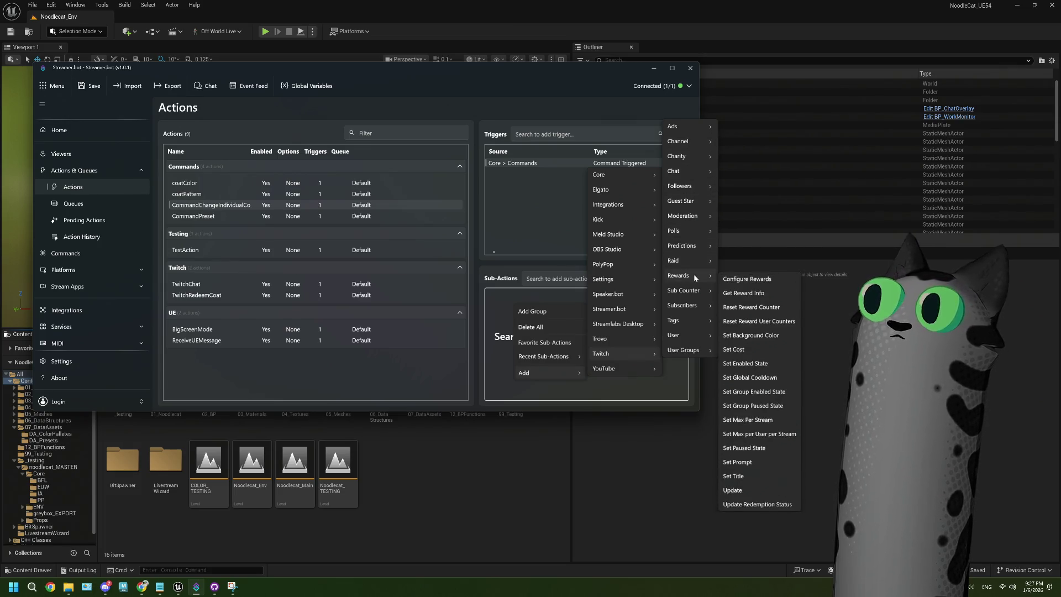
left_click(761, 281)
left_click(287, 192)
left_click(260, 225)
left_click(260, 226)
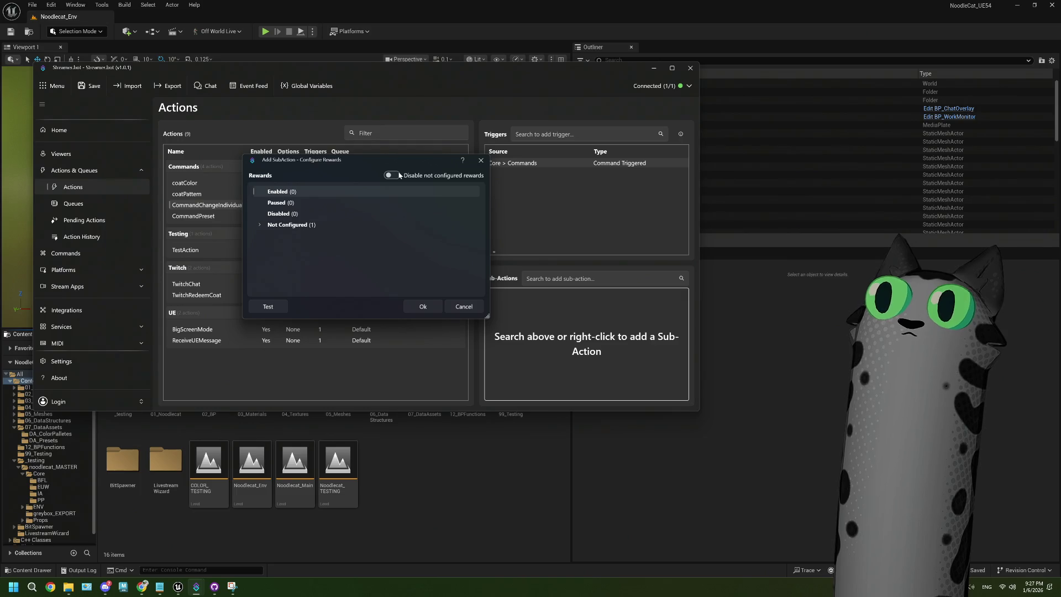
Check the move options for the sb testing reward, then cancel the sub-action and return to Unreal
left_click(260, 225)
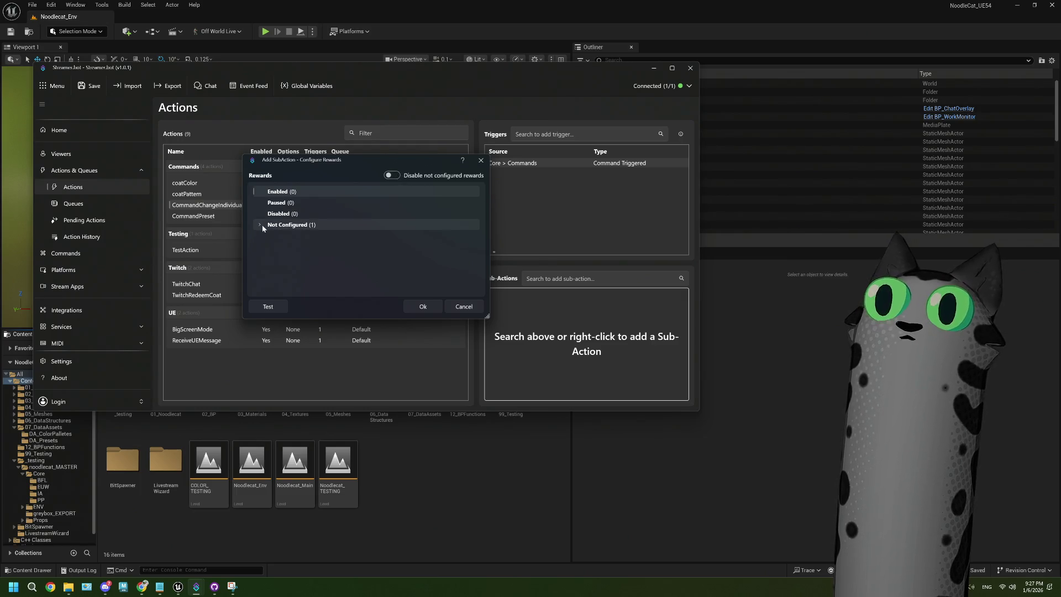
left_click(308, 236)
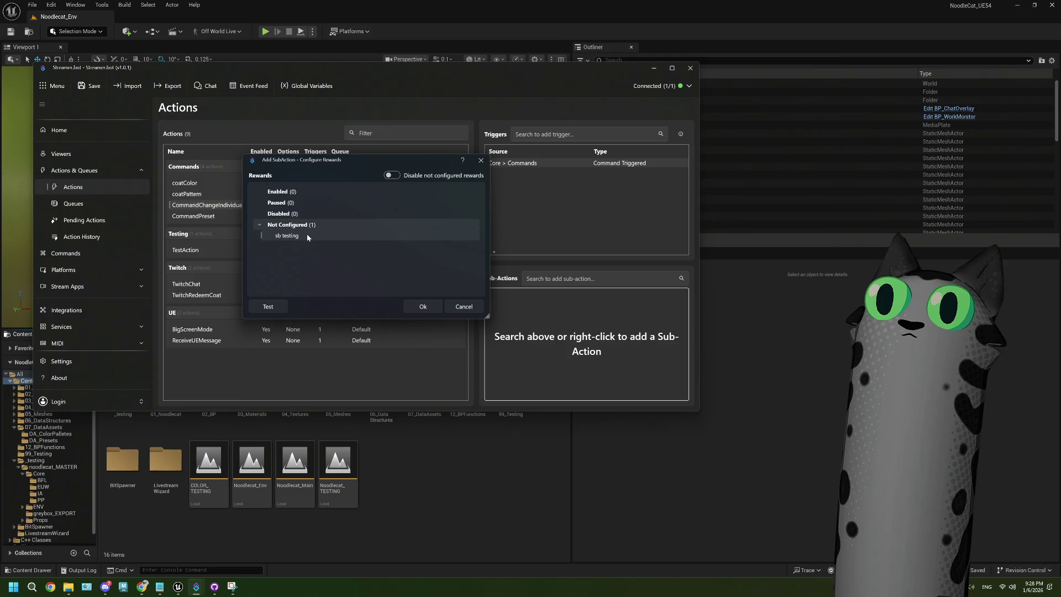
right_click(307, 237)
mouse_move(330, 246)
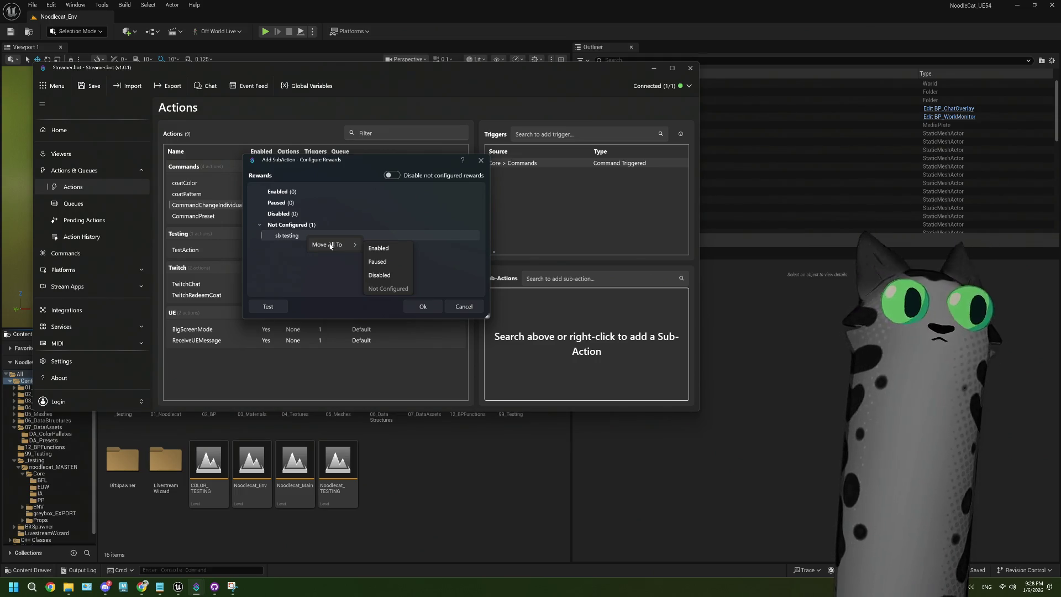
left_click(461, 310)
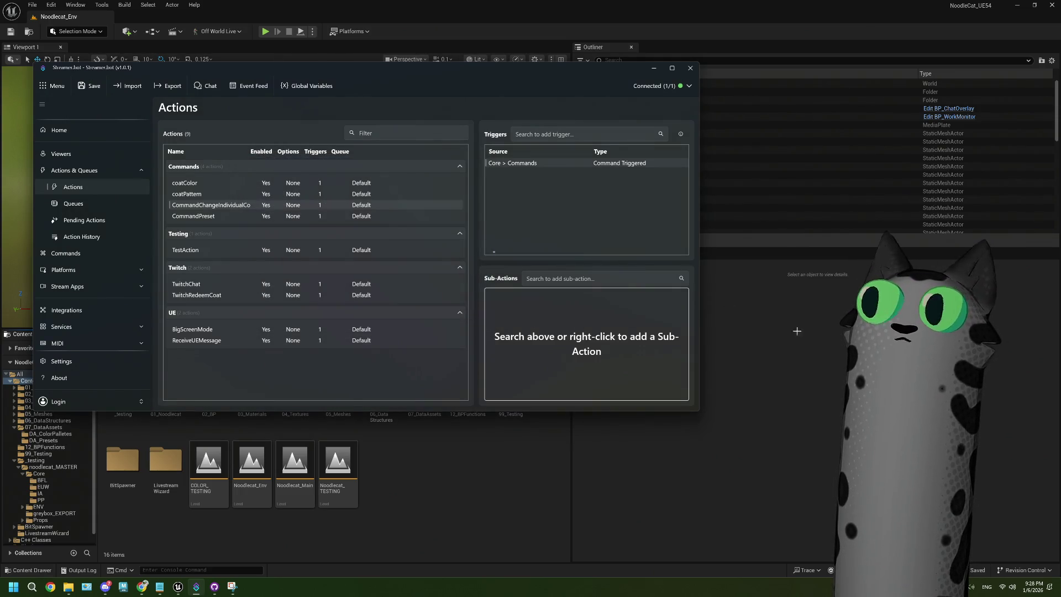
key("alt+Tab")
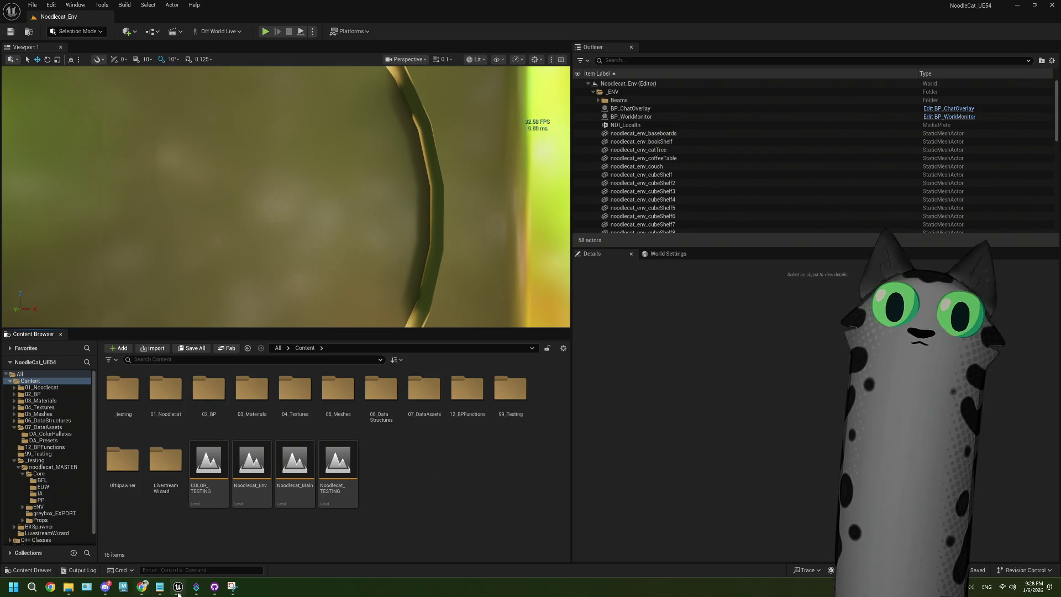
Narrow the Streamer.bot window, then open BP_CoatManager from _testing/noodlecat_MASTER in Unreal
left_click(197, 586)
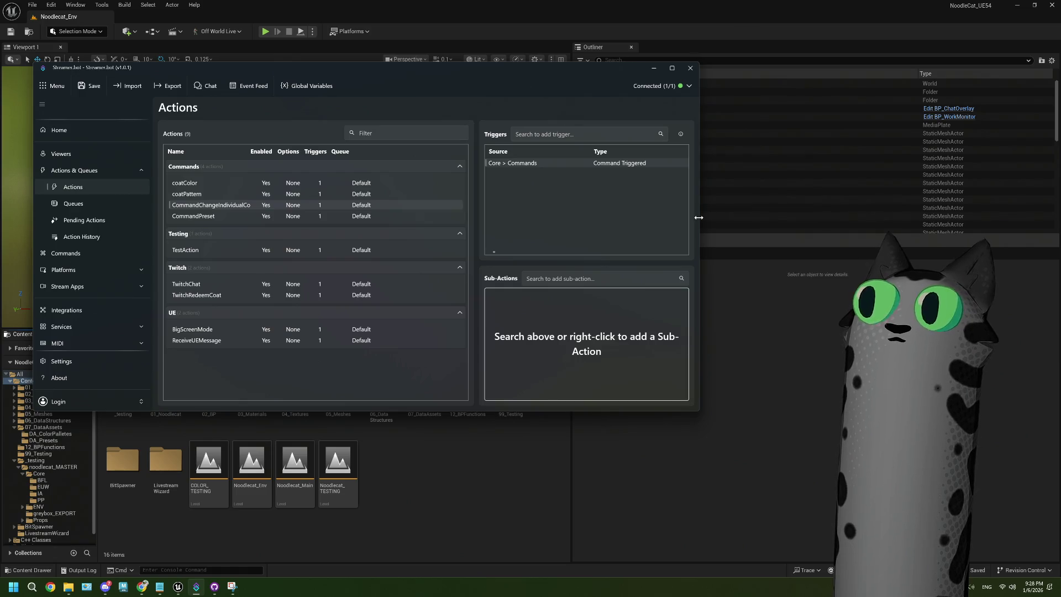
left_click_drag(699, 218, 605, 218)
left_click(725, 377)
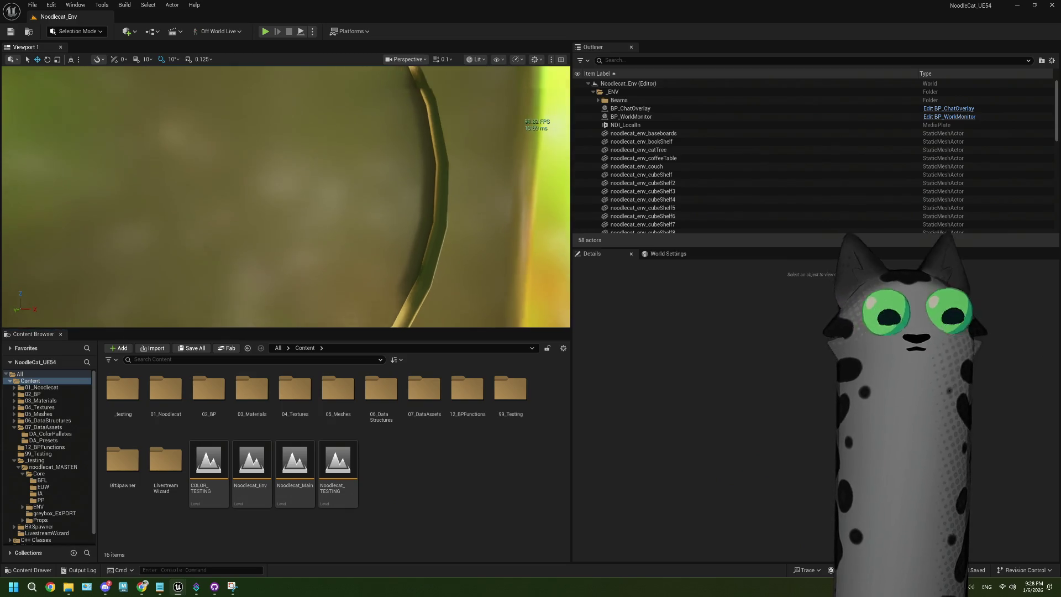
scroll(356, 220, "down", 10)
scroll(286, 197, "up", 3)
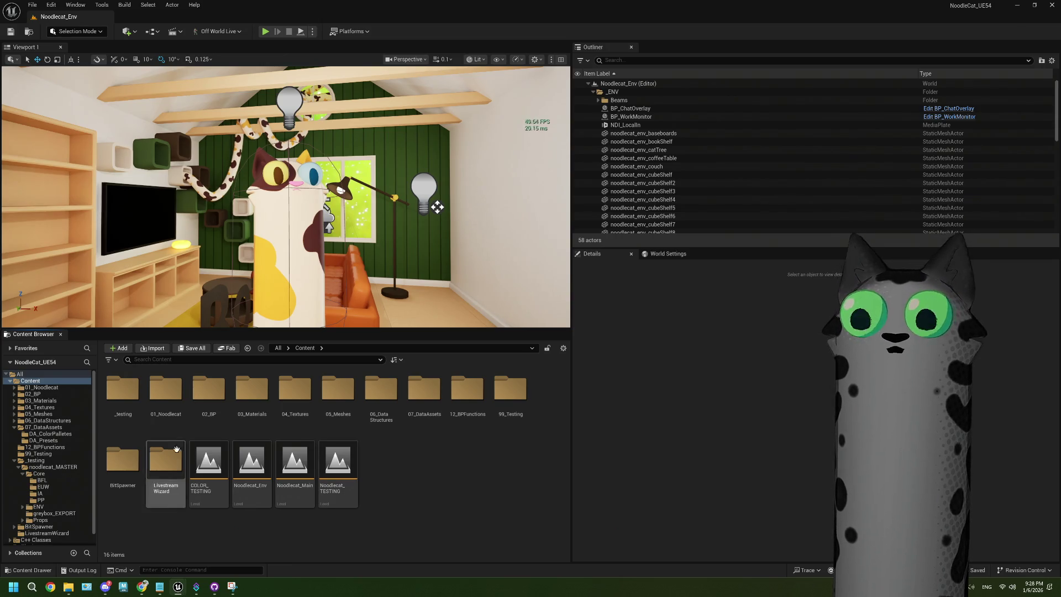
scroll(52, 471, "down", 1)
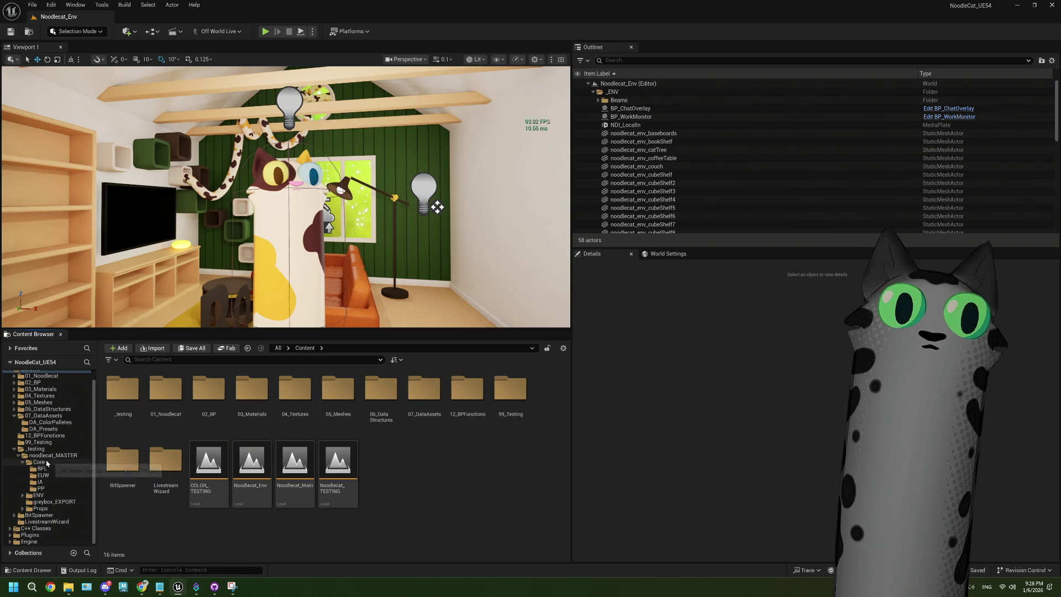
left_click(53, 455)
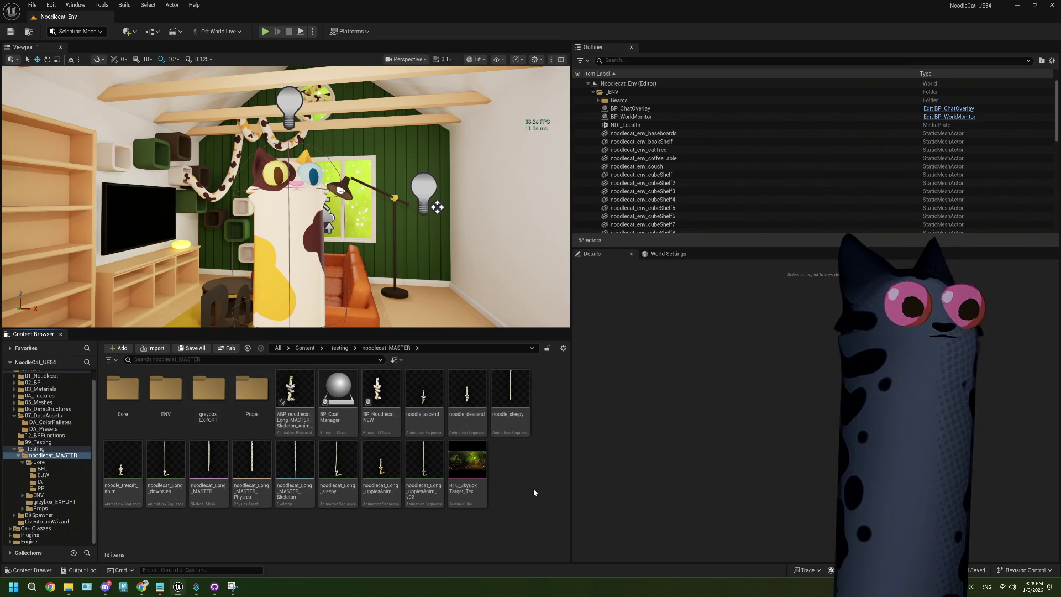
double_click(342, 401)
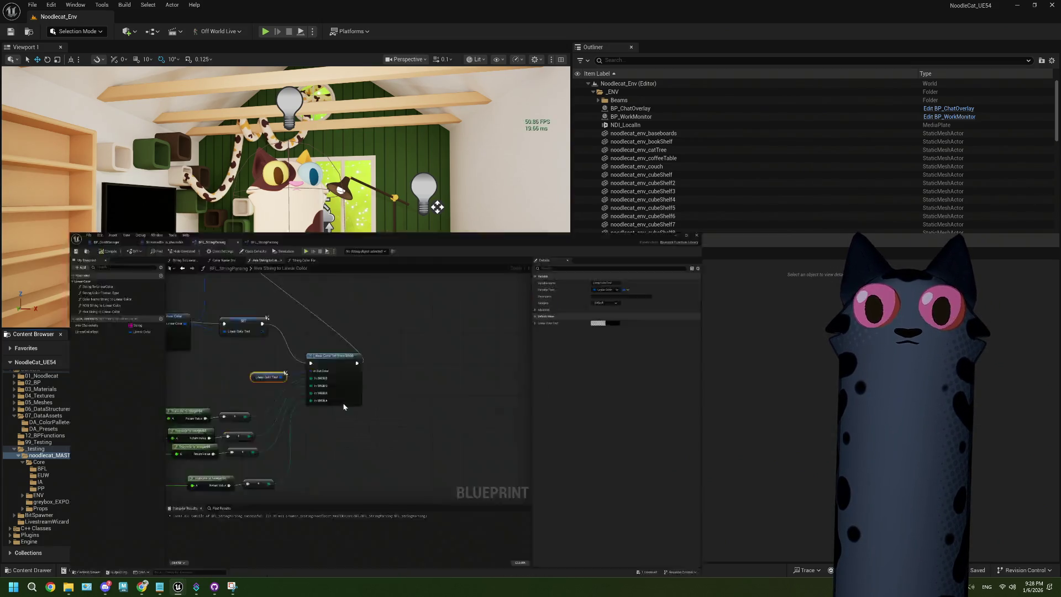
Drag the right-hand EventGraph node groups further right, then center the view on Get Body Part
scroll(515, 367, "down", 3)
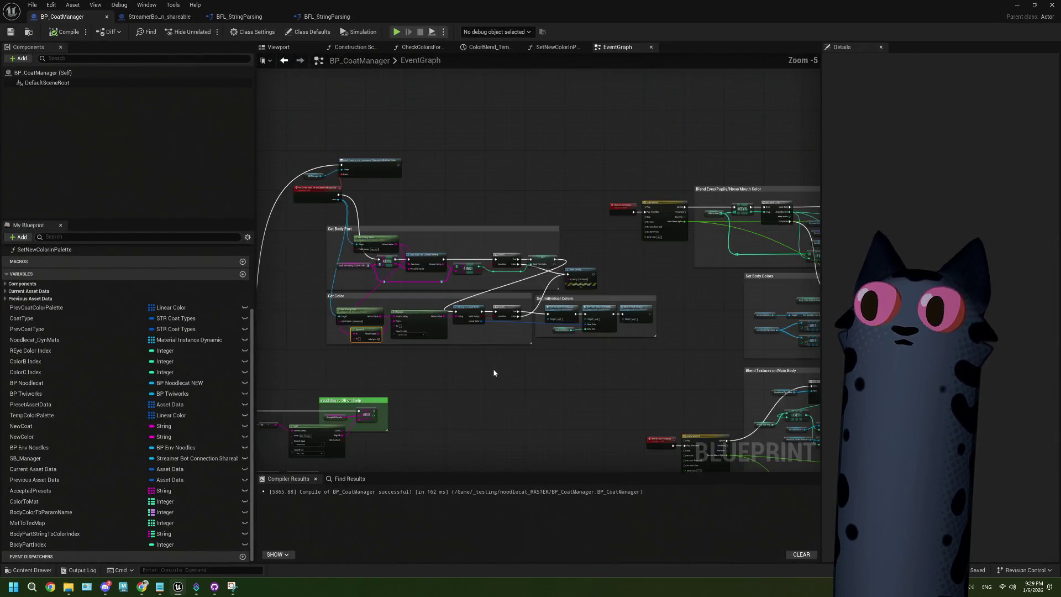
scroll(515, 367, "down", 2)
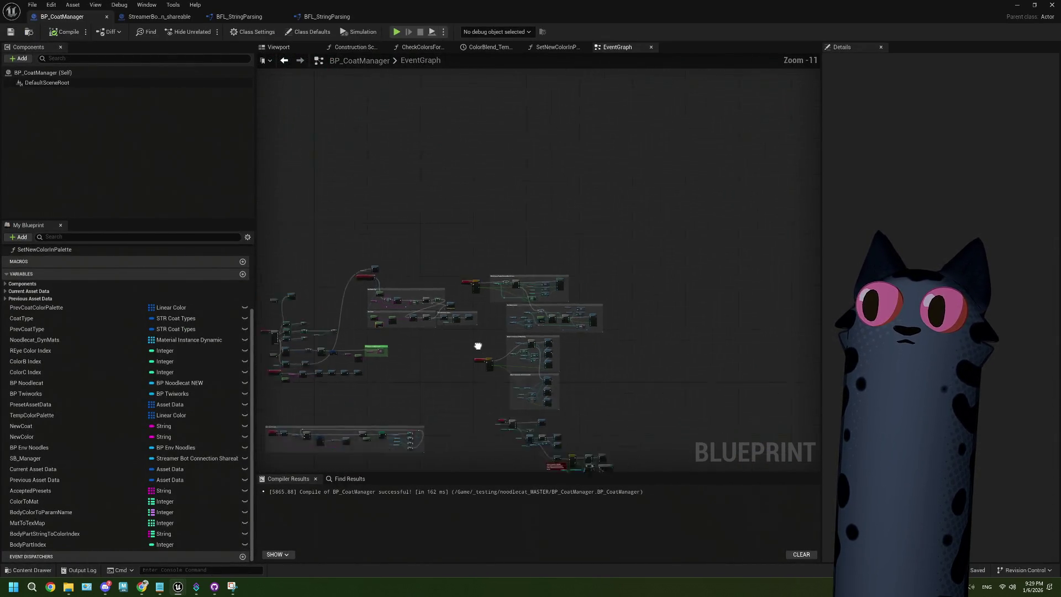
mouse_move(587, 447)
left_mouse_down()
mouse_move(403, 171)
mouse_move(436, 180)
mouse_move(413, 171)
left_mouse_up()
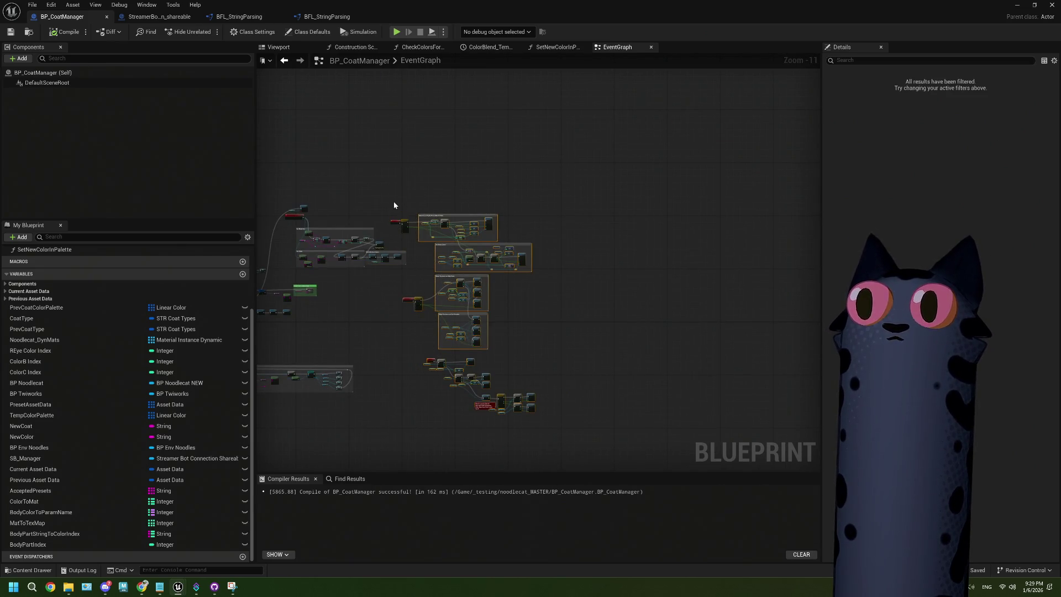
left_click_drag(441, 216, 485, 225)
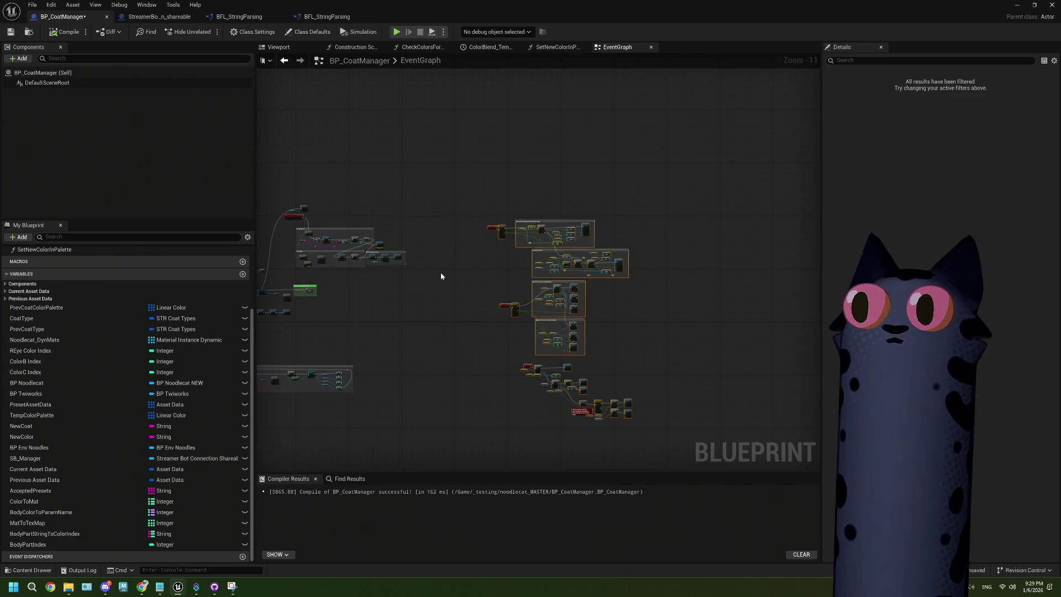
scroll(376, 336, "up", 1)
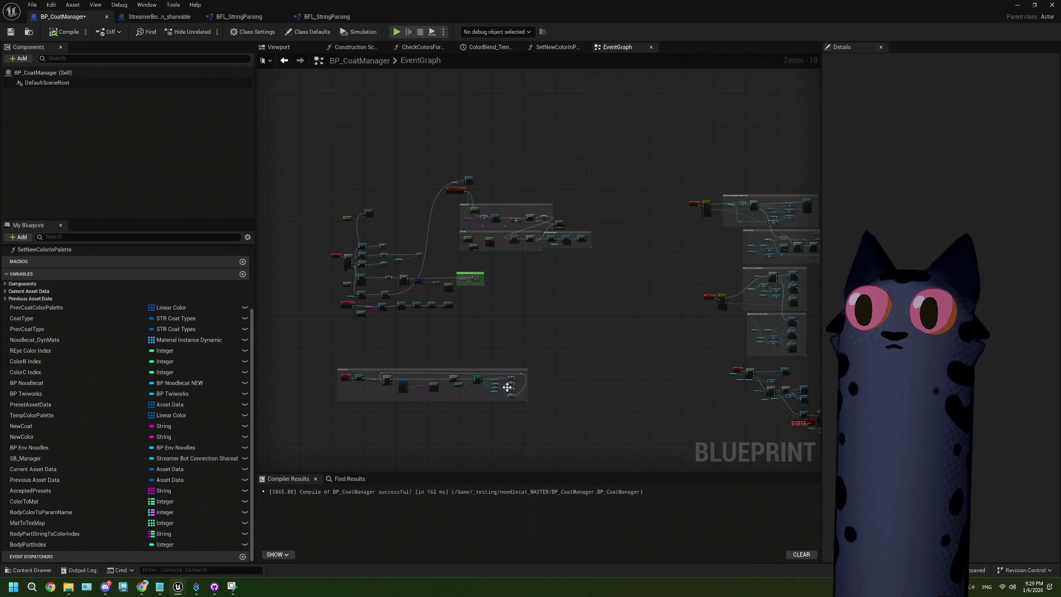
left_click_drag(525, 325, 407, 285)
scroll(423, 302, "up", 4)
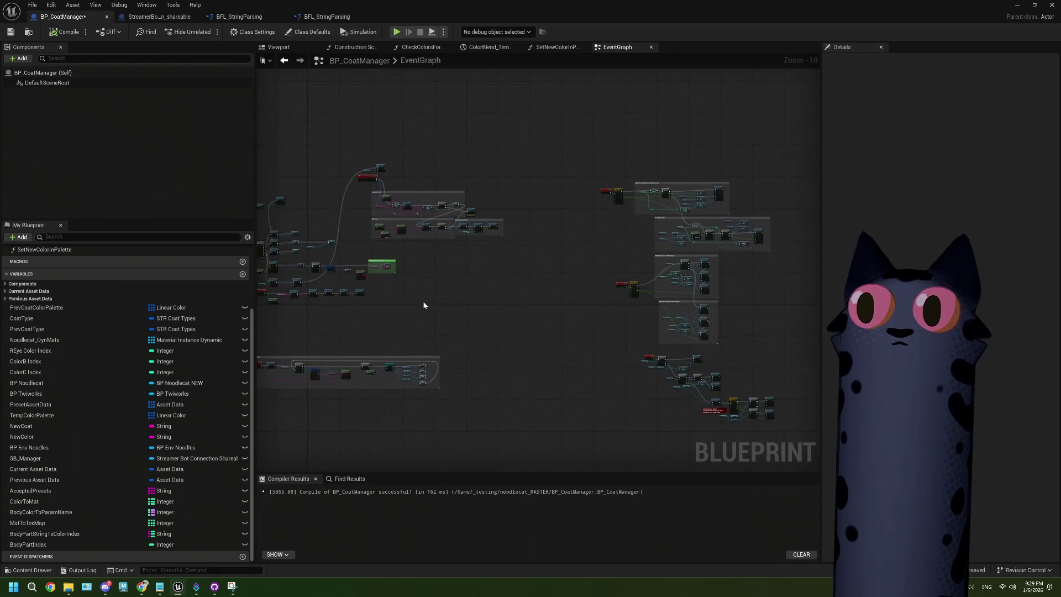
scroll(453, 289, "up", 2)
left_click_drag(407, 306, 539, 392)
scroll(497, 378, "up", 2)
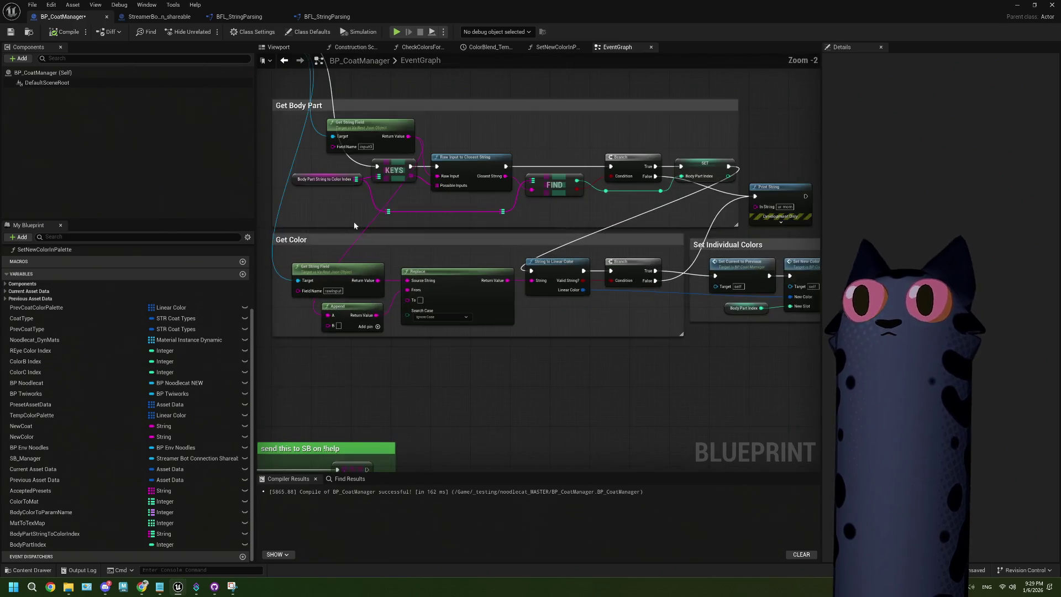
left_click_drag(379, 249, 446, 338)
scroll(444, 321, "down", 1)
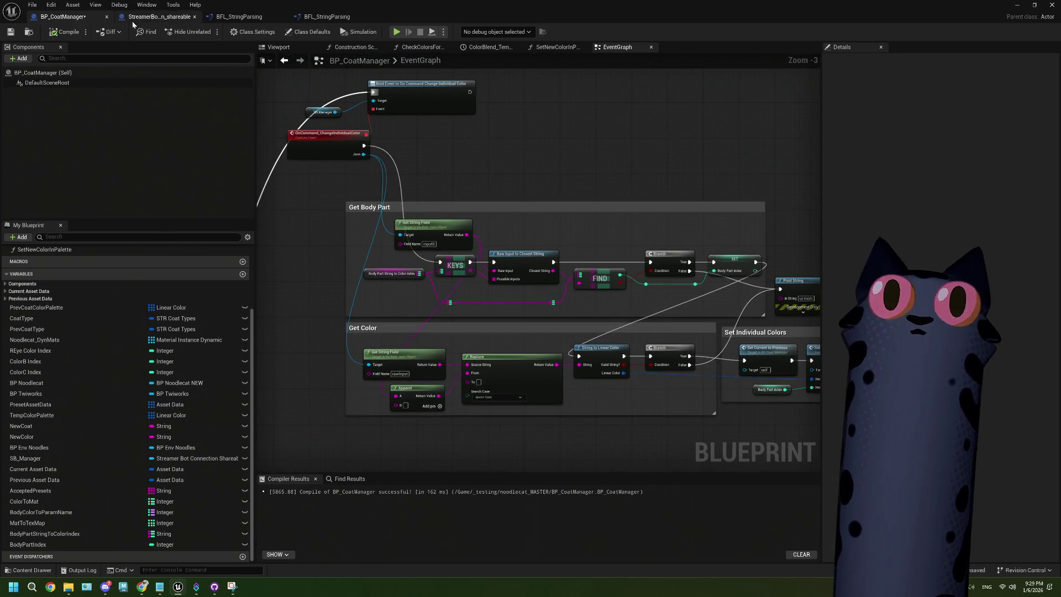
Delete the !coatColor and !coatPattern chat commands from the Debug Coat group
mouse_move(196, 586)
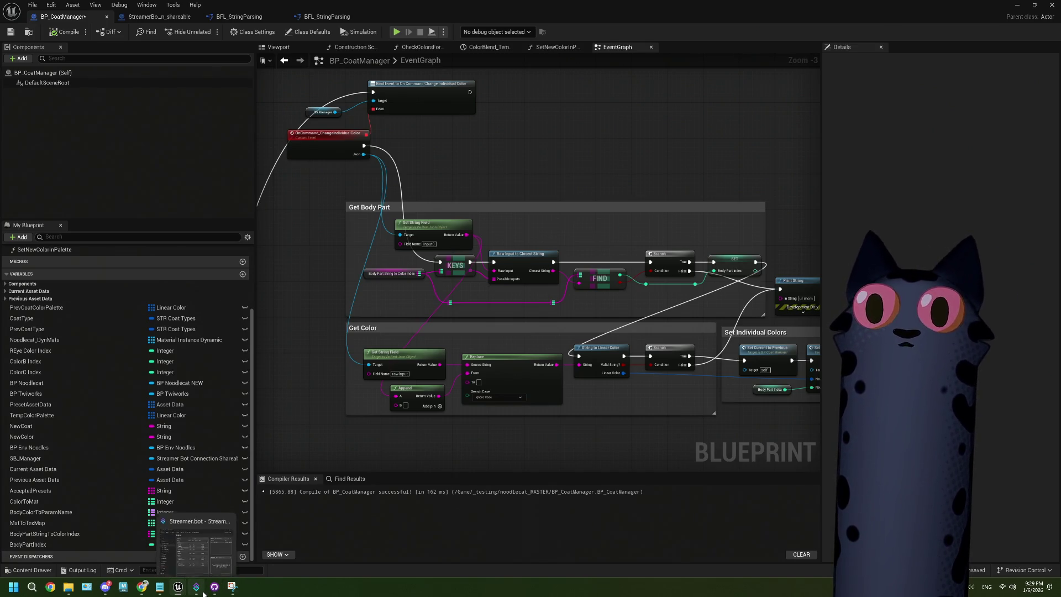
left_click(196, 539)
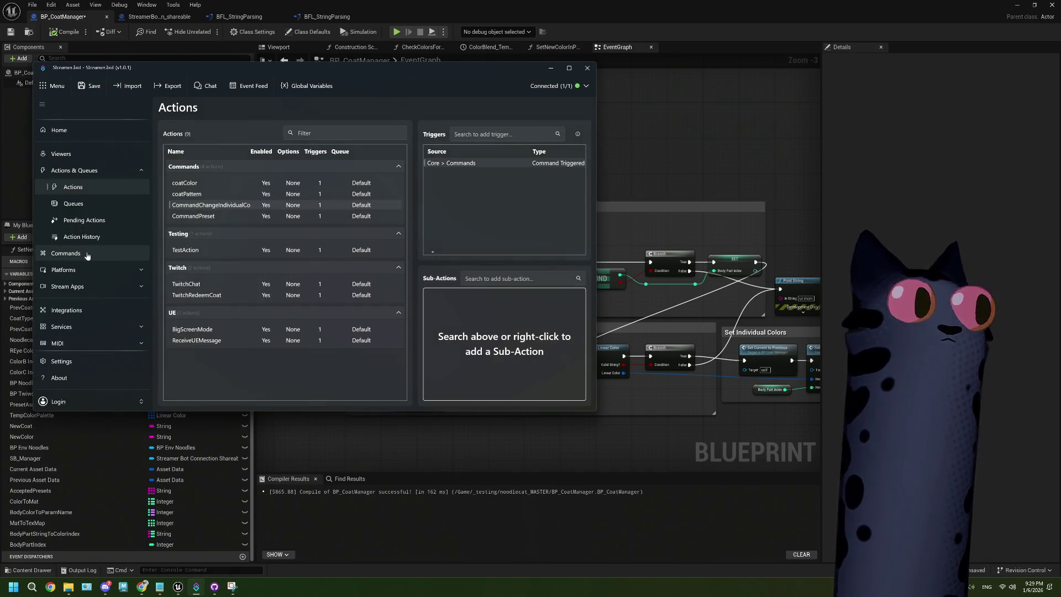
left_click(86, 254)
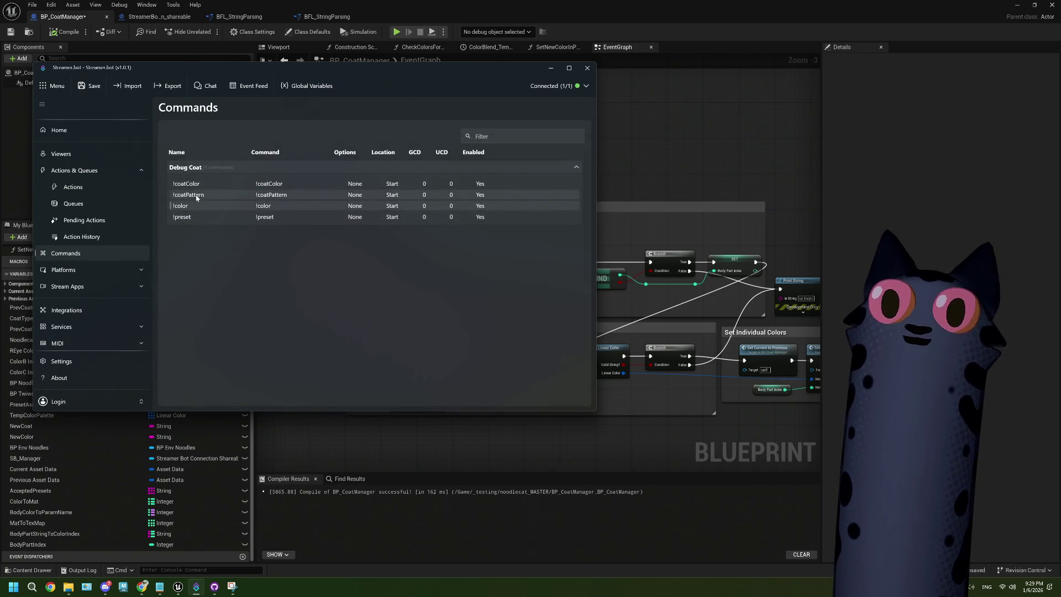
right_click(196, 185)
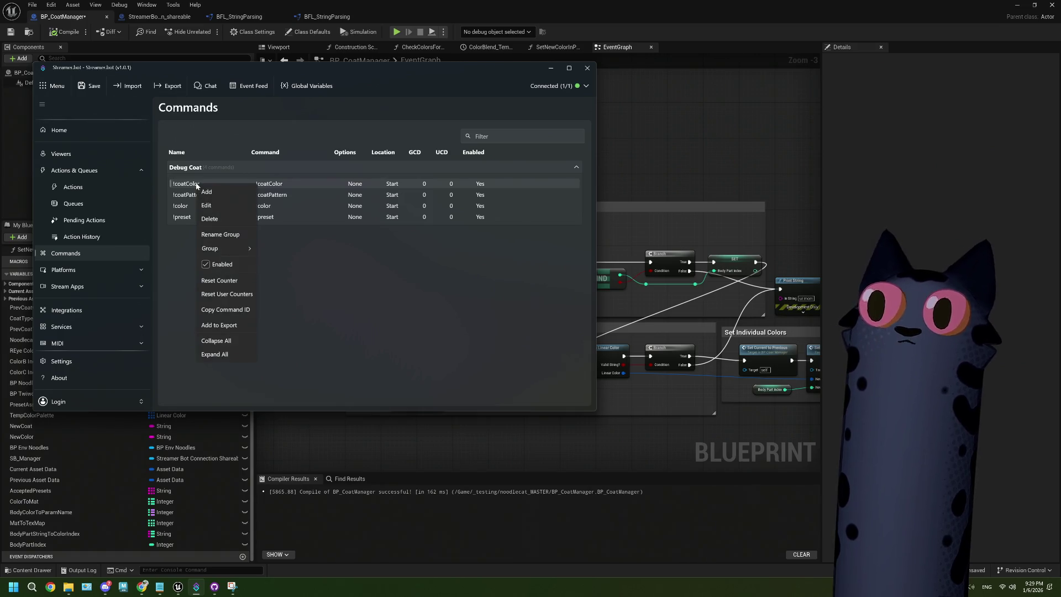
left_click(227, 220)
left_click(346, 253)
right_click(212, 186)
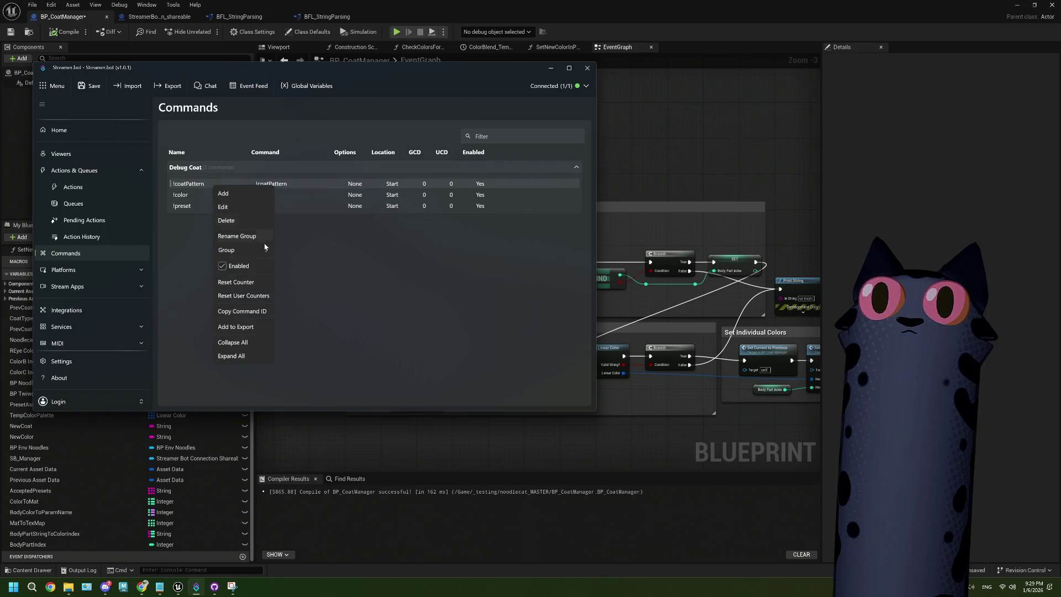
left_click(245, 221)
left_click(338, 247)
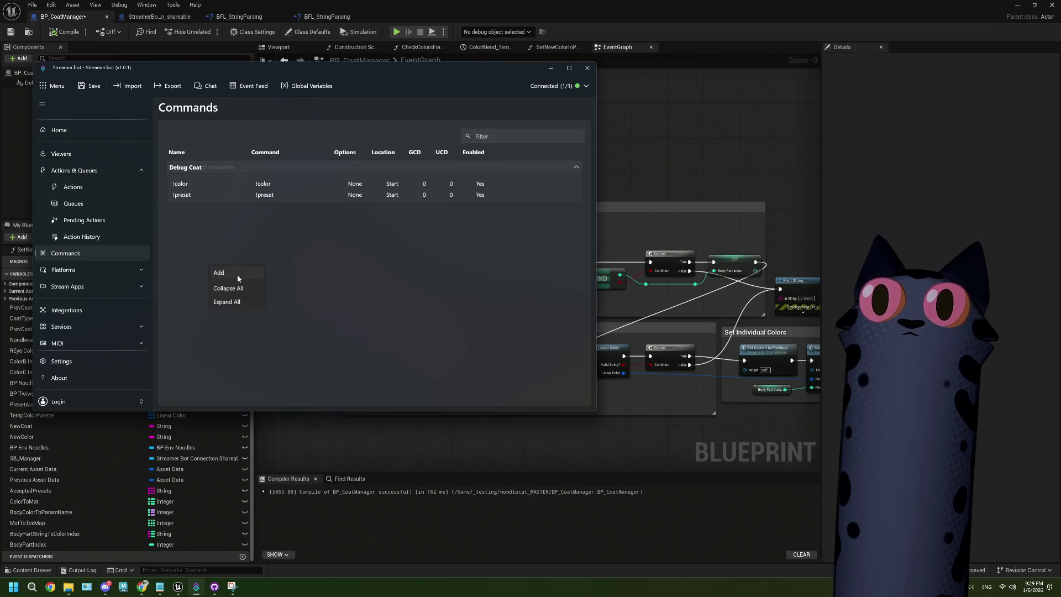
left_click(238, 274)
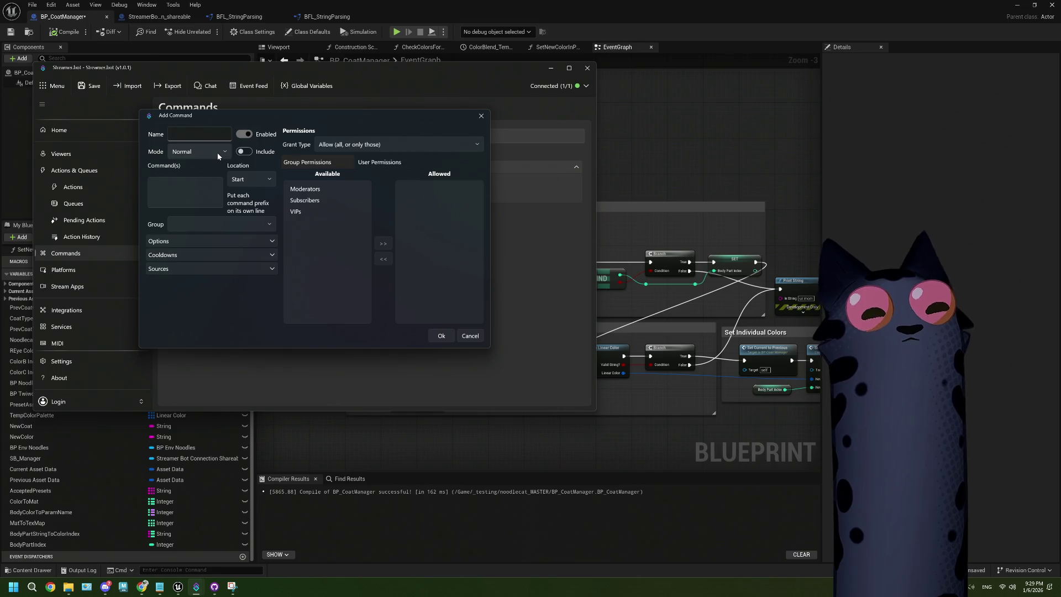
Create a !texture command, named and triggered by !texture, in the Debug Coat group
type("!texture")
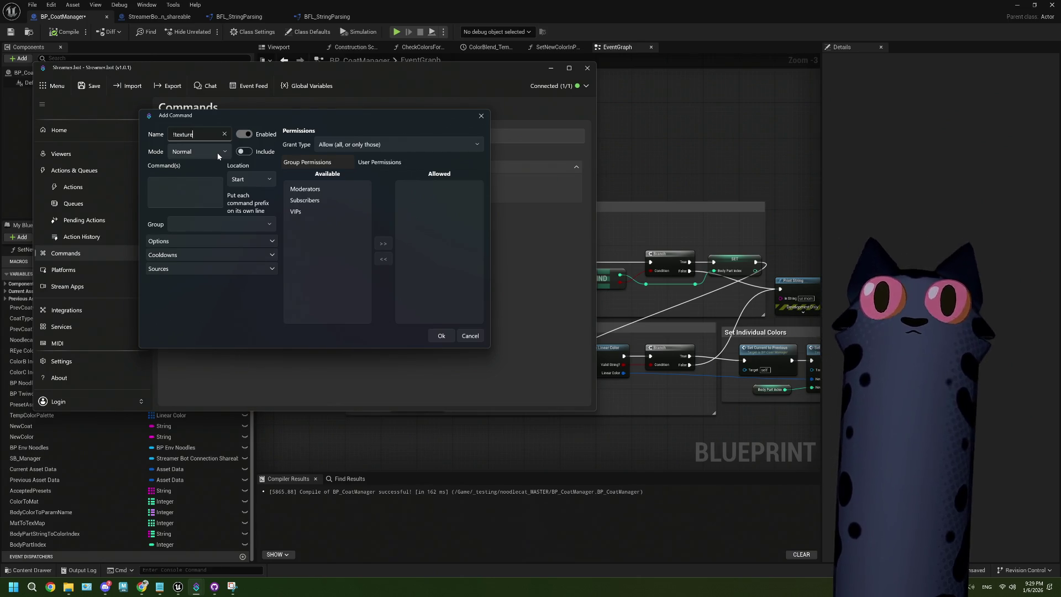
left_click(210, 187)
type("!texture")
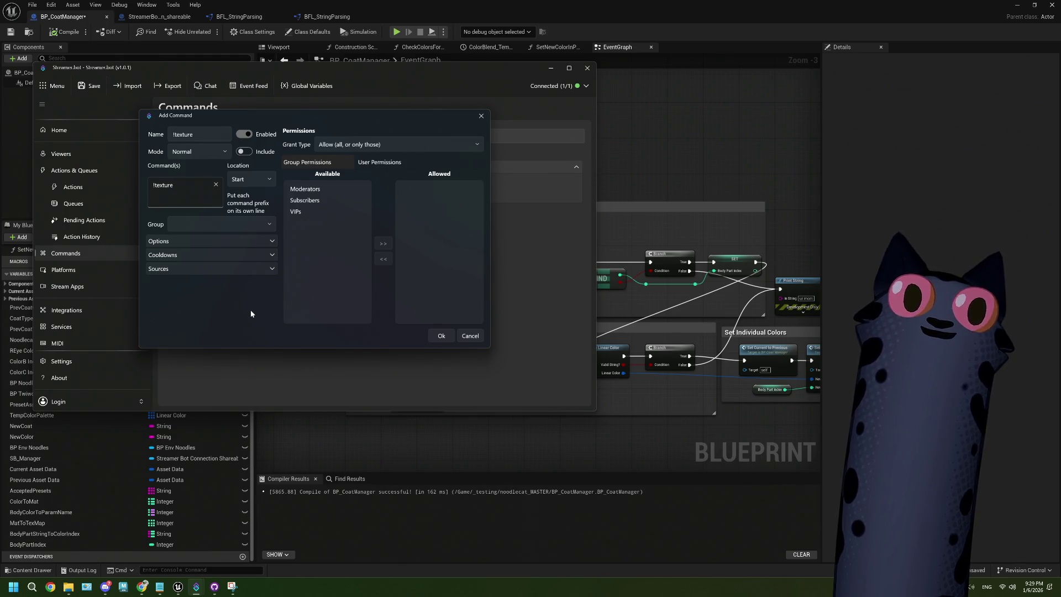
left_click(264, 224)
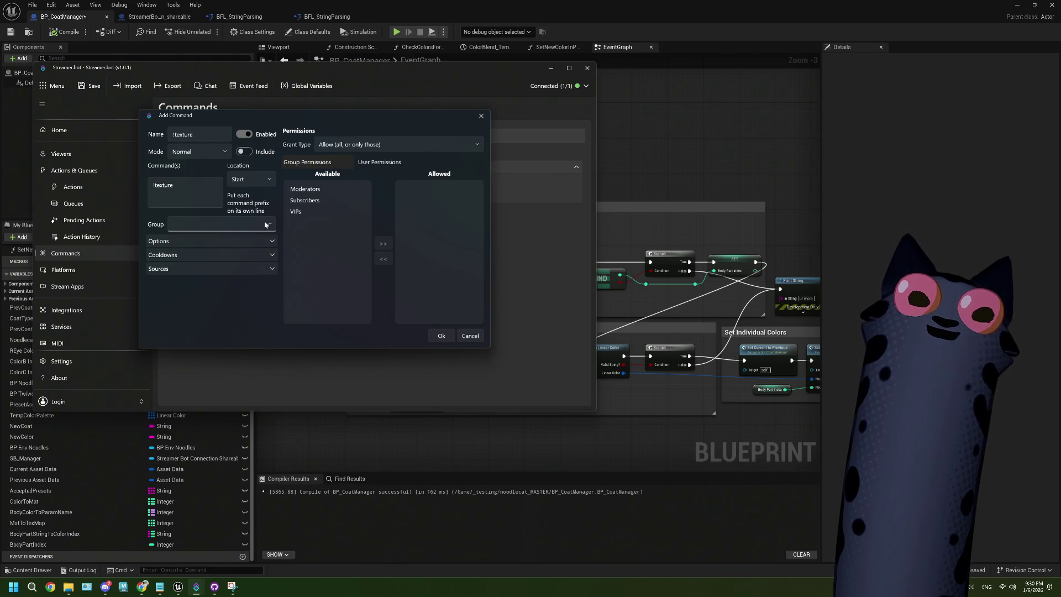
left_click(264, 224)
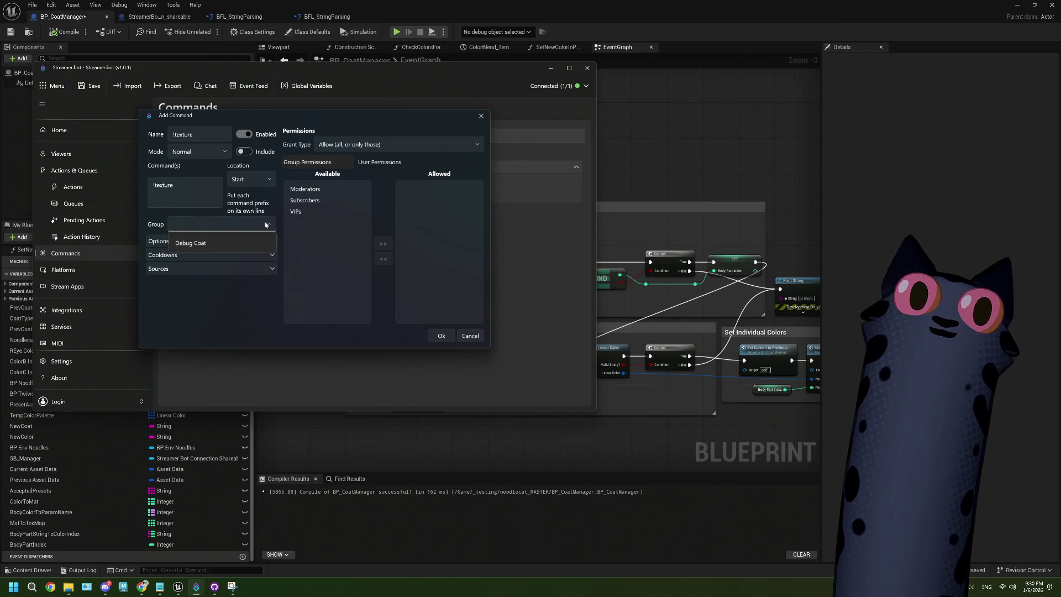
left_click(264, 243)
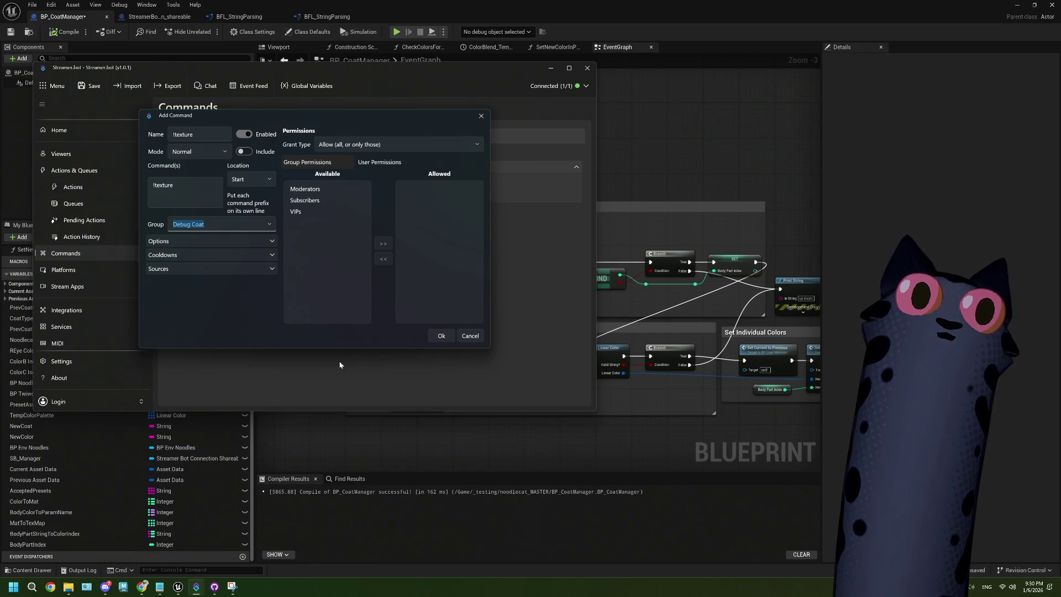
left_click(441, 336)
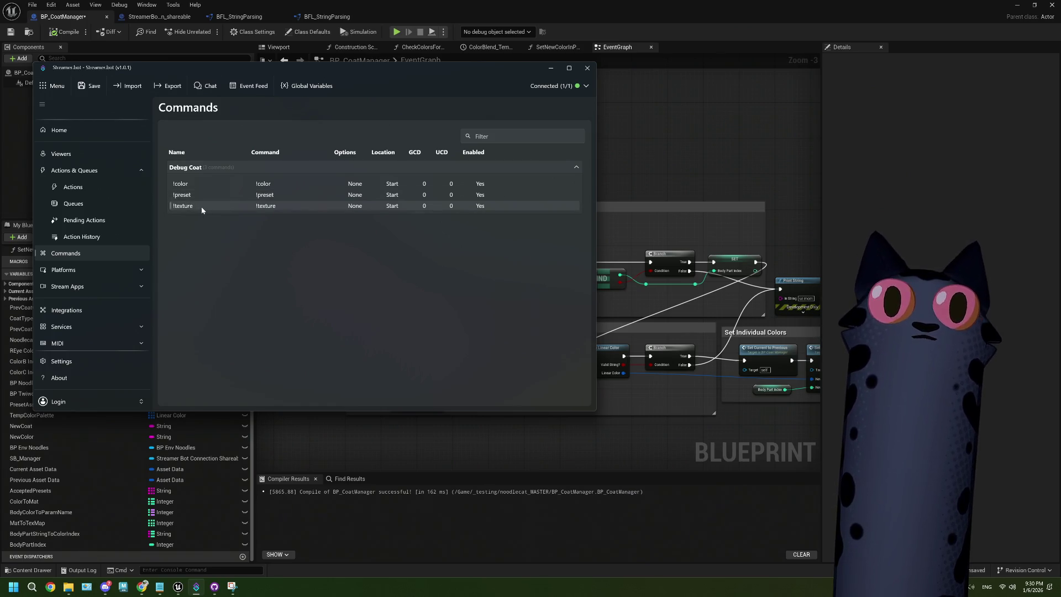
left_click(85, 188)
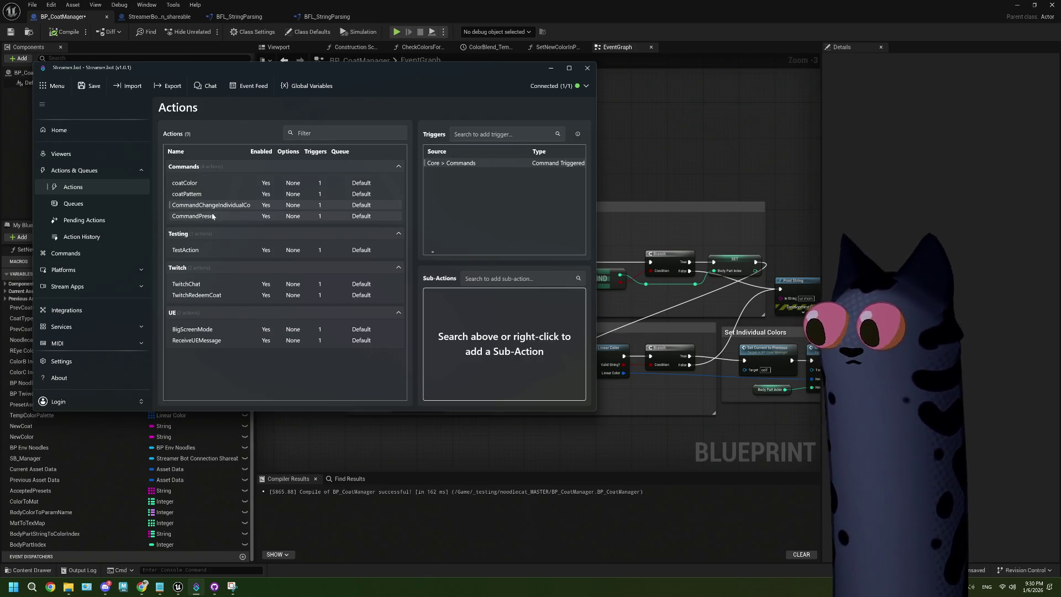
Duplicate the CommandPreset action and rename the copy to CommandTexture
right_click(213, 216)
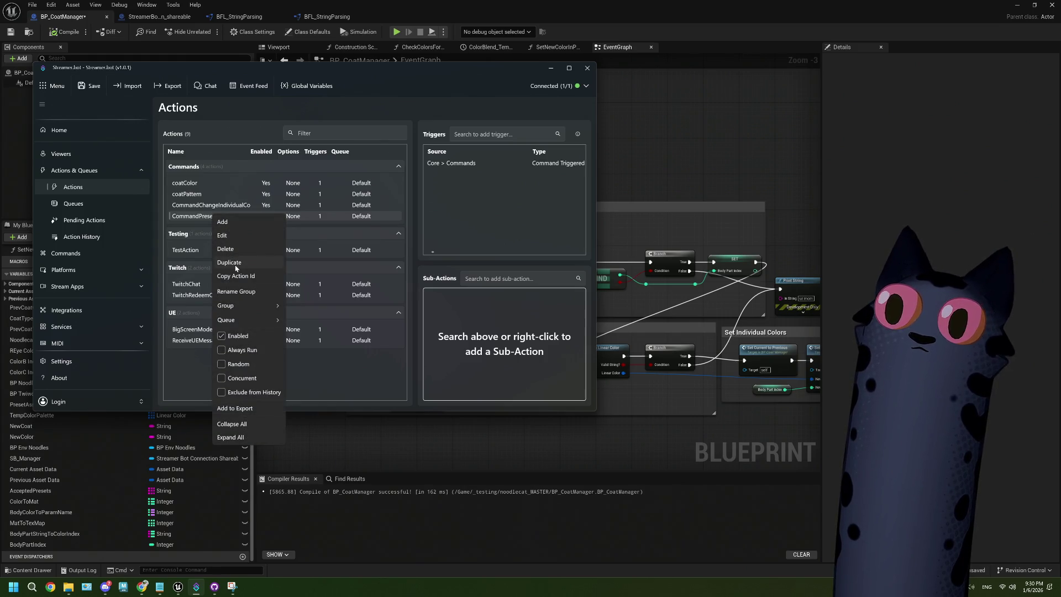
left_click(235, 262)
right_click(227, 228)
left_click(255, 252)
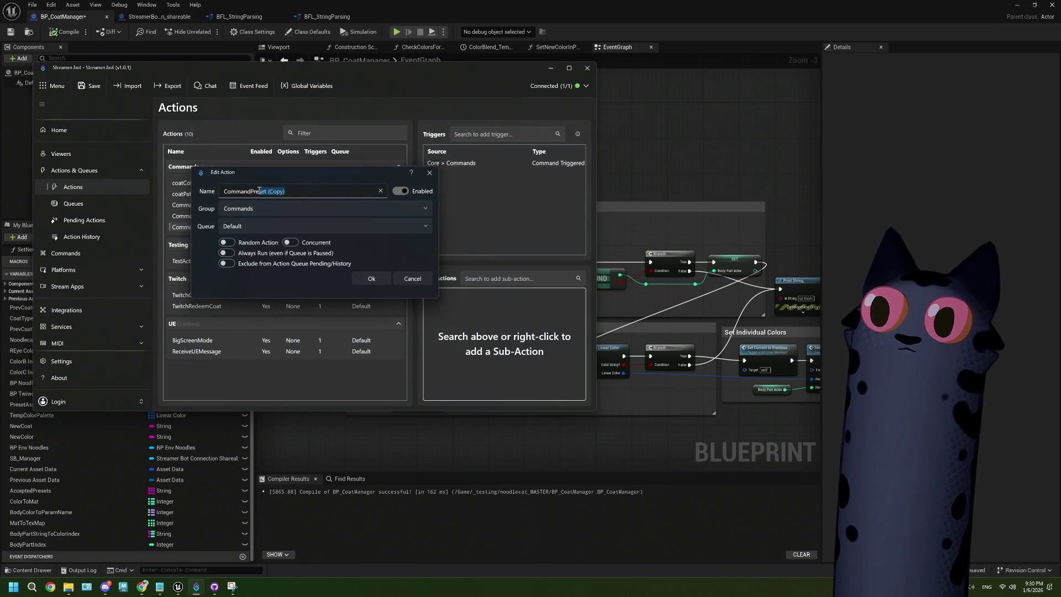
key("BackSpace")
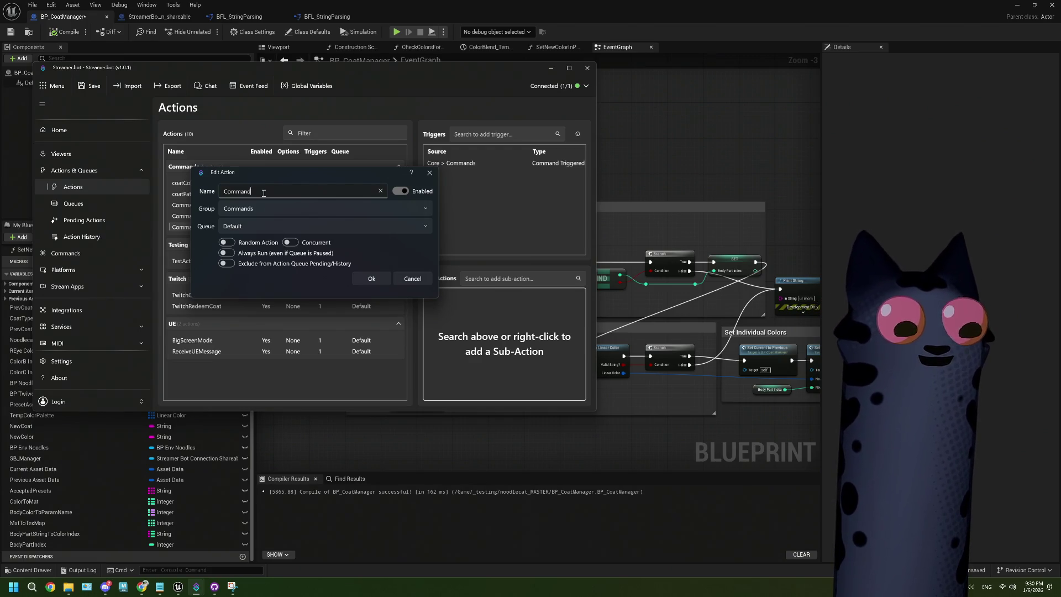
type("Texture")
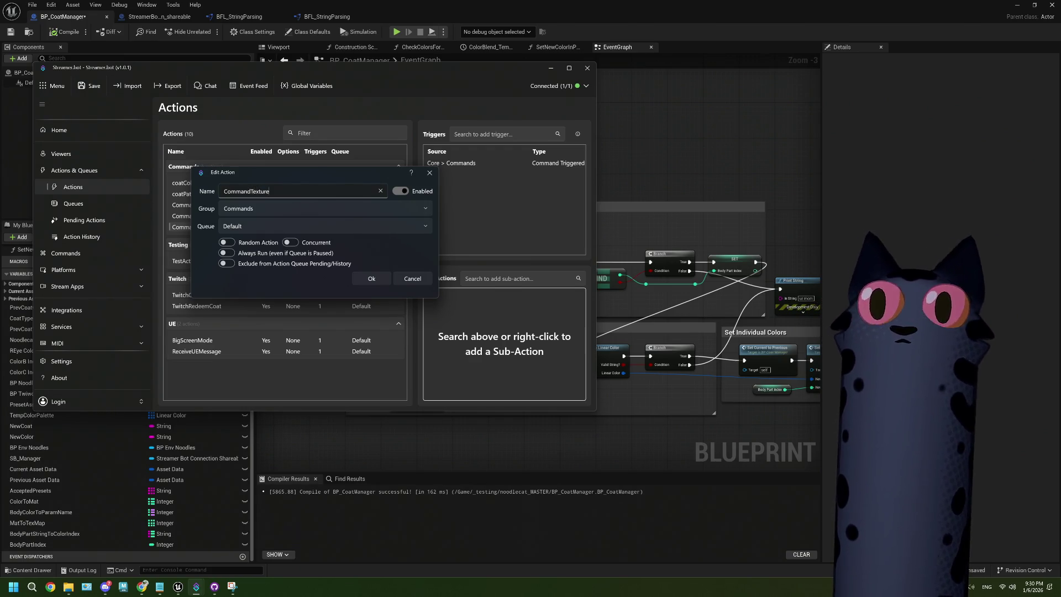
left_click(370, 278)
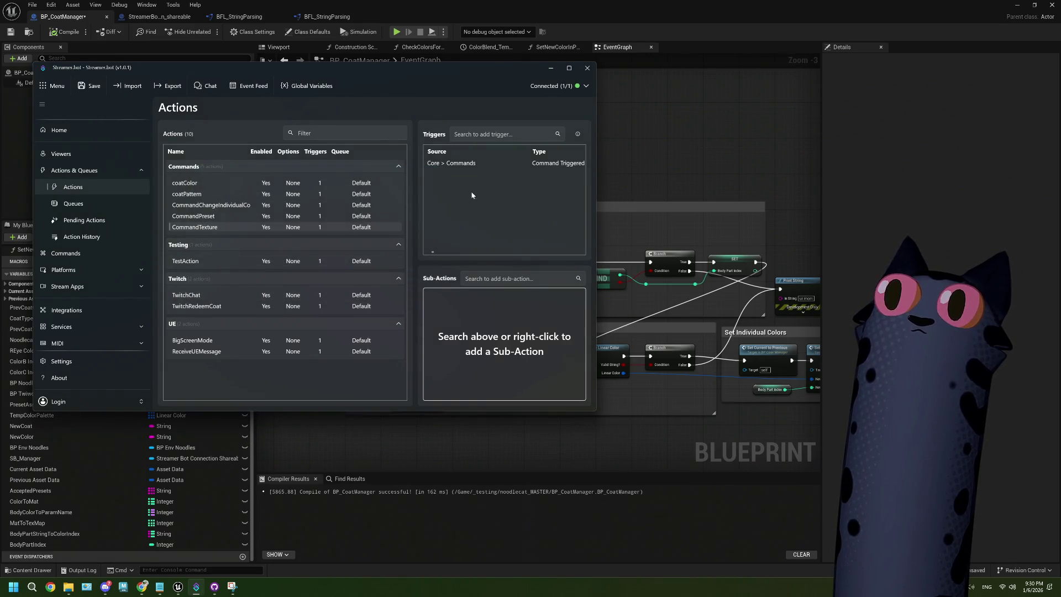
Set CommandTexture's command trigger to the !texture chat command
right_click(474, 166)
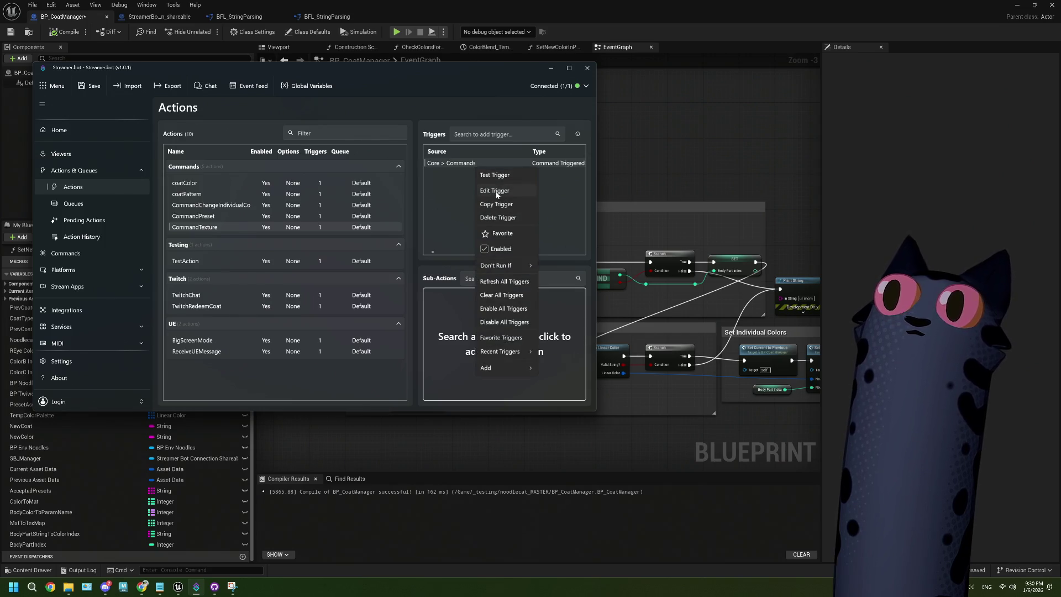
left_click(495, 185)
left_click(266, 227)
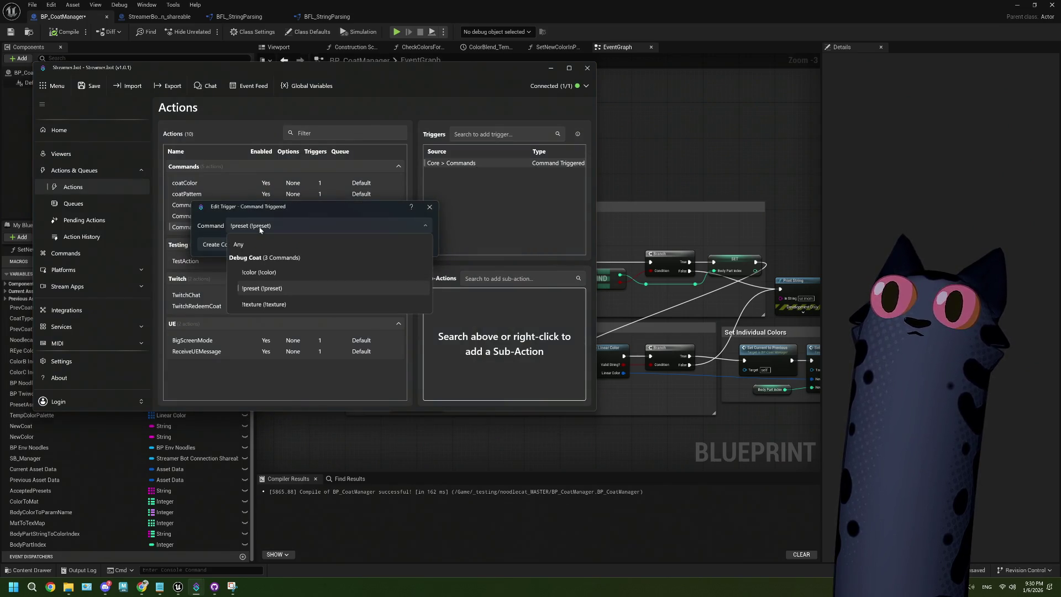
left_click(248, 287)
left_click(406, 243)
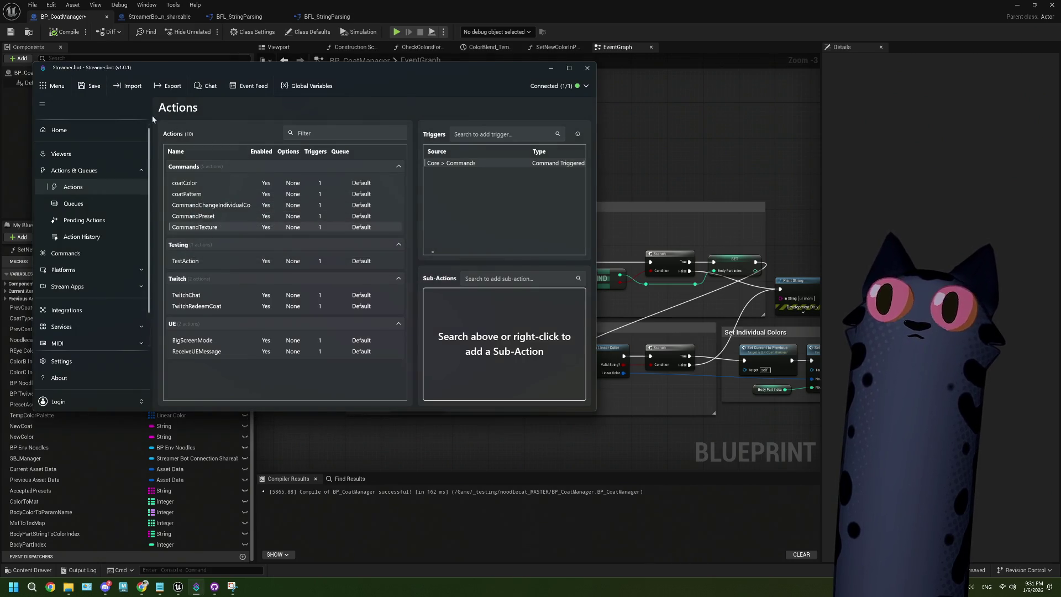
In StreamerBotConnection_shareable, rename the Switch on String node's last case to CommandTexture
left_click(726, 13)
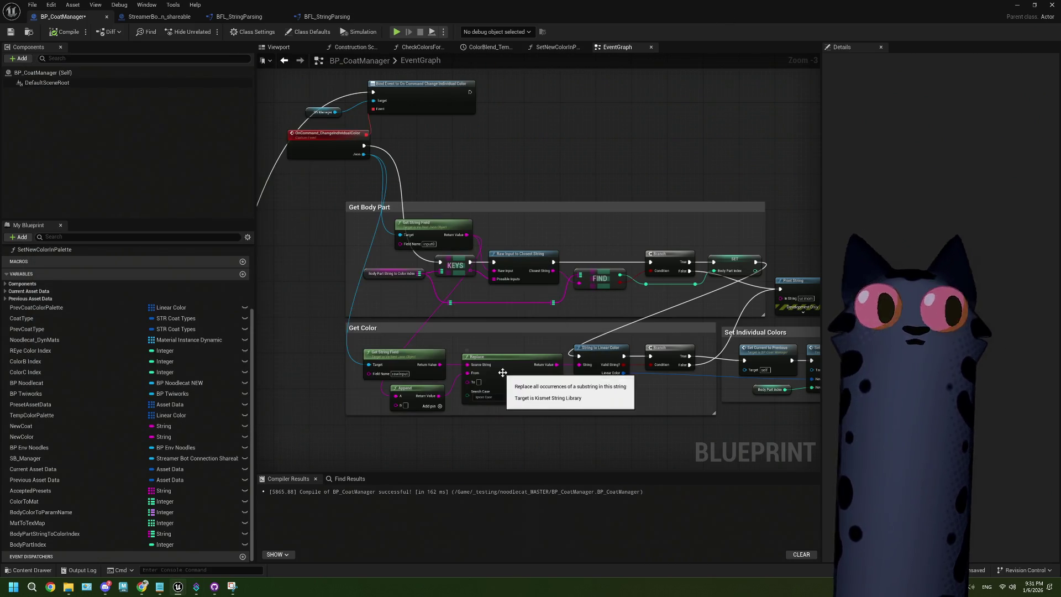
scroll(497, 373, "down", 2)
left_click_drag(490, 389, 459, 348)
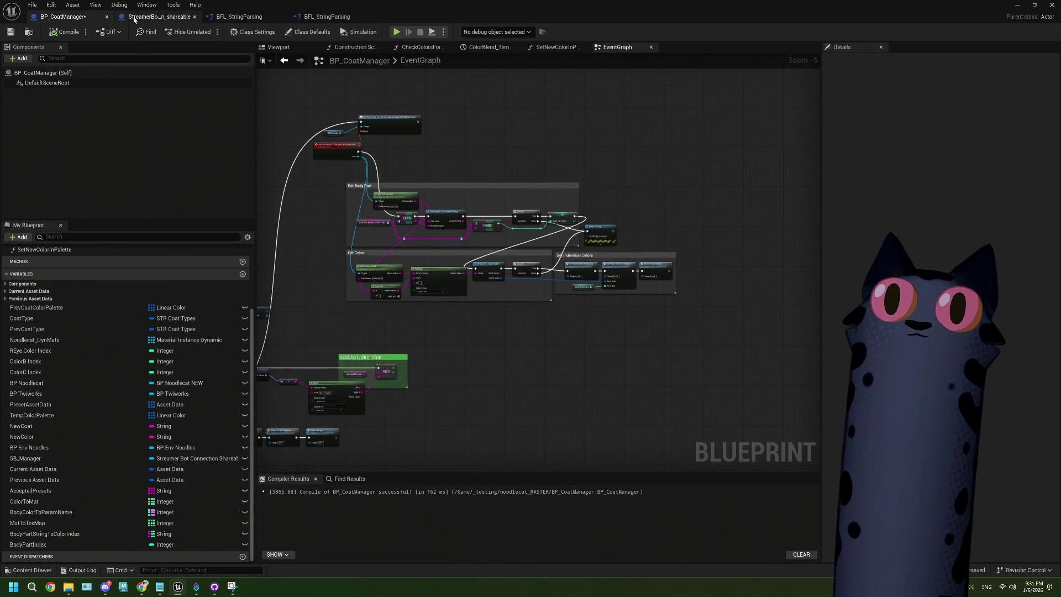
left_click(158, 17)
scroll(403, 196, "up", 6)
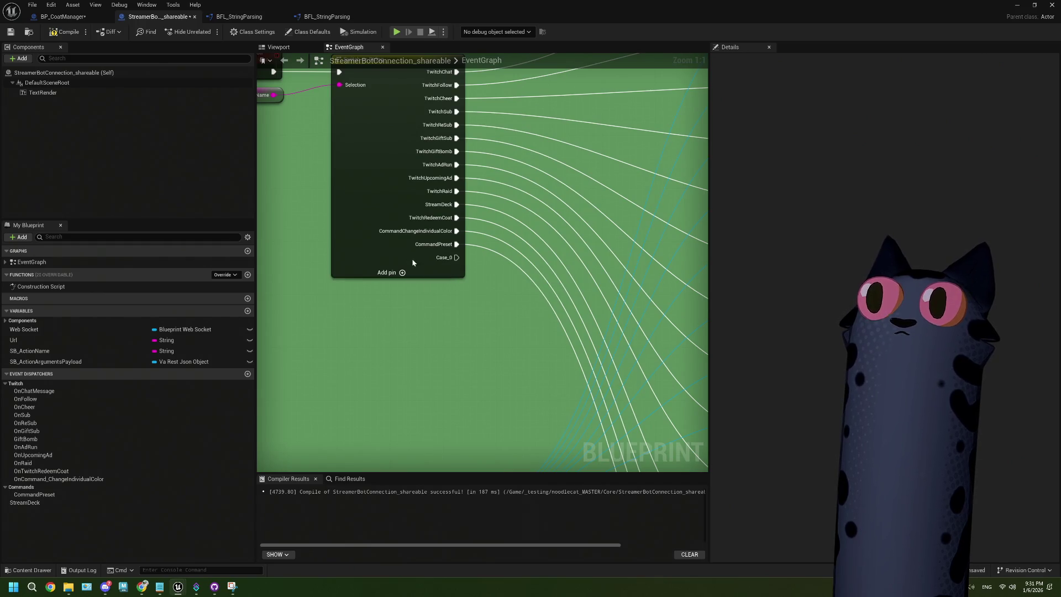
left_click(403, 261)
double_click(854, 264)
key("ctrl+v")
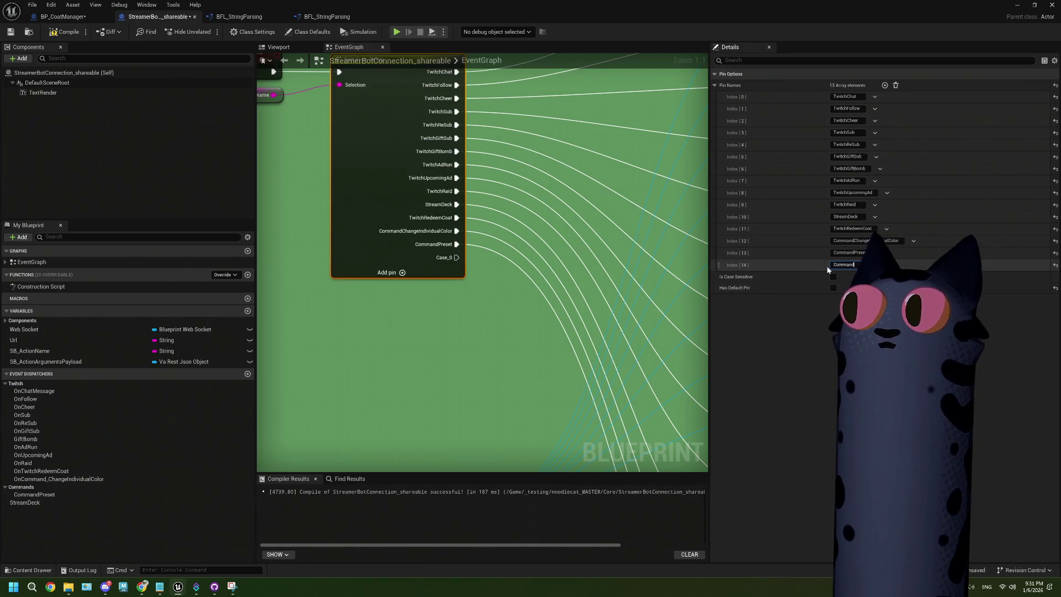
key("Return")
Move OnCommand_ChangeIndividualColor into the Commands category and select the CommandPreset dispatcher
scroll(592, 317, "down", 5)
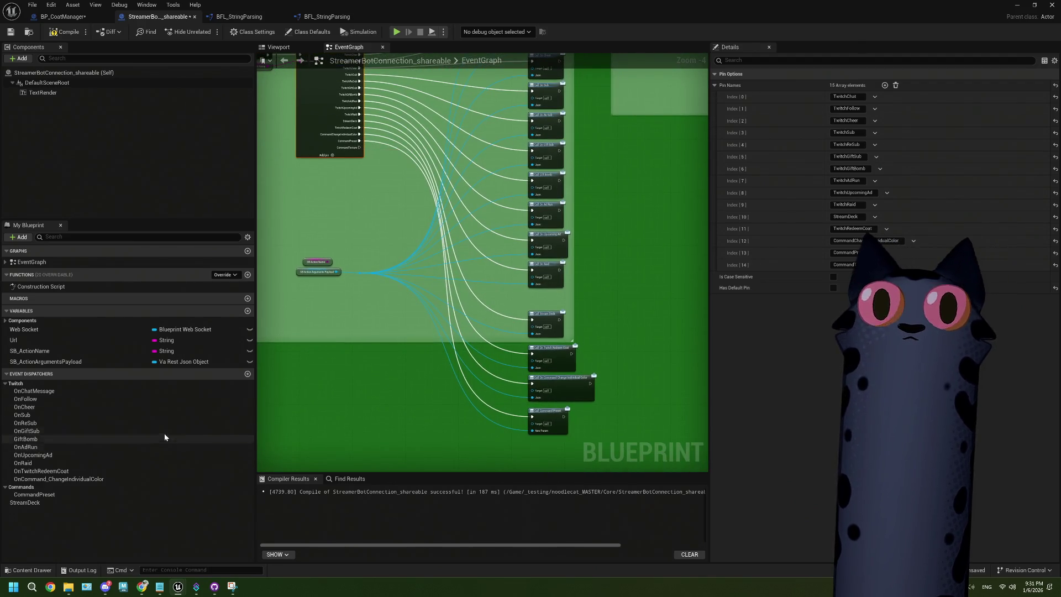
left_click_drag(55, 479, 32, 489)
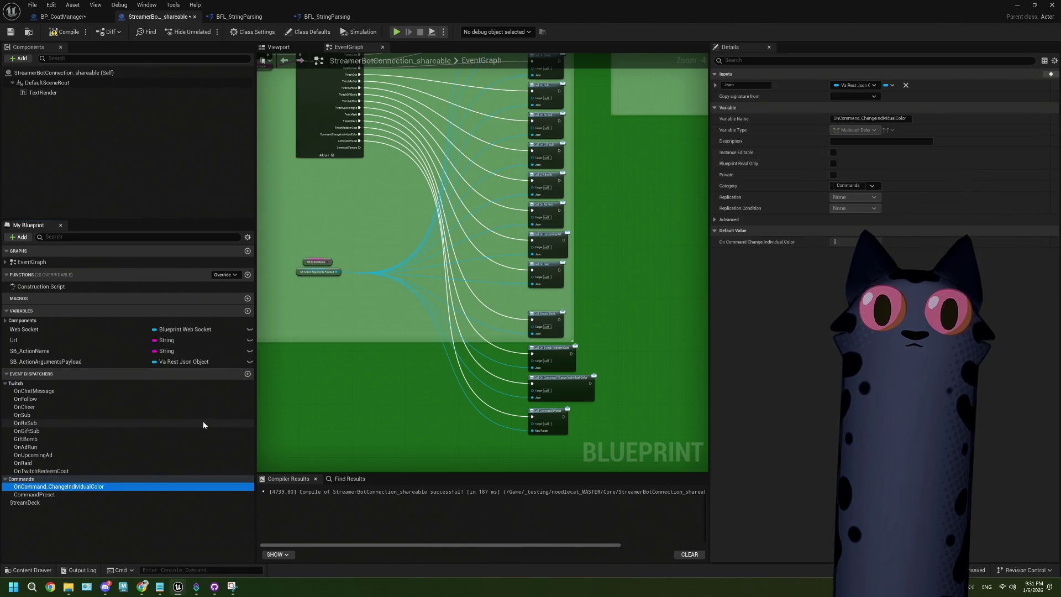
left_click(41, 496)
Rename the CommandPreset dispatcher to OnCommand_Preset
right_click(41, 497)
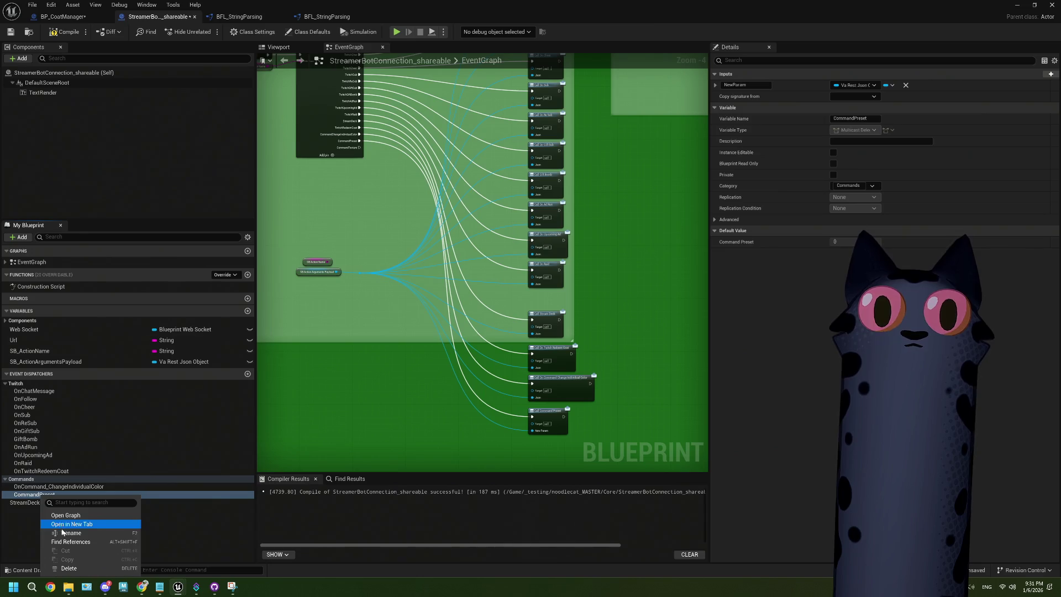
left_click(66, 534)
left_click(19, 495)
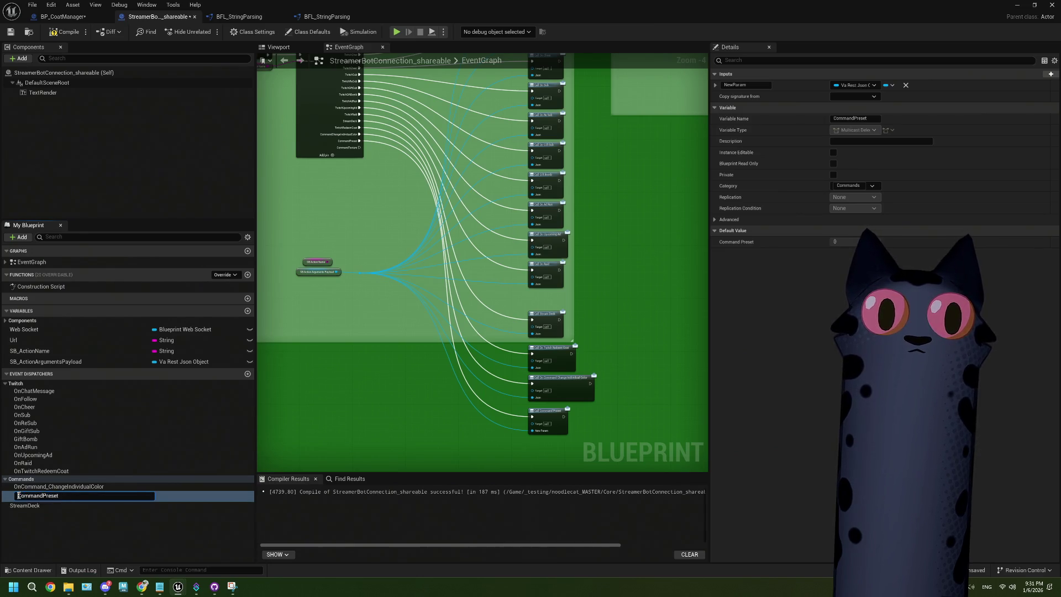
type("On")
key("Right")
key("Right")
key("Right")
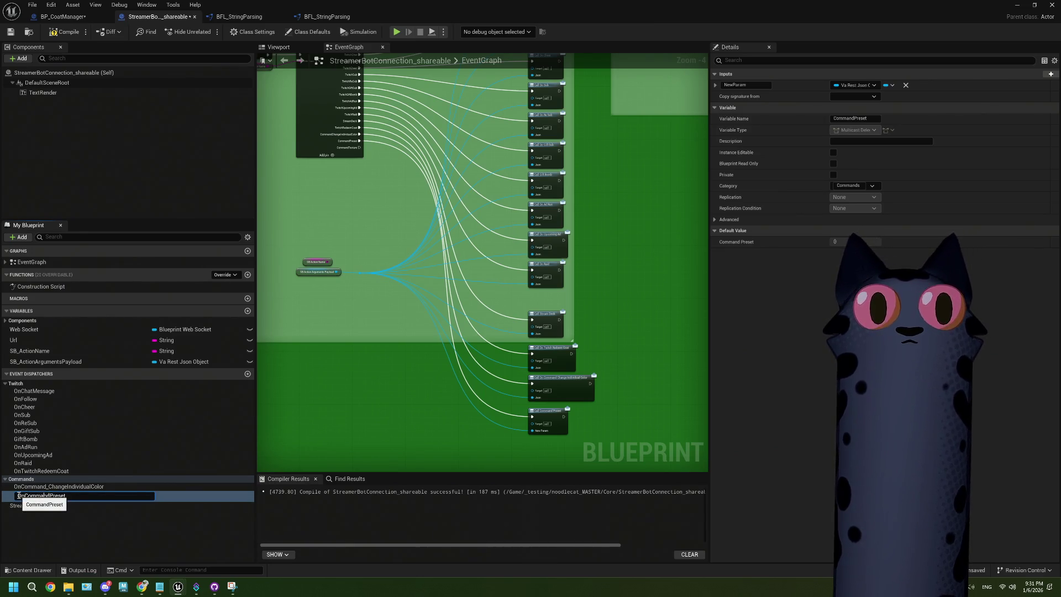
type("_")
key("Return")
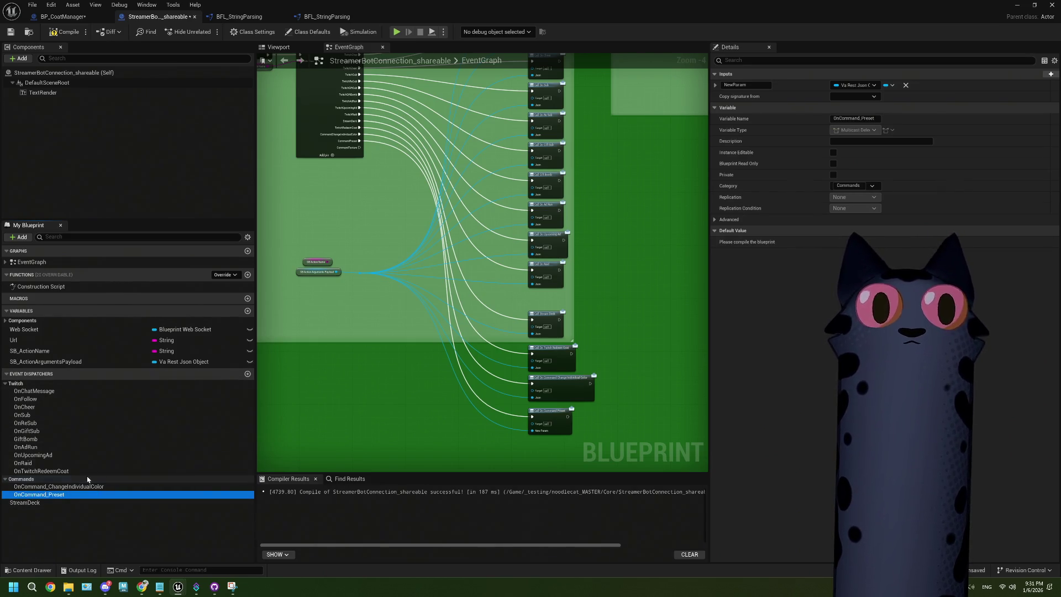
Add an OnCommand_Texture event dispatcher under Commands, then save and compile
left_click(247, 373)
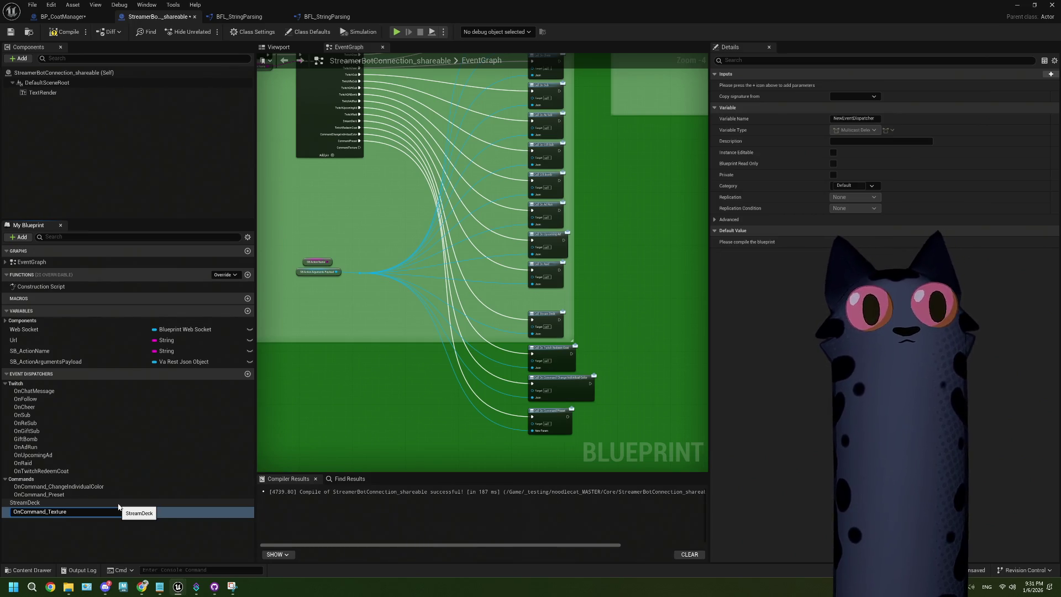
key("Return")
left_click_drag(66, 509, 30, 481)
left_click(72, 532)
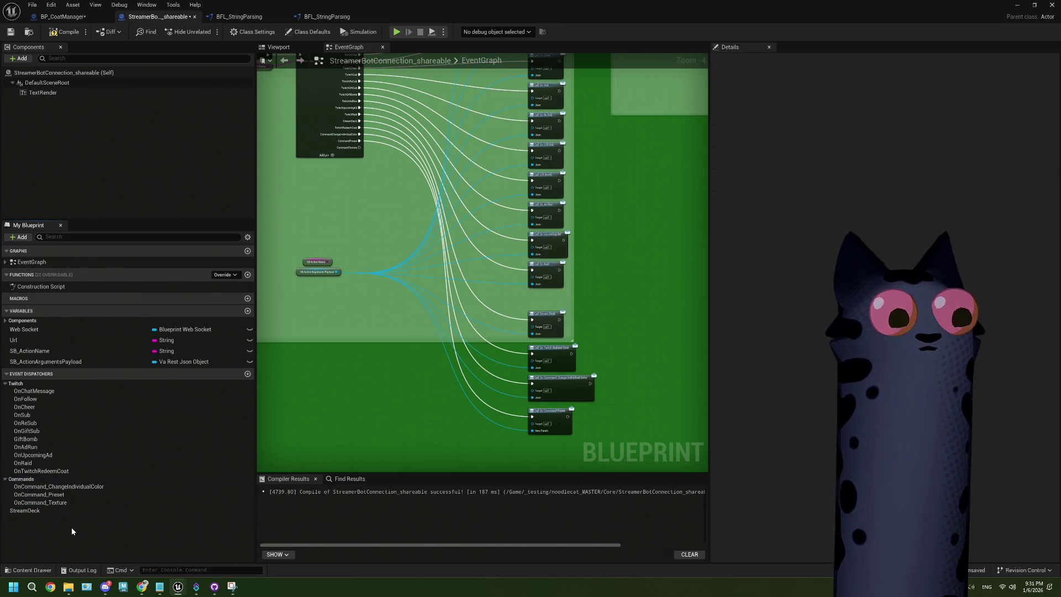
key("ctrl+s")
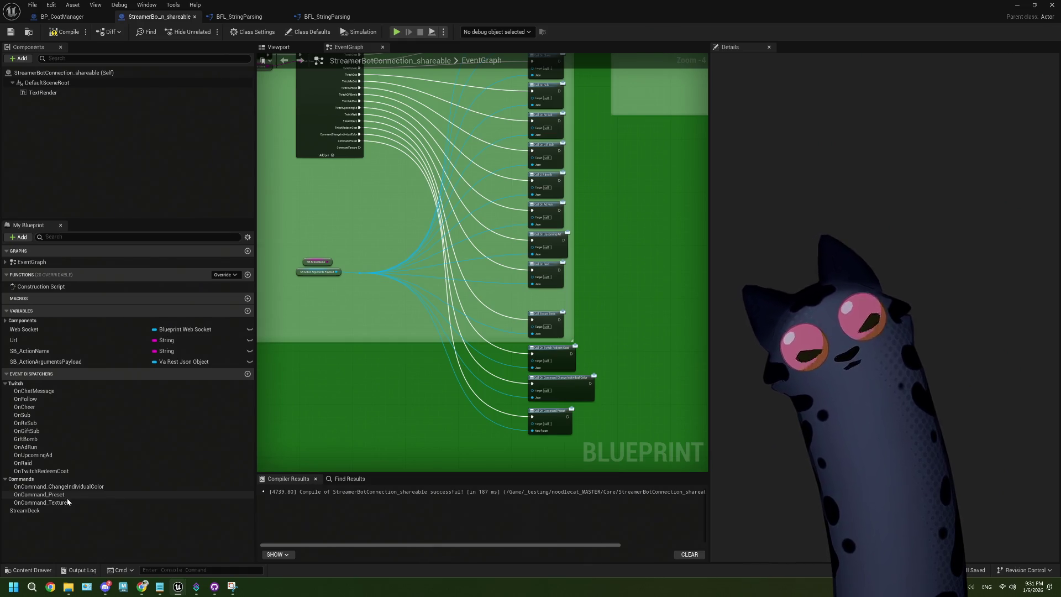
left_click(63, 32)
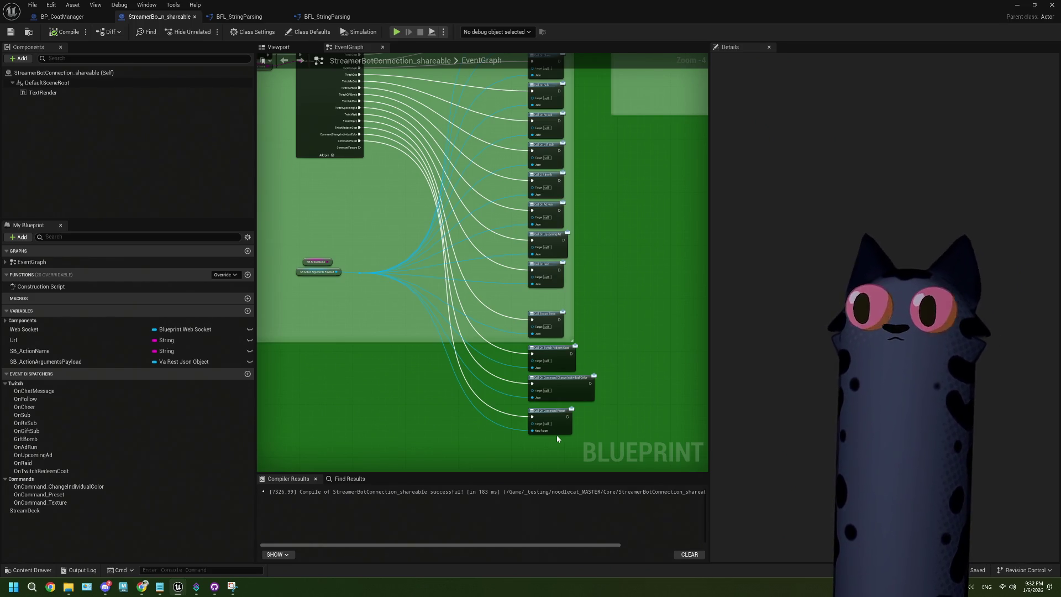
Place a Call OnCommand_Texture node in the event graph
left_click(44, 502)
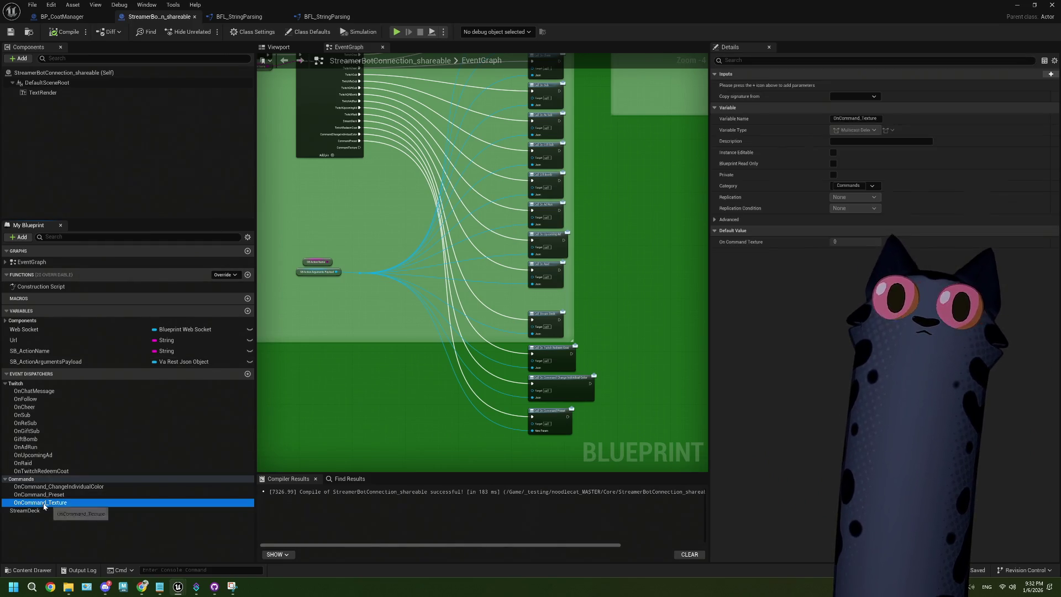
scroll(456, 438, "up", 5)
mouse_move(78, 502)
left_mouse_down()
mouse_move(438, 449)
mouse_move(545, 406)
left_mouse_up()
left_click(497, 440)
Give OnCommand_Texture a Json input matching OnCommand_Preset's input, and compile
left_click(557, 383)
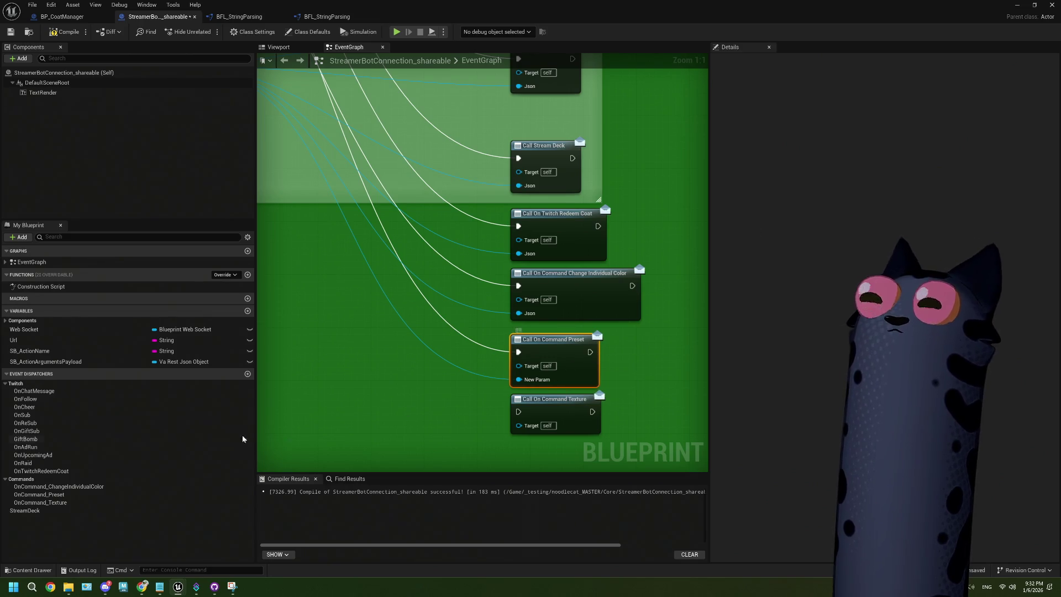
left_click(49, 471)
left_click(62, 493)
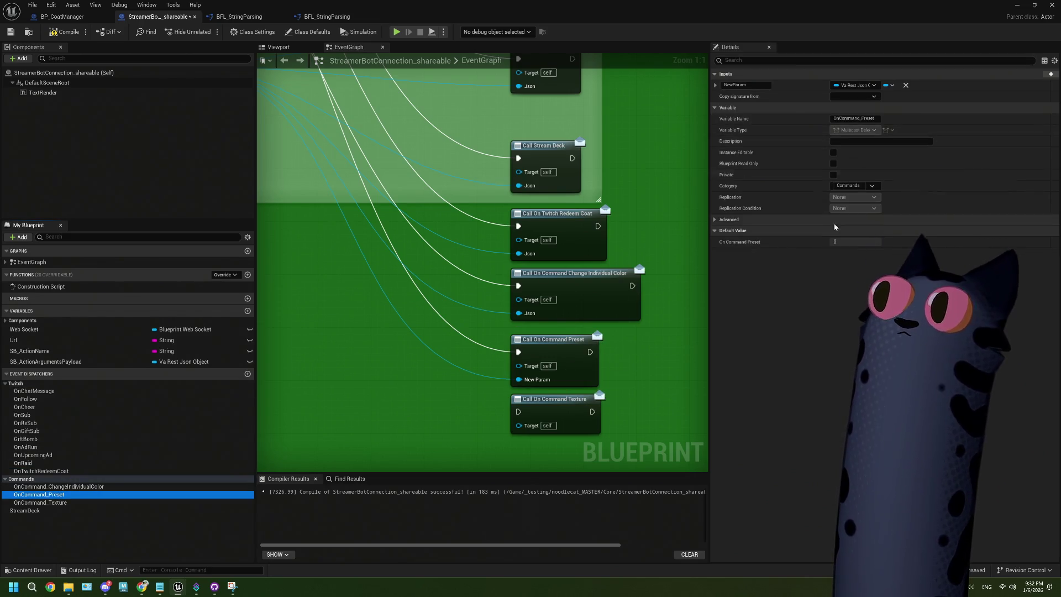
left_click(747, 86)
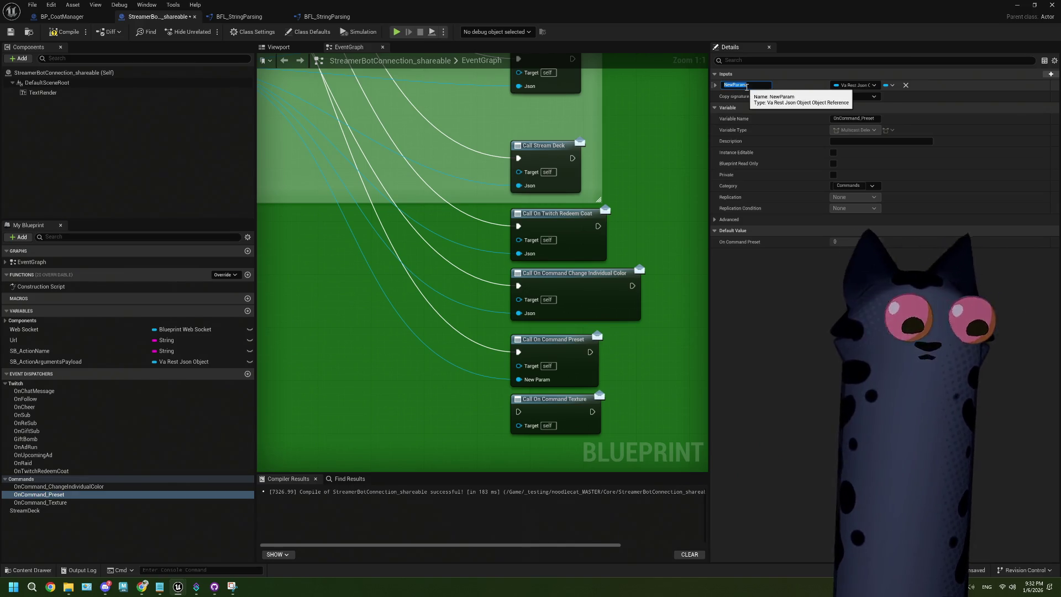
left_click(75, 502)
left_click(1050, 74)
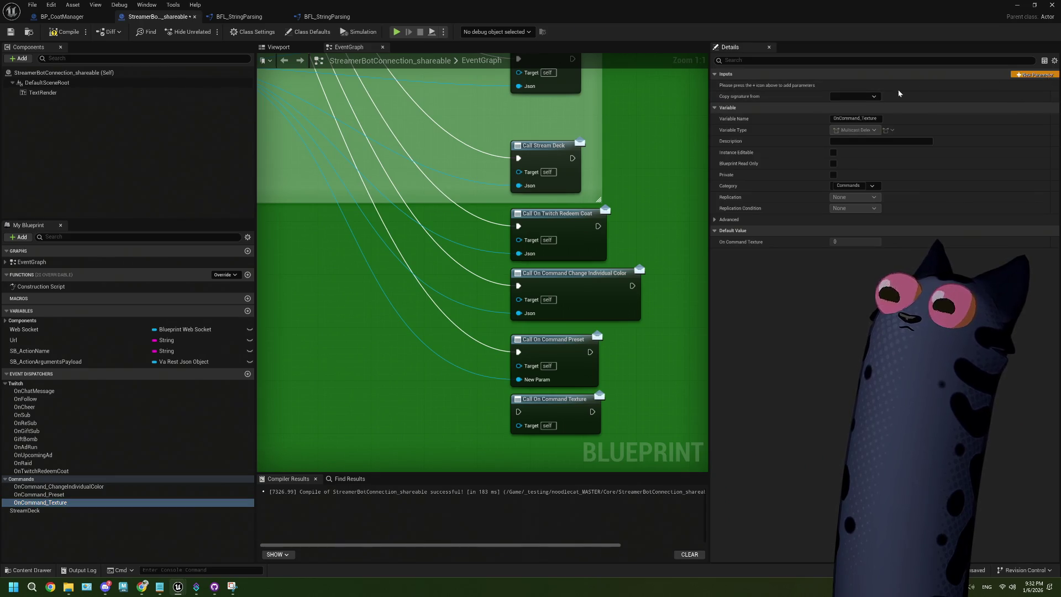
type("J")
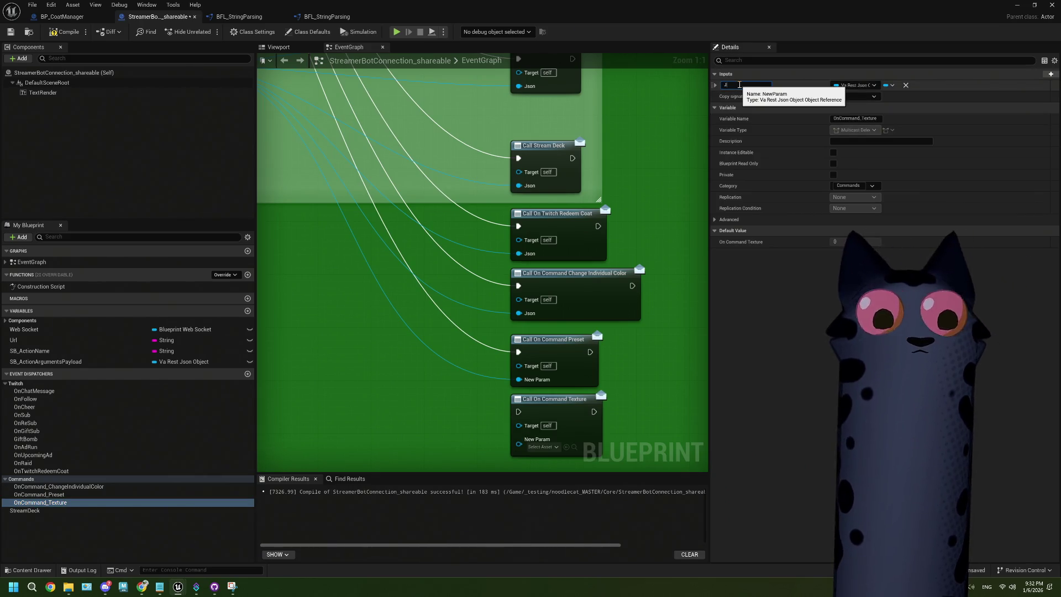
type("son")
key("Return")
scroll(378, 356, "down", 4)
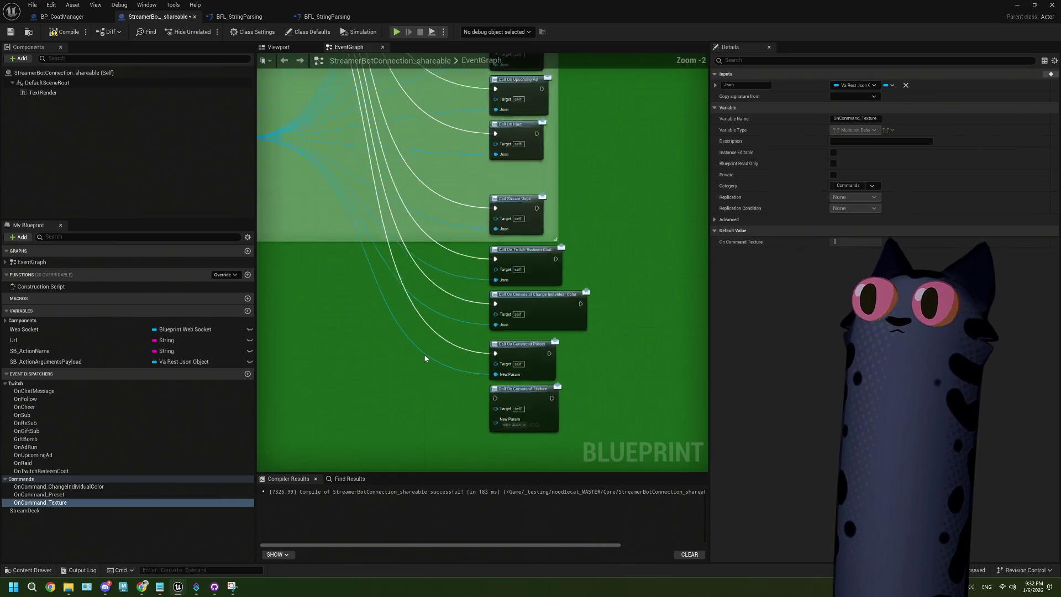
scroll(372, 417, "up", 2)
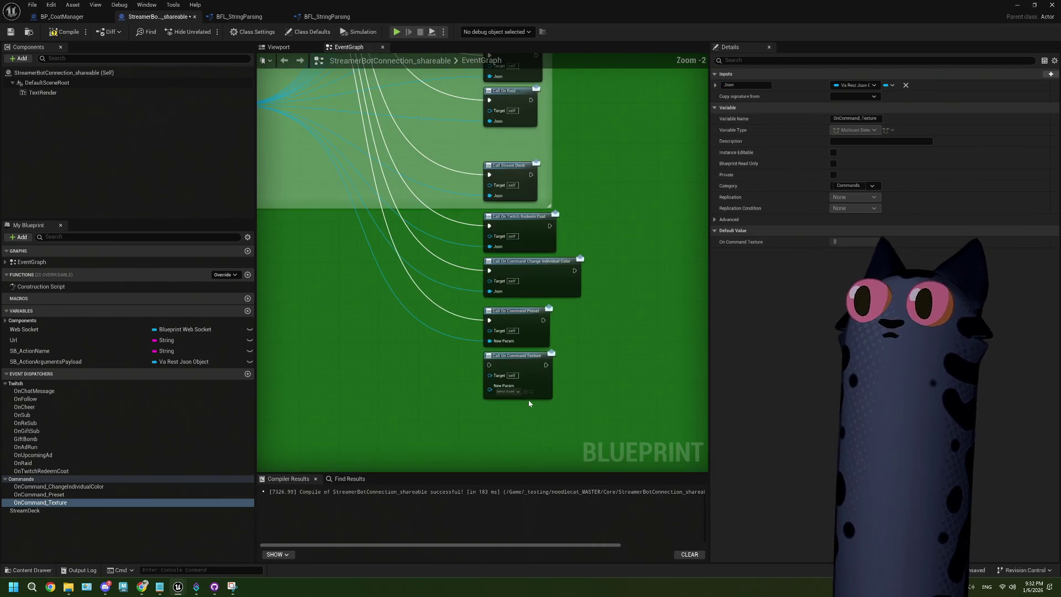
left_click(15, 33)
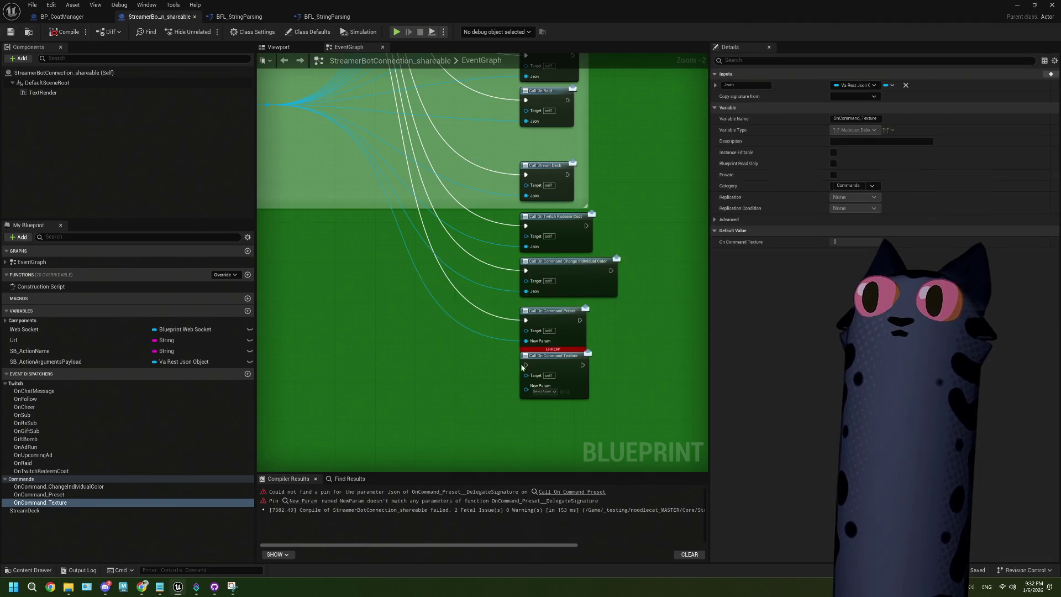
Refresh both call nodes and wire the arguments payload into their Json pins, then compile
right_click(568, 335)
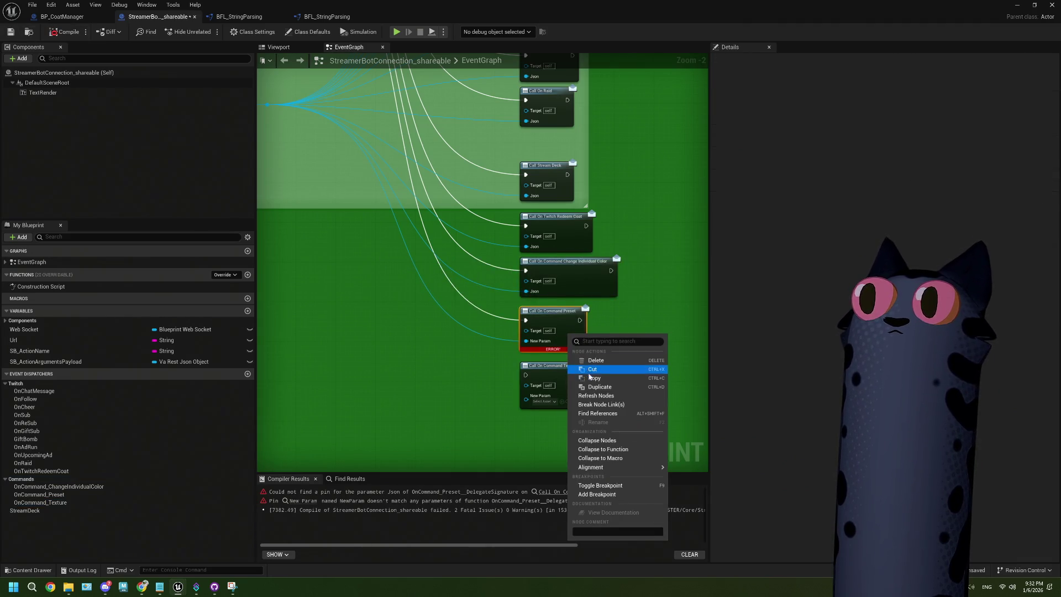
left_click(595, 395)
right_click(587, 393)
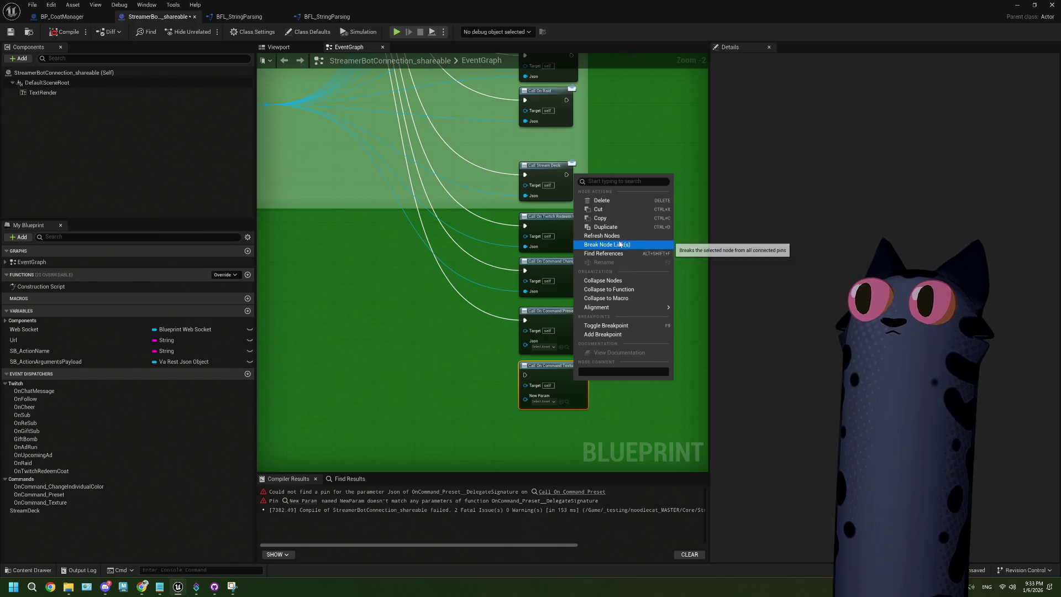
left_click(602, 236)
scroll(497, 354, "down", 2)
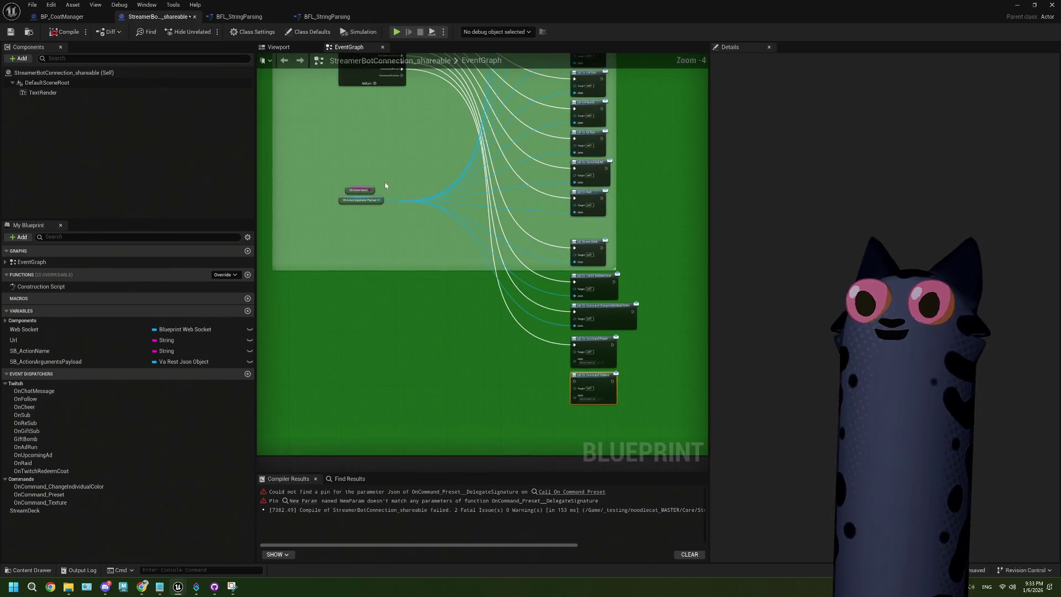
mouse_move(404, 204)
left_mouse_down()
mouse_move(578, 387)
mouse_move(577, 364)
left_mouse_up()
mouse_move(403, 201)
left_mouse_down()
mouse_move(565, 403)
mouse_move(590, 403)
mouse_move(575, 395)
left_mouse_up()
left_click(65, 32)
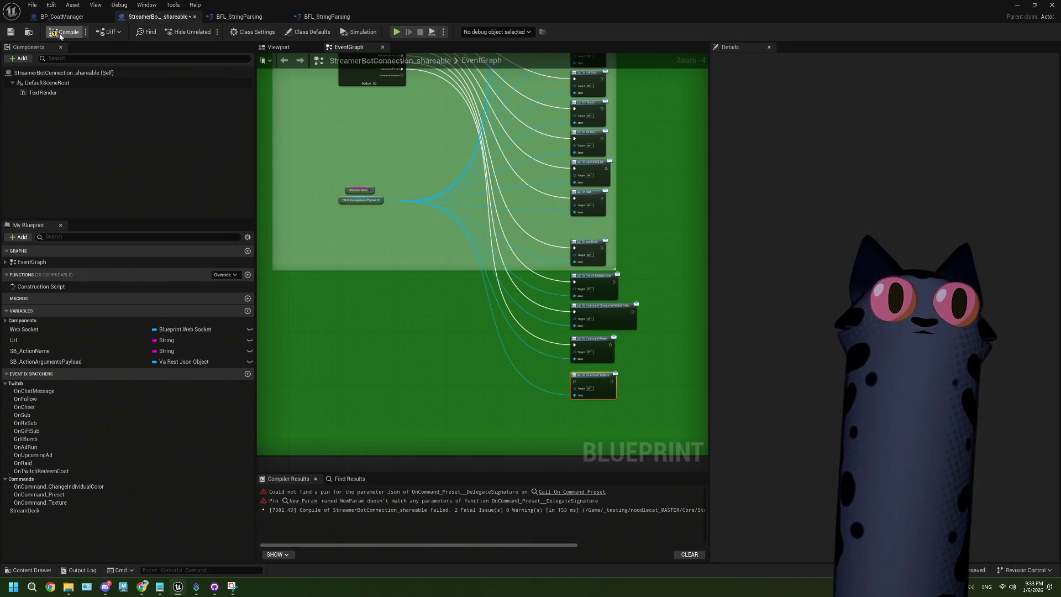
Extend the wire from the texture call node and compile the StreamerBot connection successfully
mouse_move(493, 363)
left_mouse_down()
mouse_move(424, 267)
mouse_move(450, 293)
left_mouse_up()
mouse_move(397, 141)
left_mouse_down()
mouse_move(473, 446)
mouse_move(570, 447)
left_mouse_up()
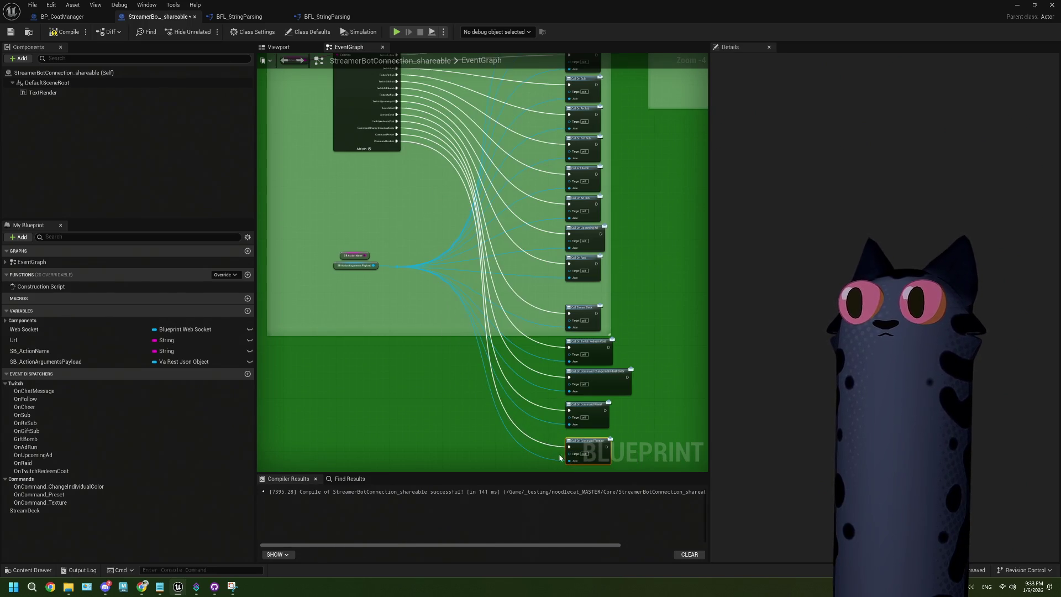
scroll(575, 450, "up", 3)
left_click(62, 32)
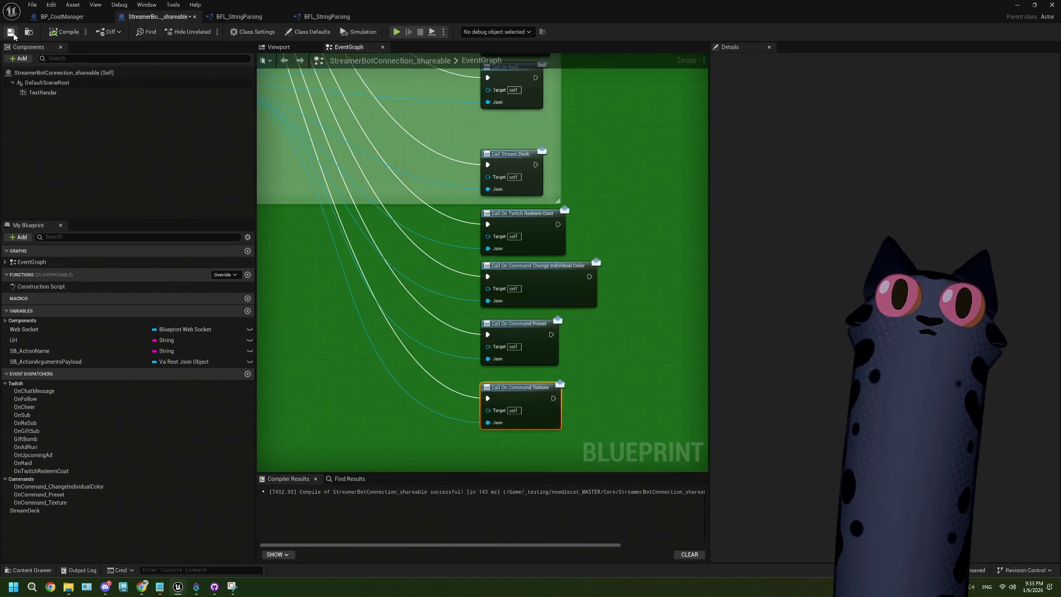
left_click(62, 16)
Add an SB Manager reference and a Bind Event to On Command Texture node in the execution flow
scroll(370, 243, "up", 4)
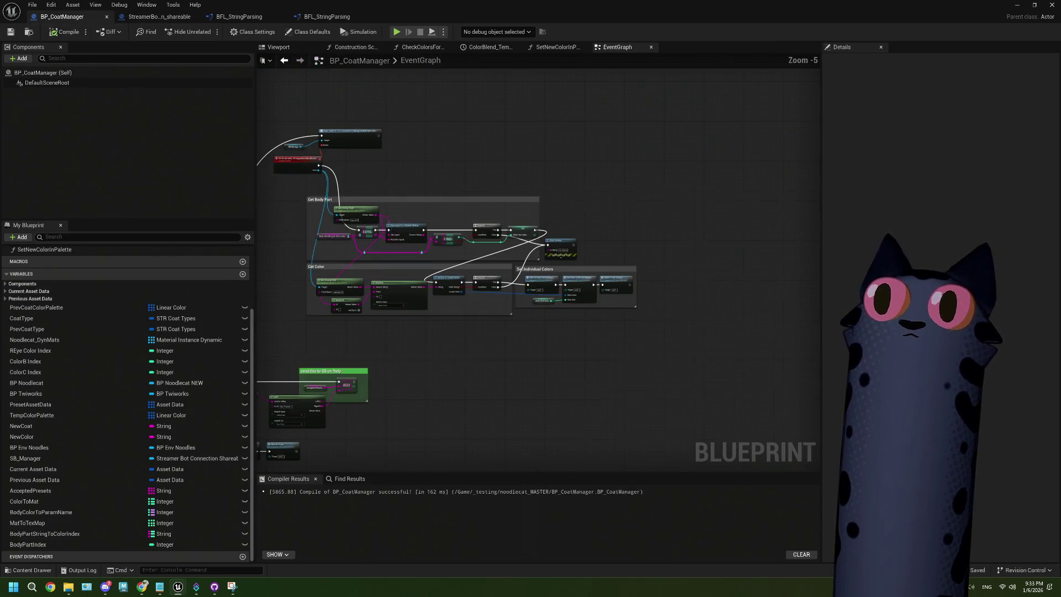
left_click(334, 219)
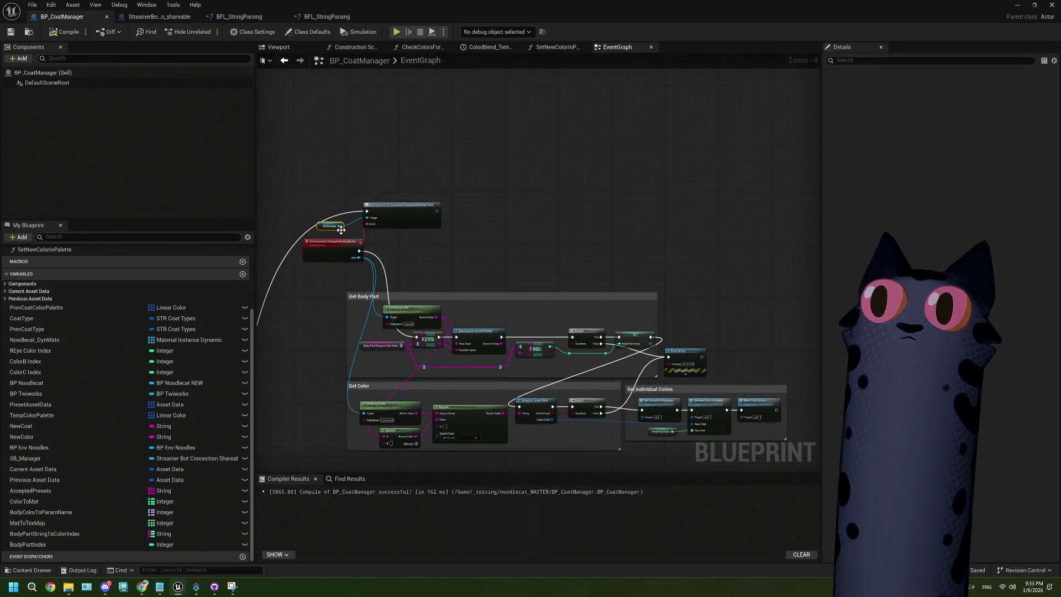
key("ctrl+c")
key("ctrl+v")
scroll(518, 237, "up", 2)
left_click_drag(451, 212, 504, 221)
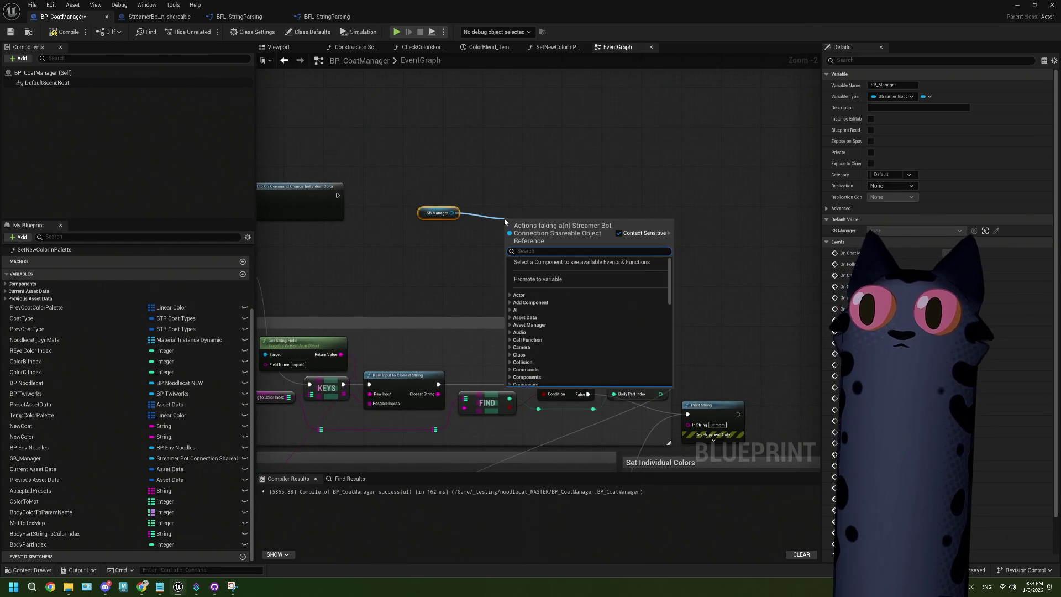
type("bind tex")
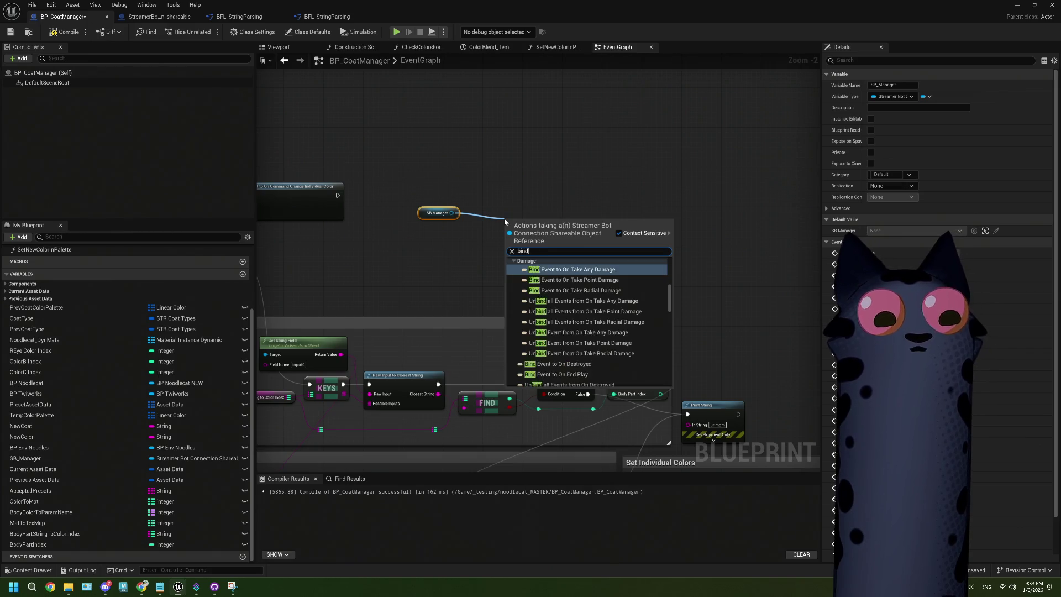
left_click(568, 270)
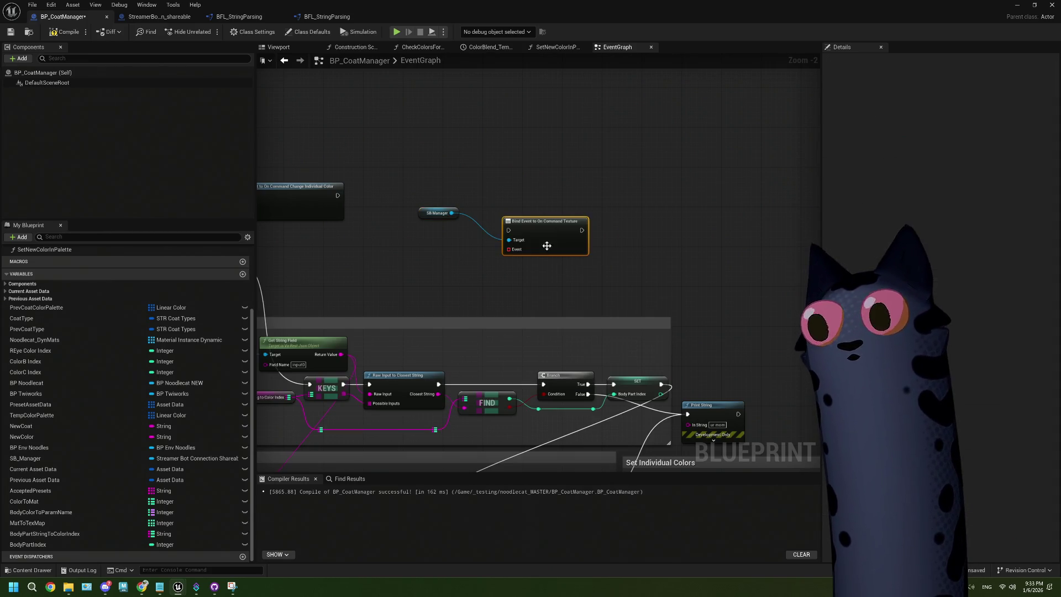
mouse_move(337, 195)
left_mouse_down()
mouse_move(530, 208)
mouse_move(509, 223)
left_mouse_up()
Create a custom event named OnCommandTexture wired to the bind, then compile BP_CoatManager
scroll(531, 231, "down", 5)
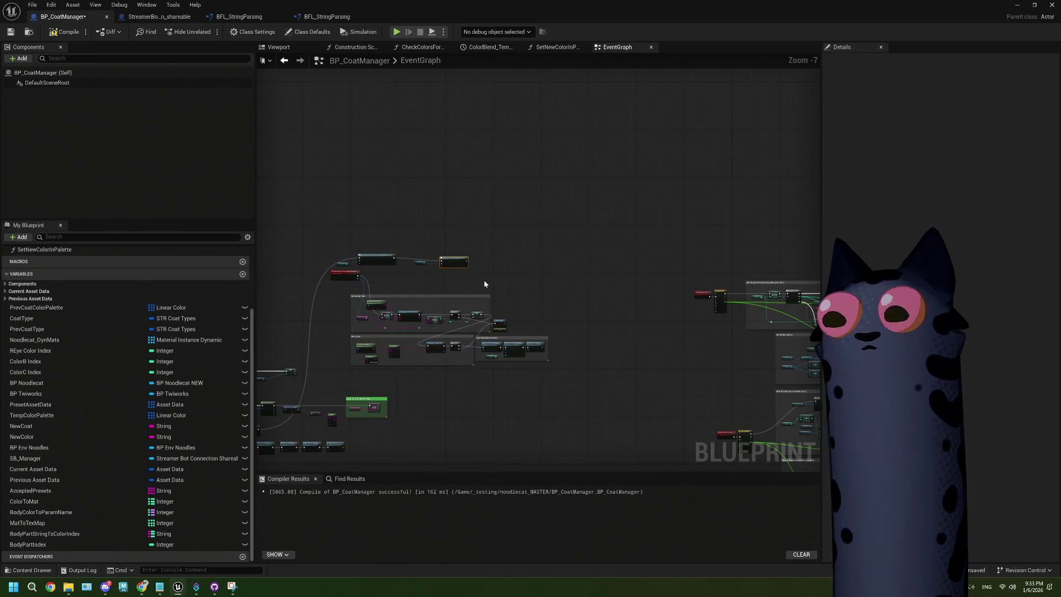
left_click_drag(453, 261, 475, 133)
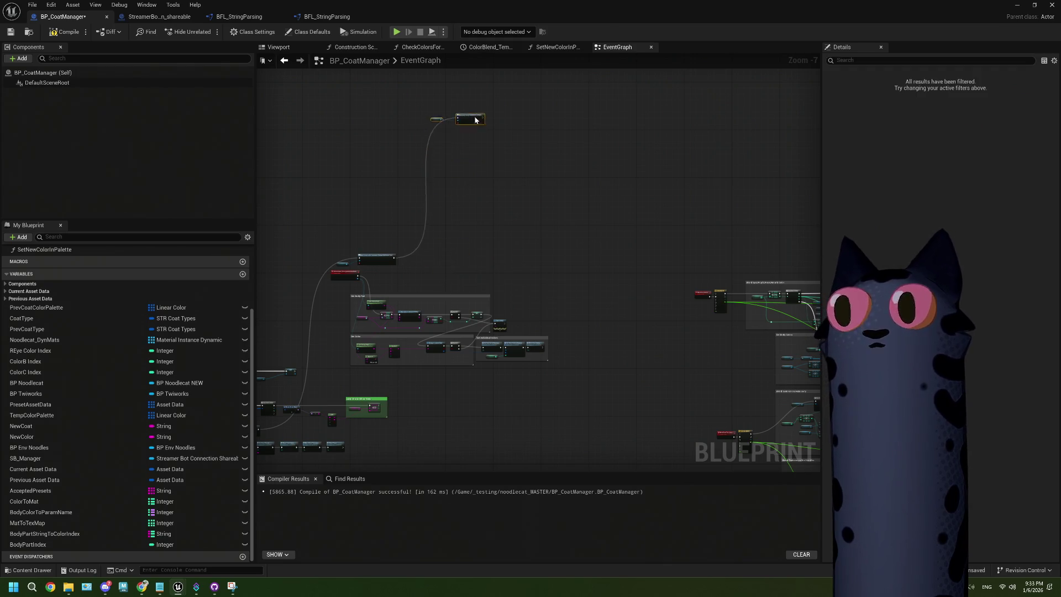
scroll(509, 178, "up", 3)
scroll(470, 215, "up", 2)
left_click_drag(414, 171, 369, 206)
type("ex")
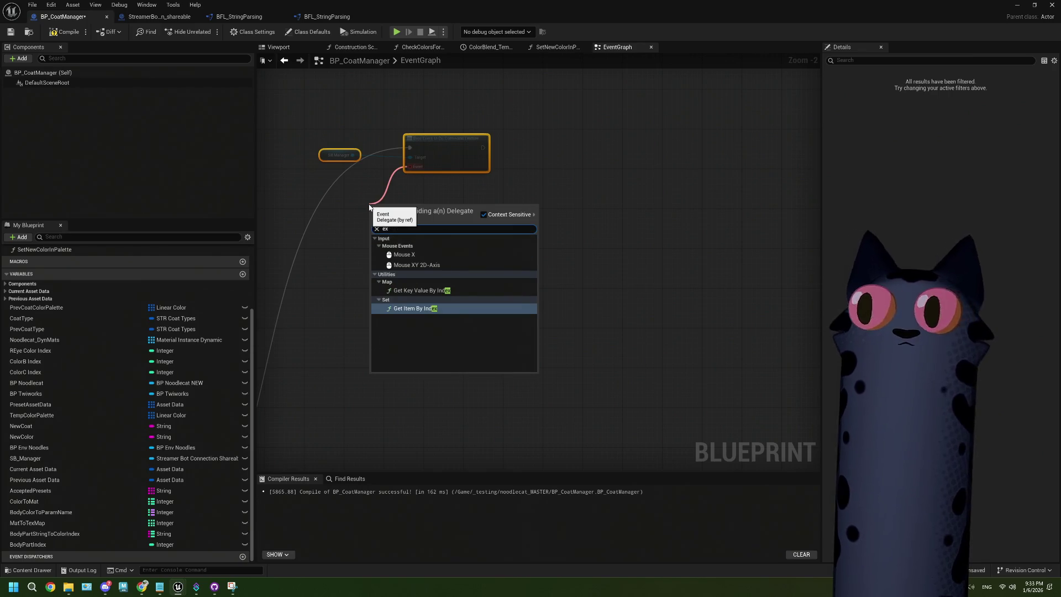
key("BackSpace")
type("ve")
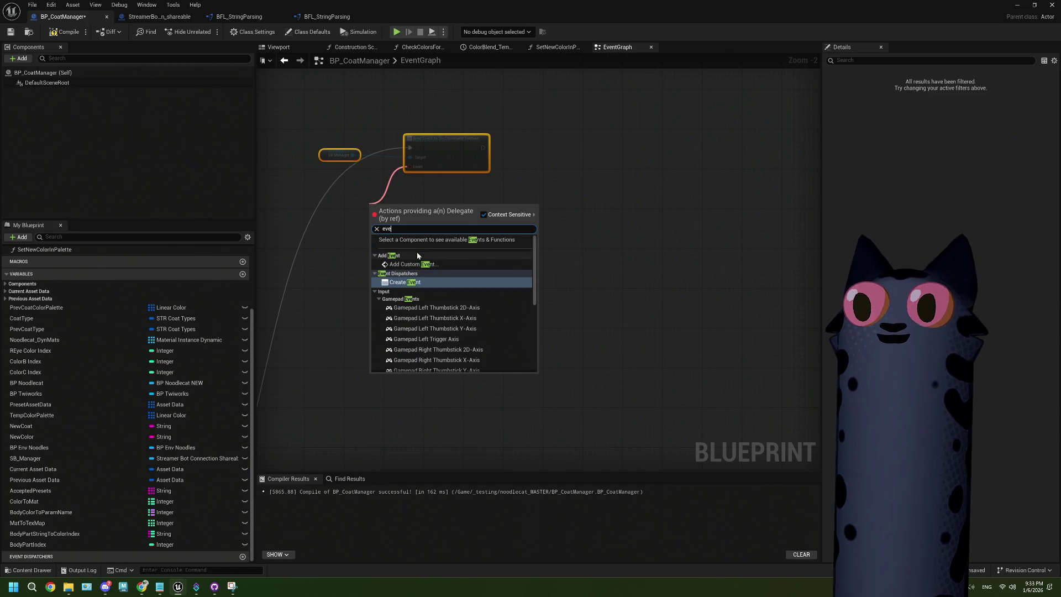
left_click(416, 259)
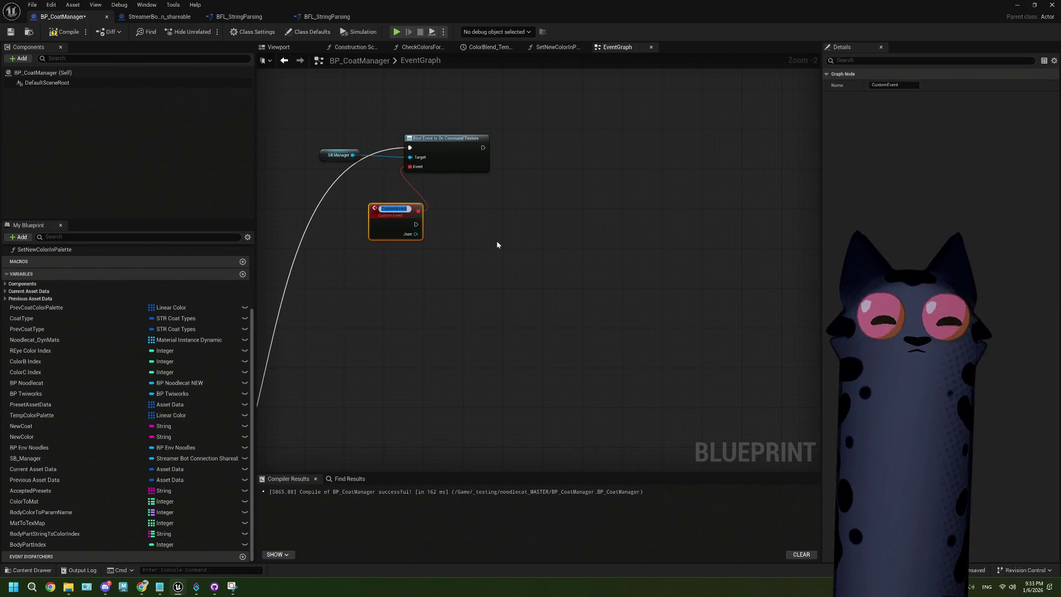
type("OnCommandTe")
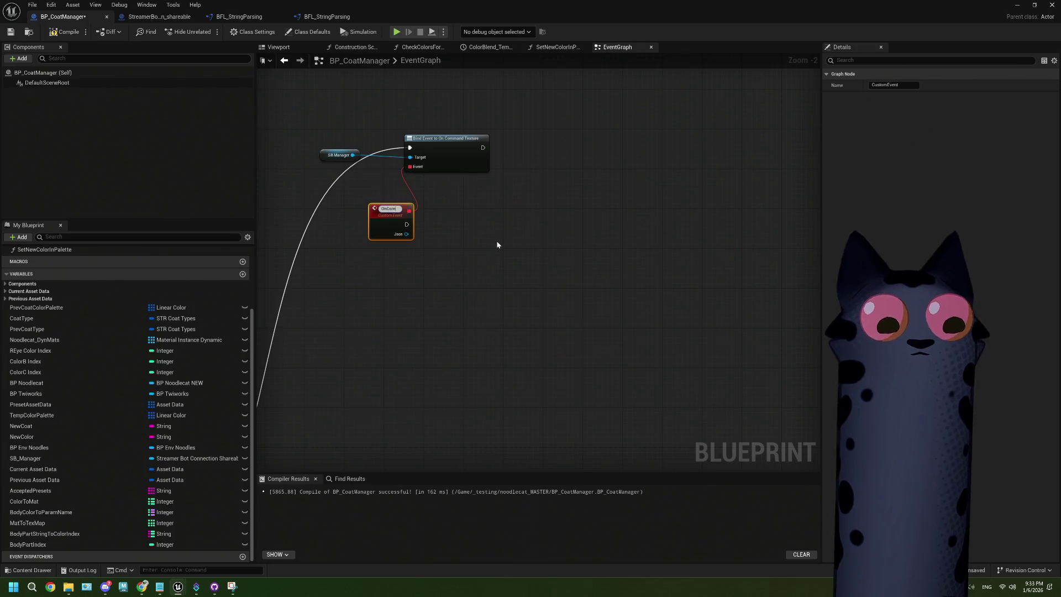
key("BackSpace")
key("BackSpace")
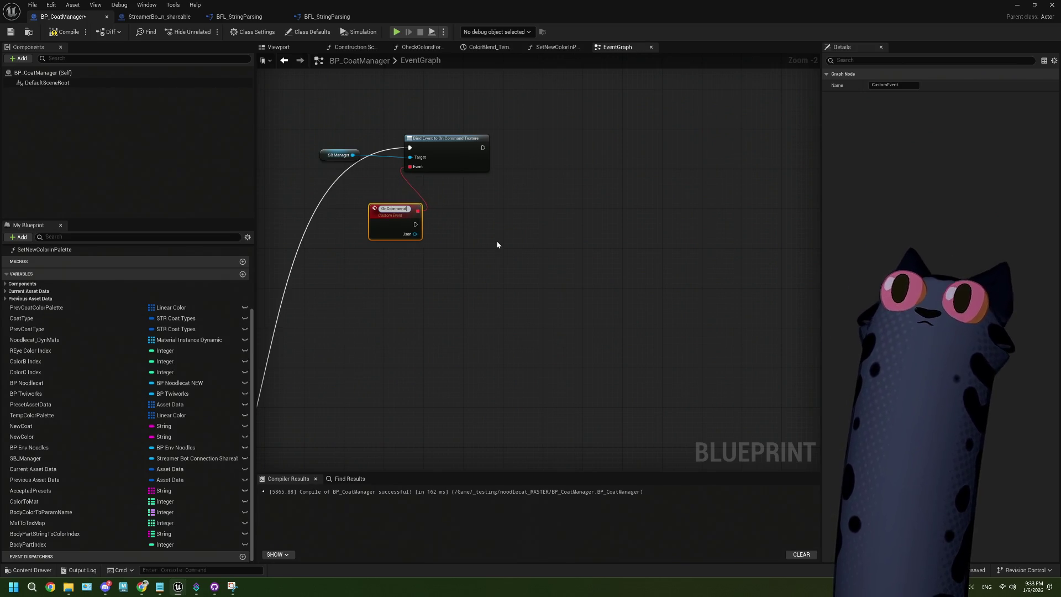
type("Textur")
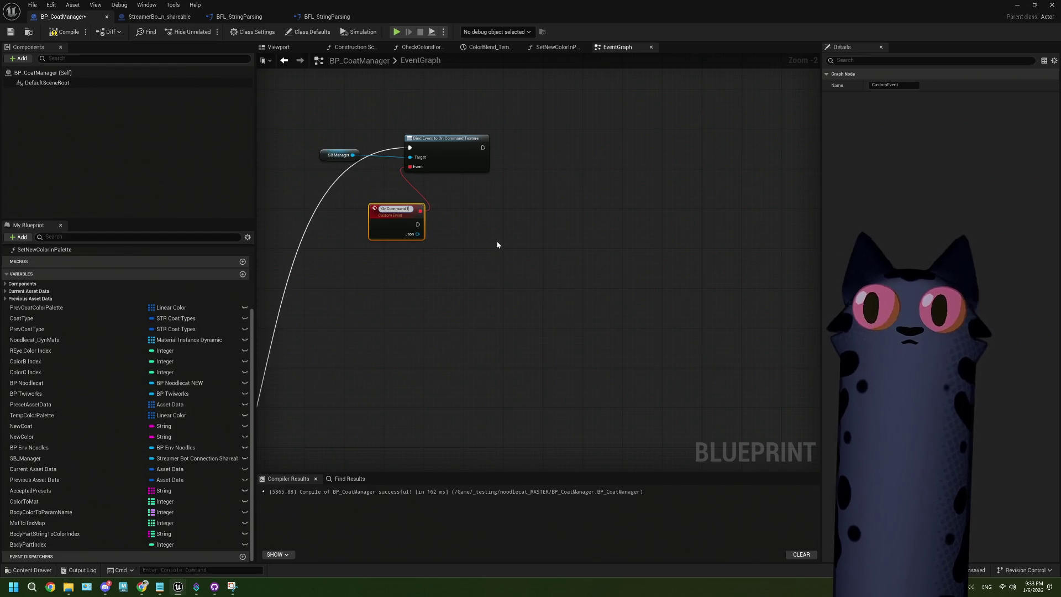
type("e")
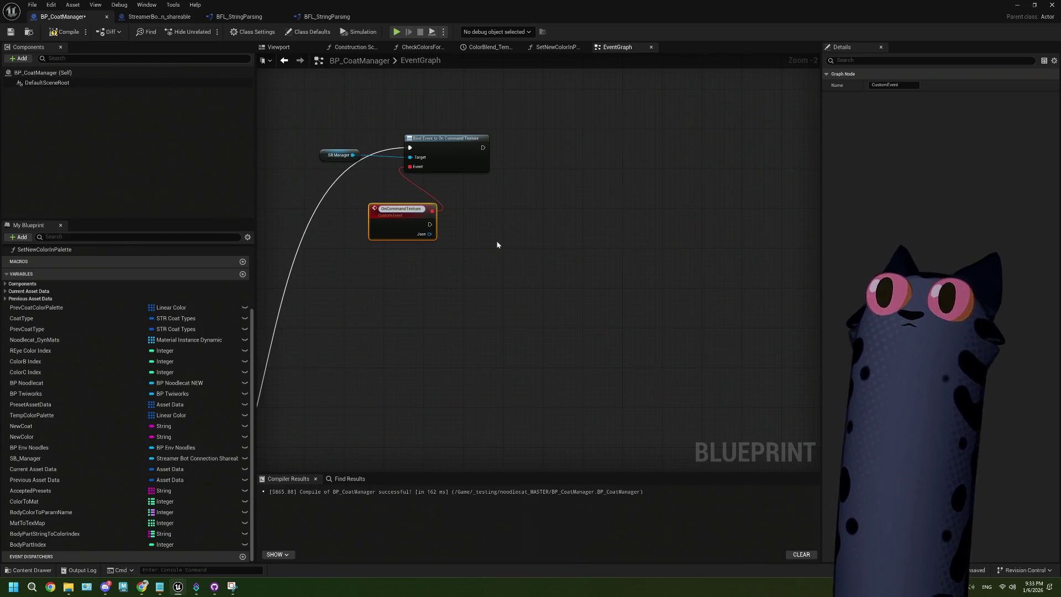
left_click_drag(377, 209, 328, 189)
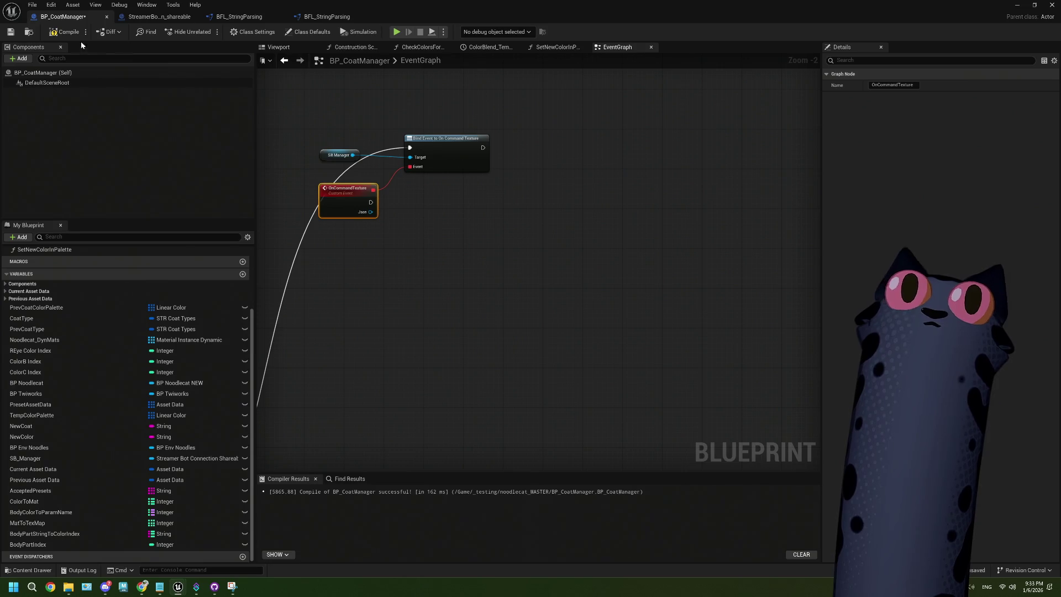
key("F7")
scroll(450, 299, "down", 1)
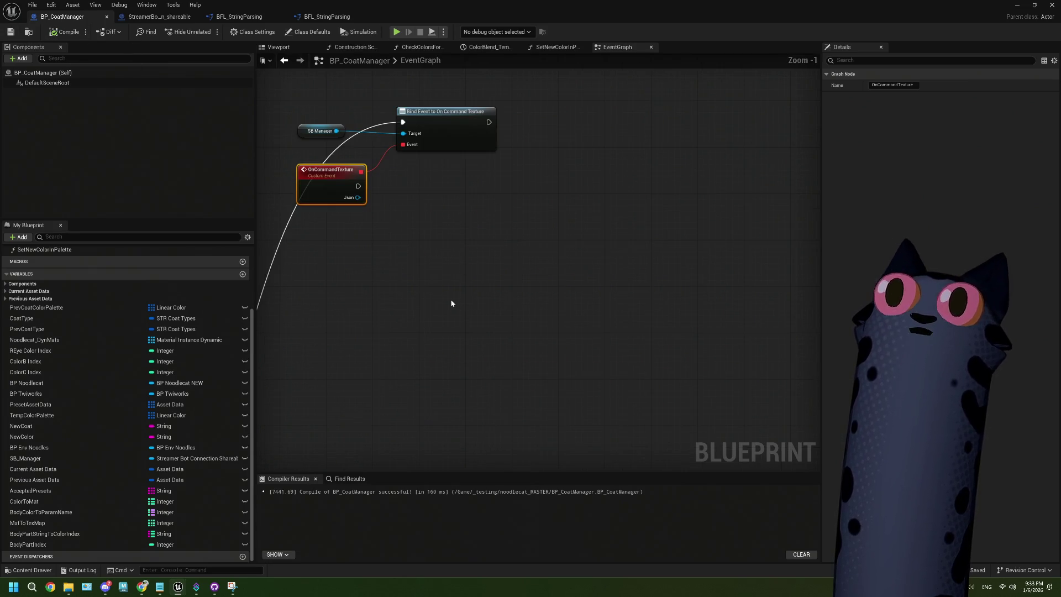
Select the two Get String Field nodes plus the Append and Replace nodes
left_click_drag(450, 299, 431, 166)
scroll(420, 370, "up", 1)
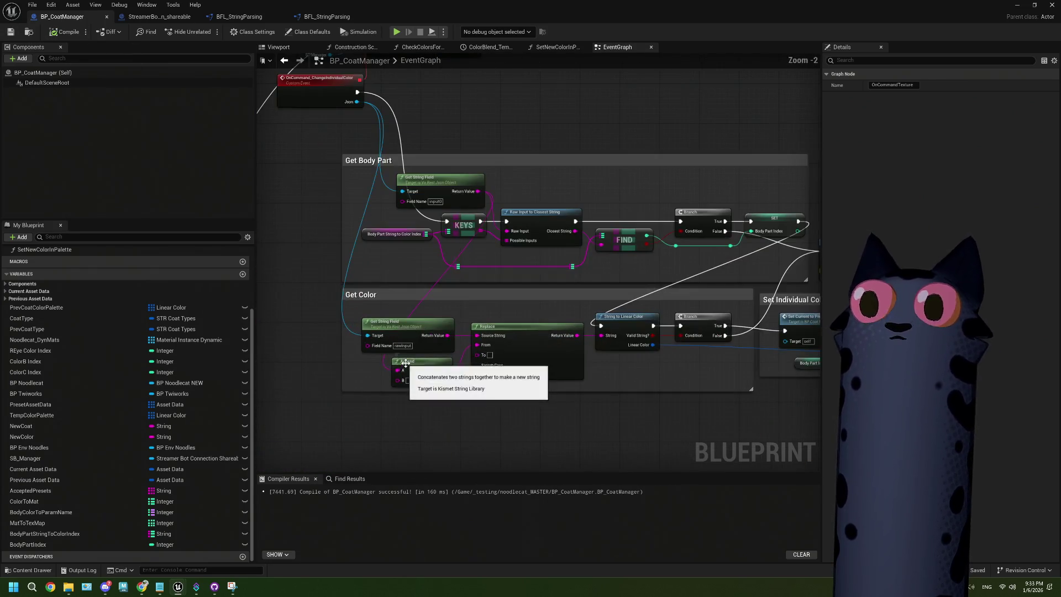
left_click_drag(392, 261, 398, 285)
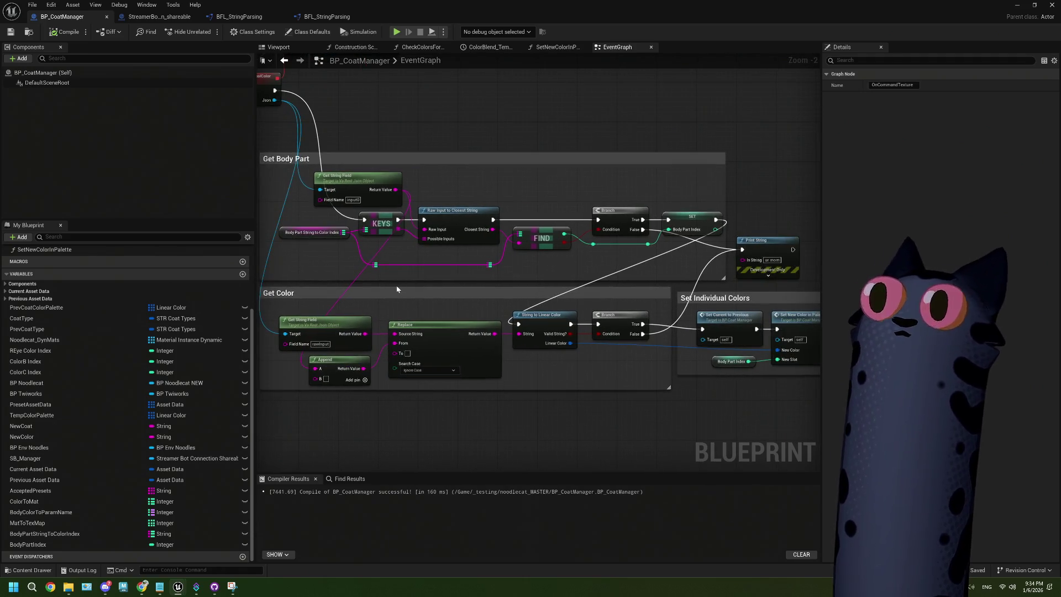
left_click(354, 176)
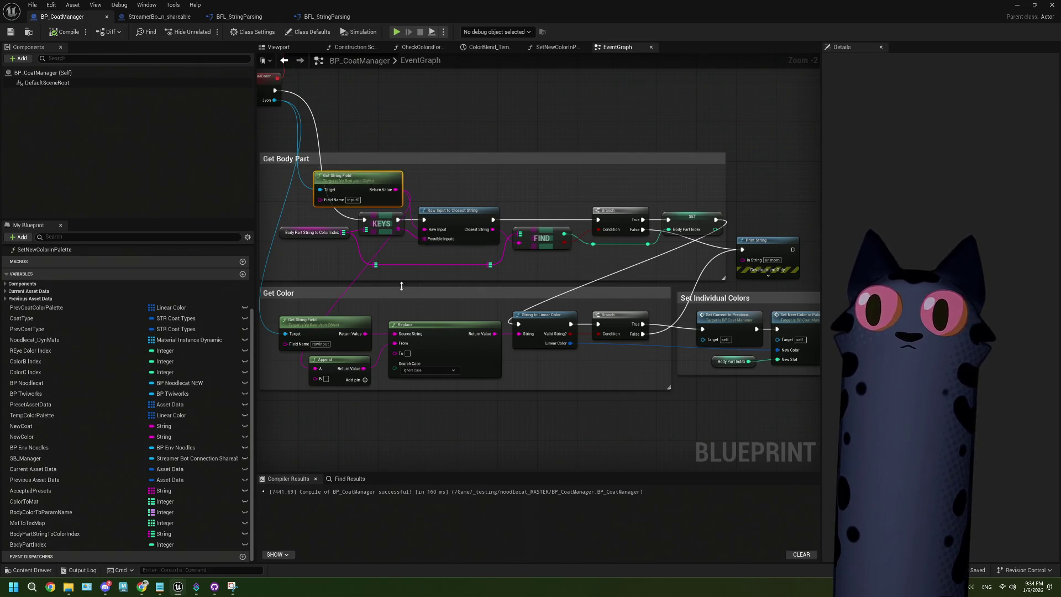
left_click(343, 329, "ctrl")
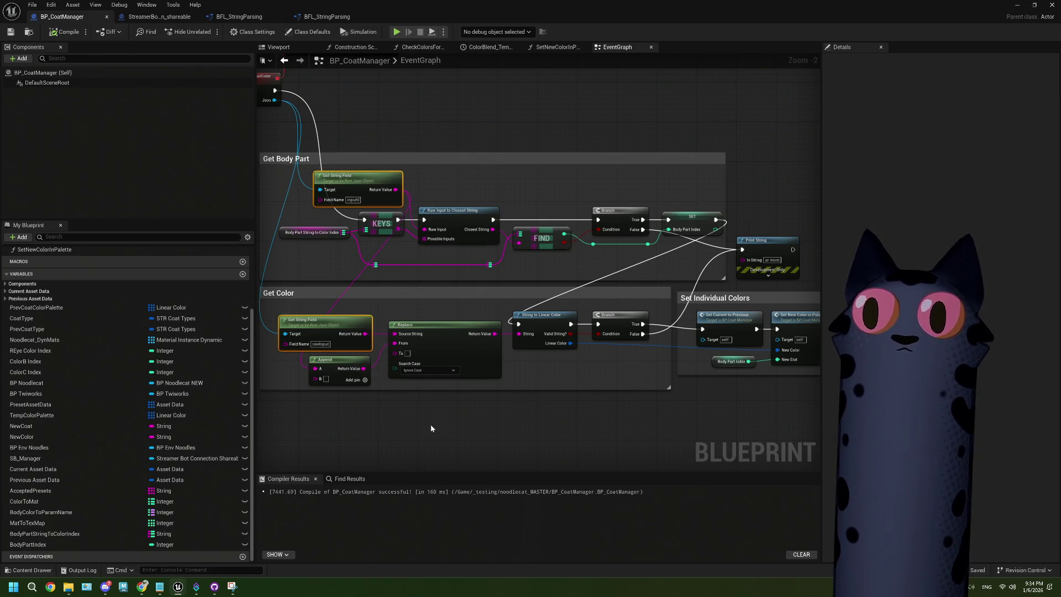
left_click(328, 366, "ctrl")
left_click(434, 358, "ctrl")
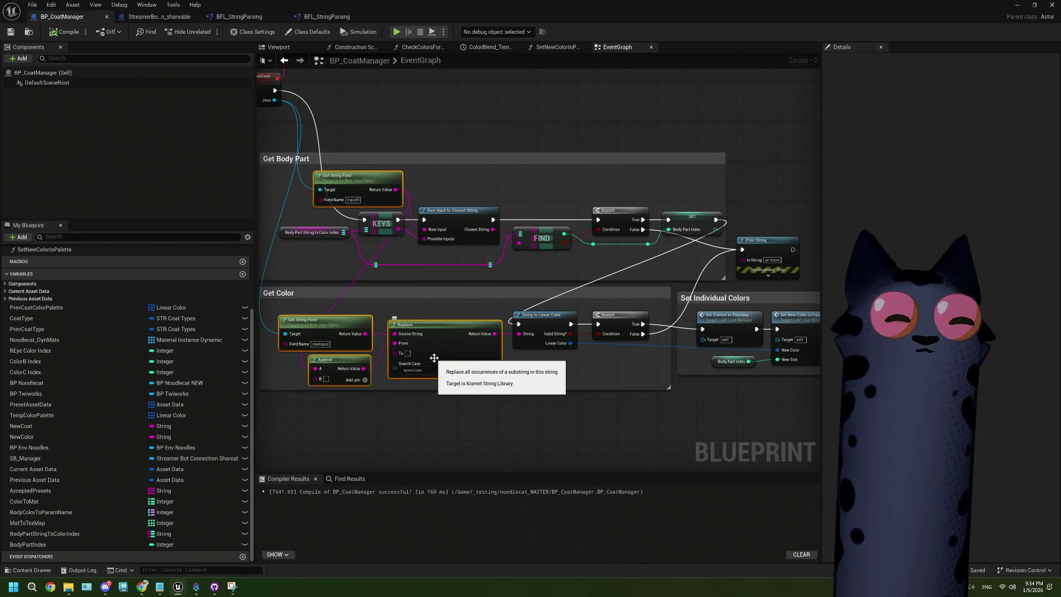
scroll(434, 358, "down", 1)
left_click_drag(507, 203, 421, 270)
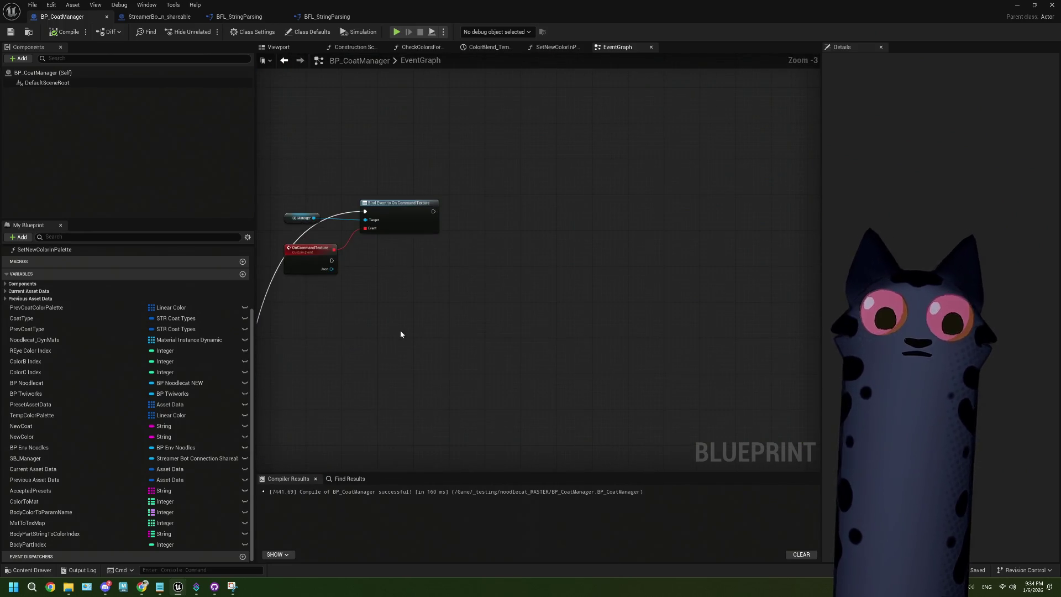
Paste the nodes below OnCommandTexture, feed its Json into Get String Field, and open BodyPartStringToColorIndex's options
key("ctrl+v")
scroll(399, 331, "up", 1)
left_click_drag(460, 247, 426, 346)
mouse_move(324, 295)
left_mouse_down()
mouse_move(365, 201)
mouse_move(406, 235)
left_mouse_up()
mouse_move(364, 170)
left_mouse_down()
mouse_move(352, 378)
mouse_move(369, 379)
left_mouse_up()
scroll(486, 299, "down", 1)
scroll(486, 300, "down", 3)
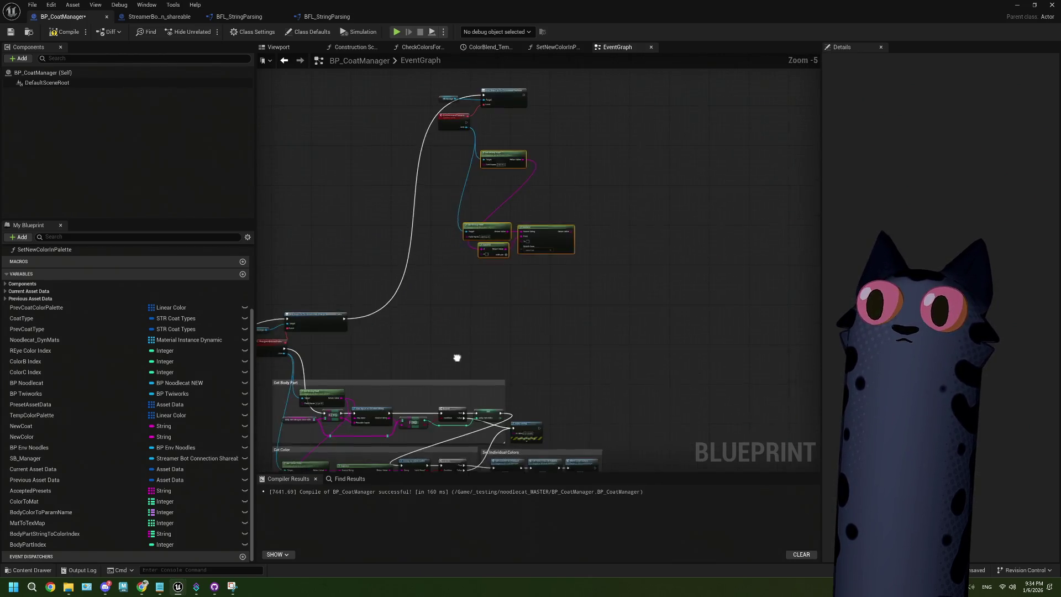
scroll(516, 362, "up", 3)
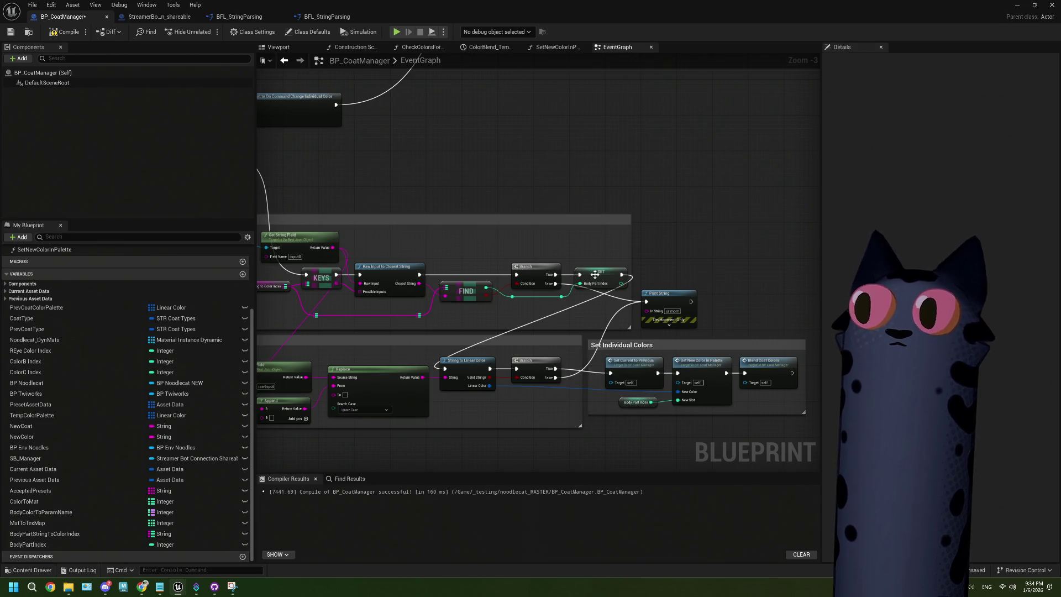
left_click(75, 534)
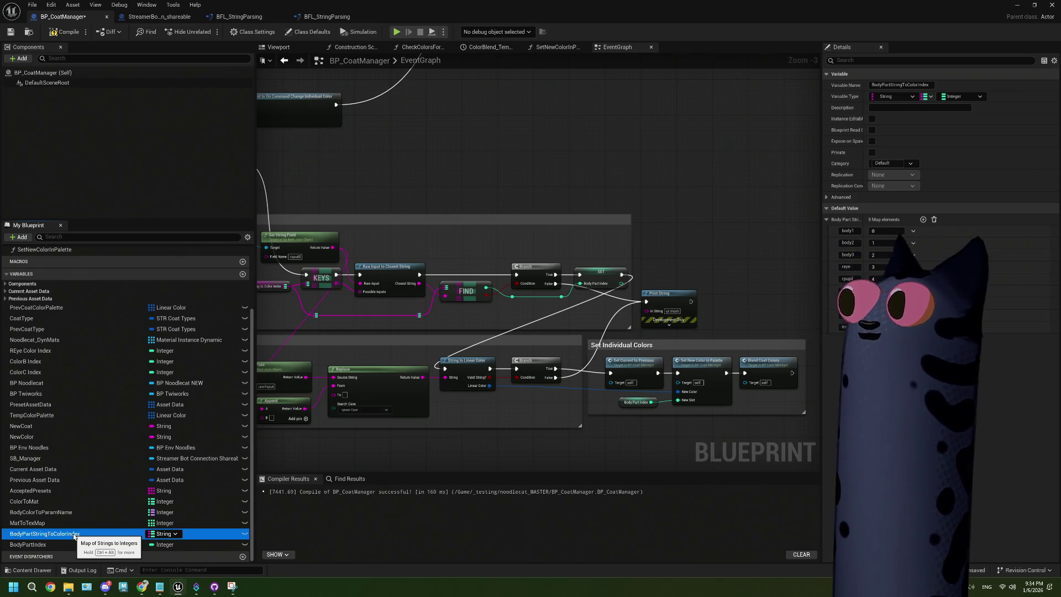
right_click(75, 536)
Duplicate BodyPartStringToColorIndex and rename the copy BodyPartStringToTextureIndex
mouse_move(109, 481)
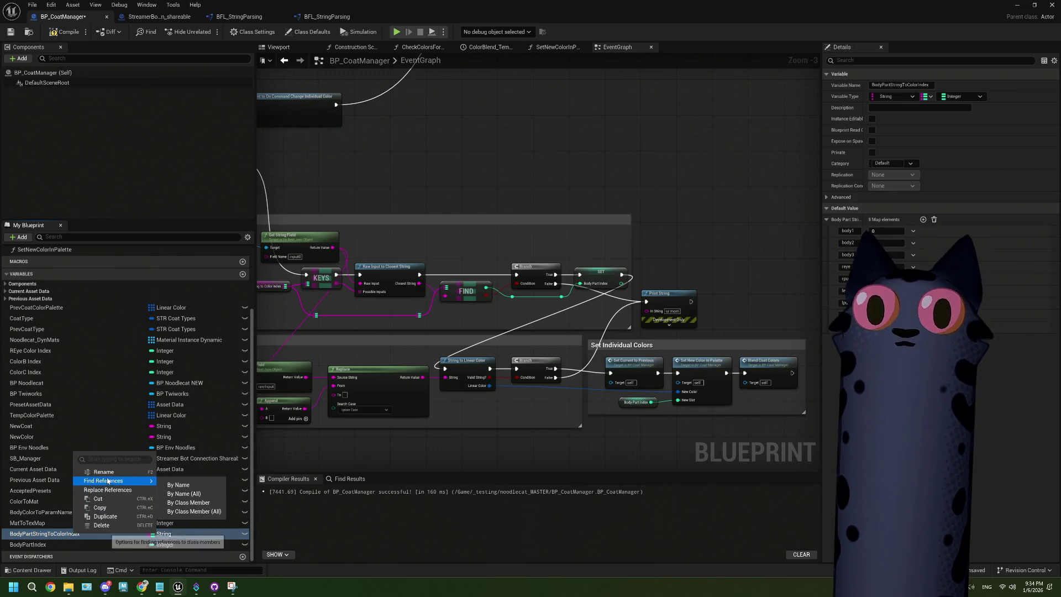
left_click(106, 516)
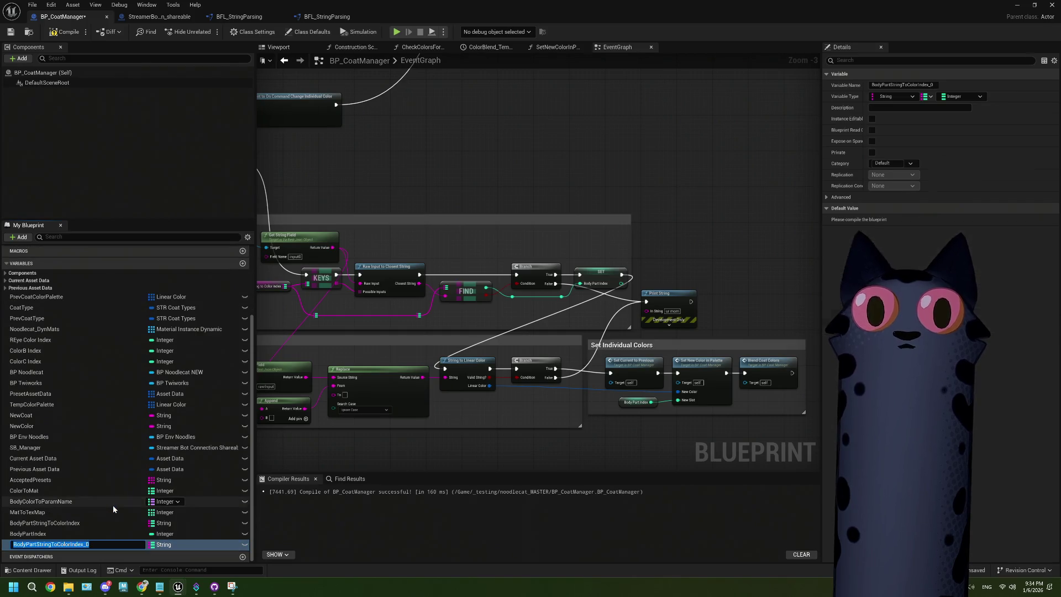
key("End")
key("BackSpace")
key("BackSpace")
key("BackSpace")
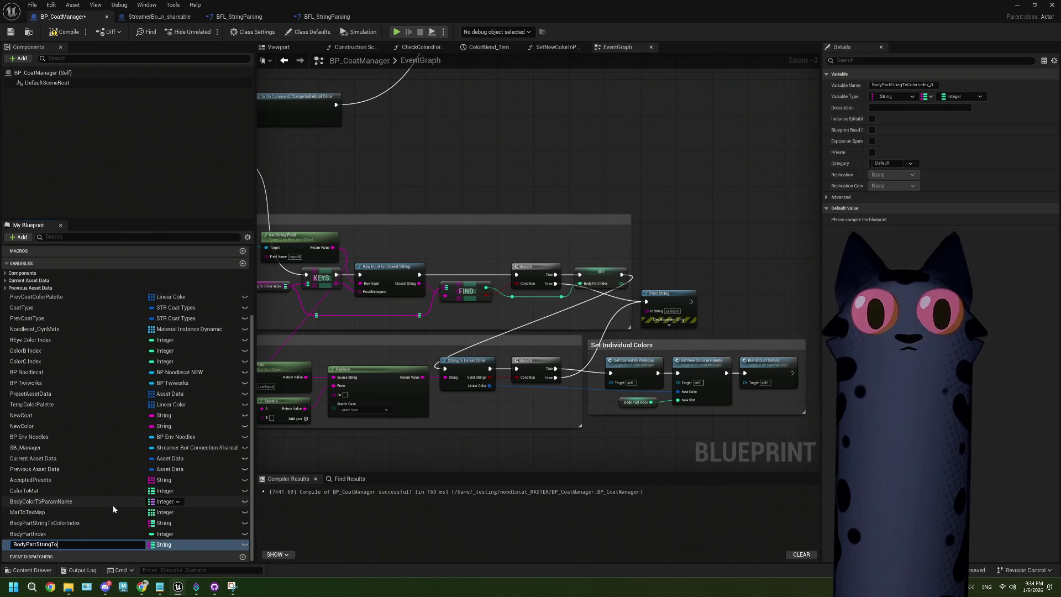
type("Texture")
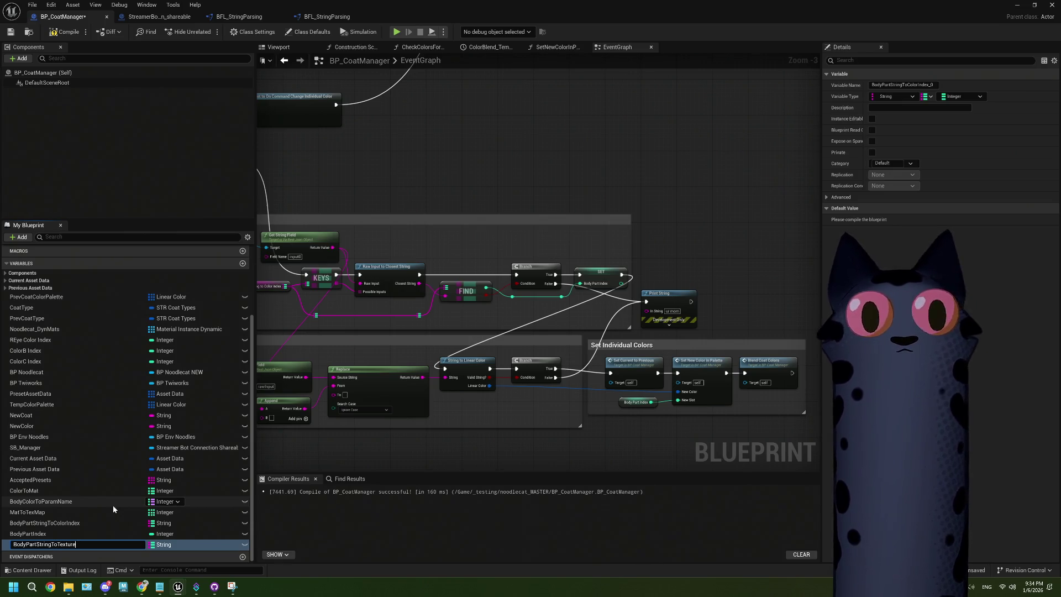
type("Index")
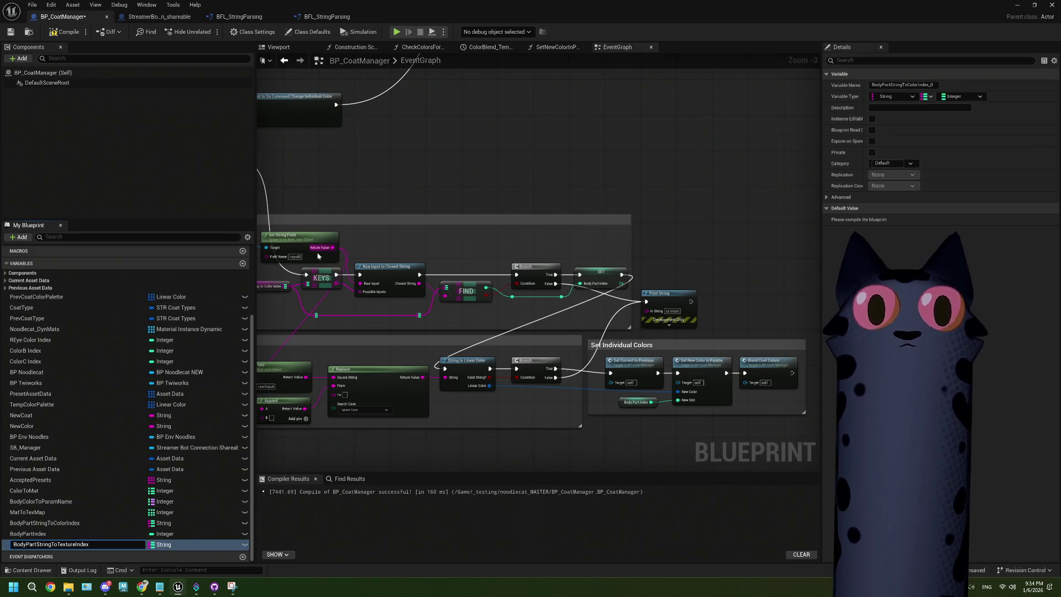
key("Return")
Compile and save BP_CoatManager, then expand the map's default entries
left_click(63, 31)
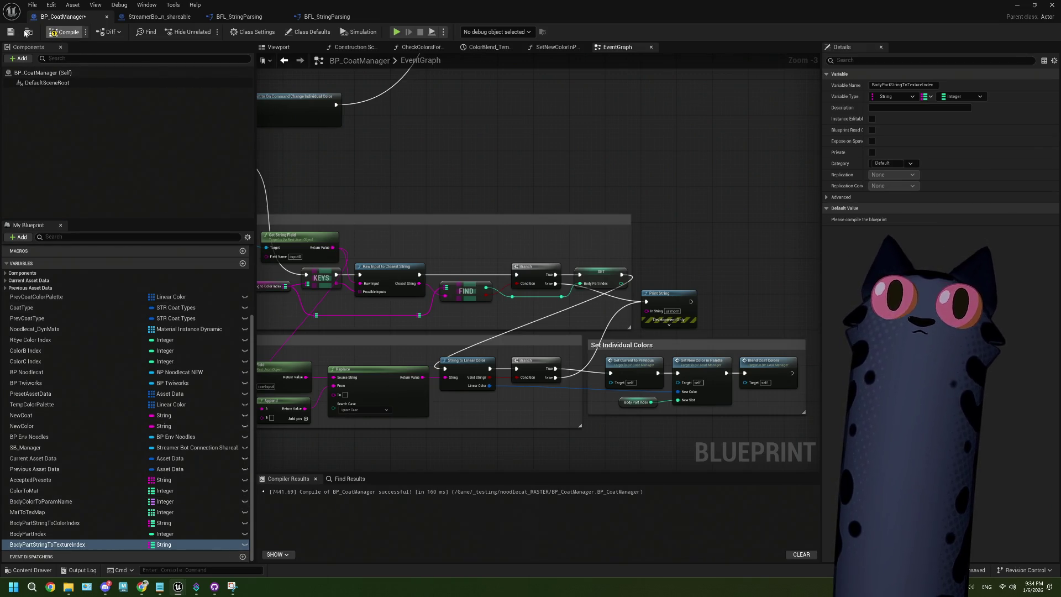
left_click(12, 32)
left_click(827, 220)
left_click_drag(862, 220, 915, 221)
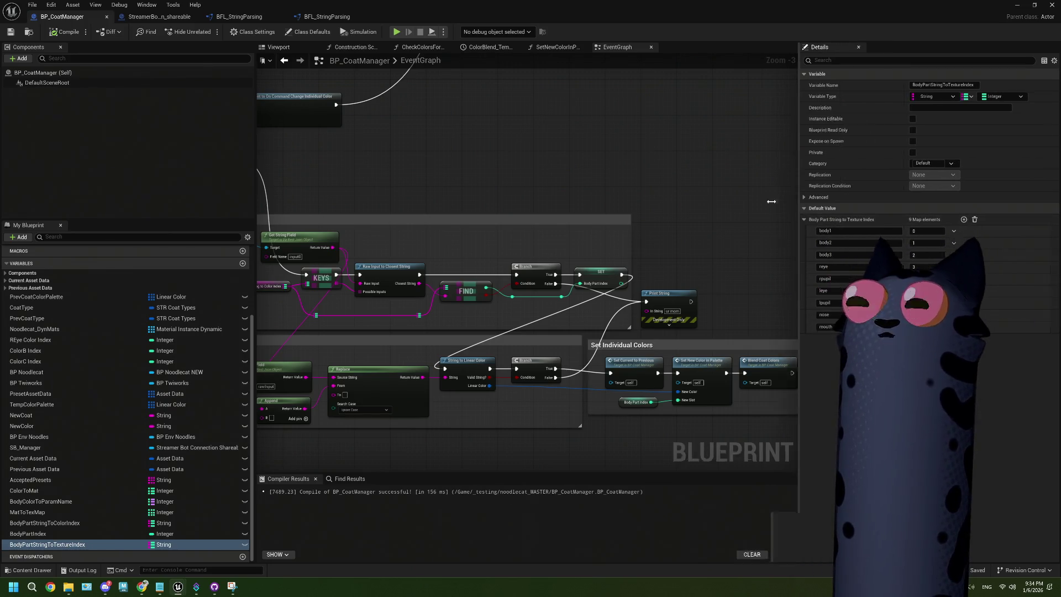
Widen the Details panel and adjust the key column, then bring the Get String Field nodes into view
left_click_drag(821, 209, 700, 210)
left_click_drag(845, 231, 790, 231)
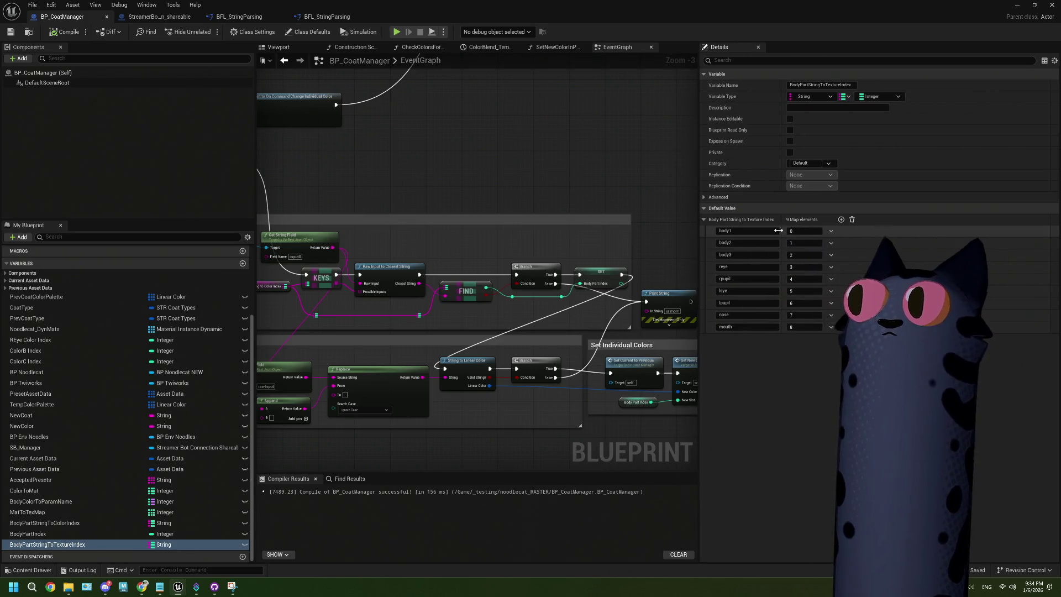
scroll(471, 324, "down", 2)
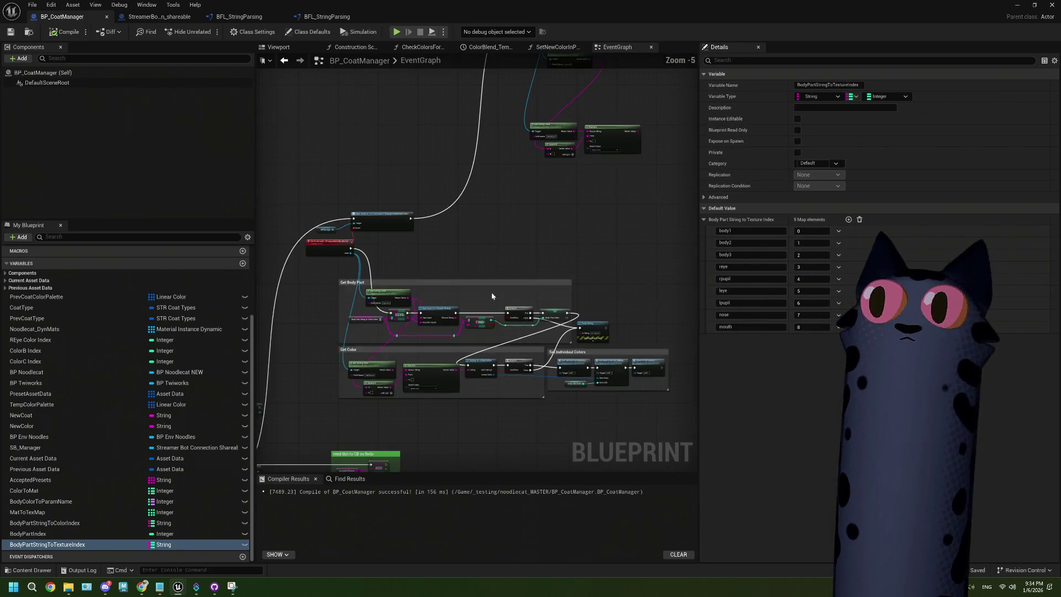
left_click_drag(471, 325, 498, 274)
scroll(563, 314, "up", 3)
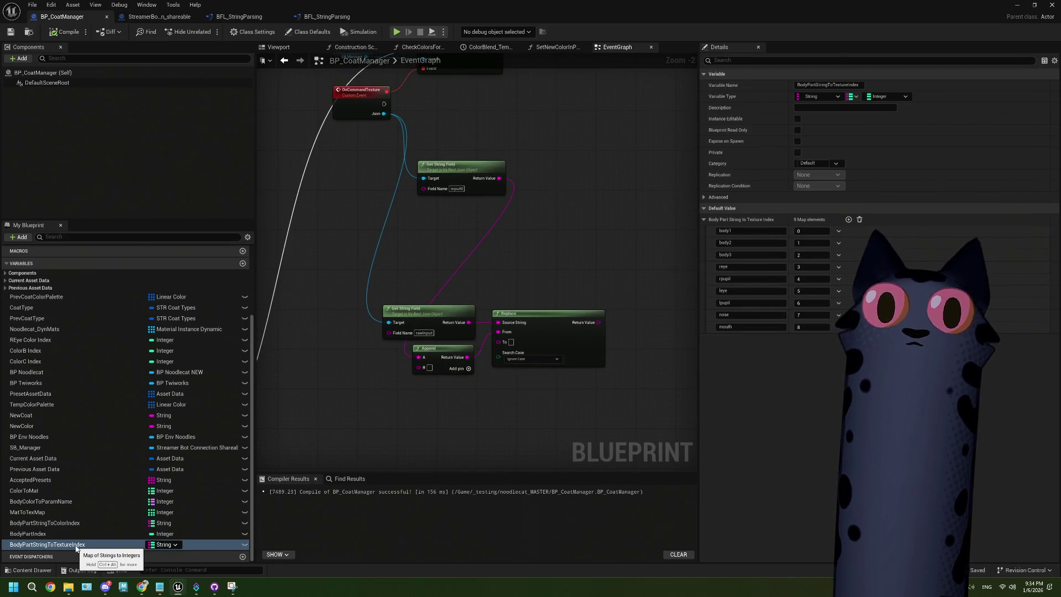
scroll(525, 395, "up", 1)
left_click_drag(524, 396, 489, 419)
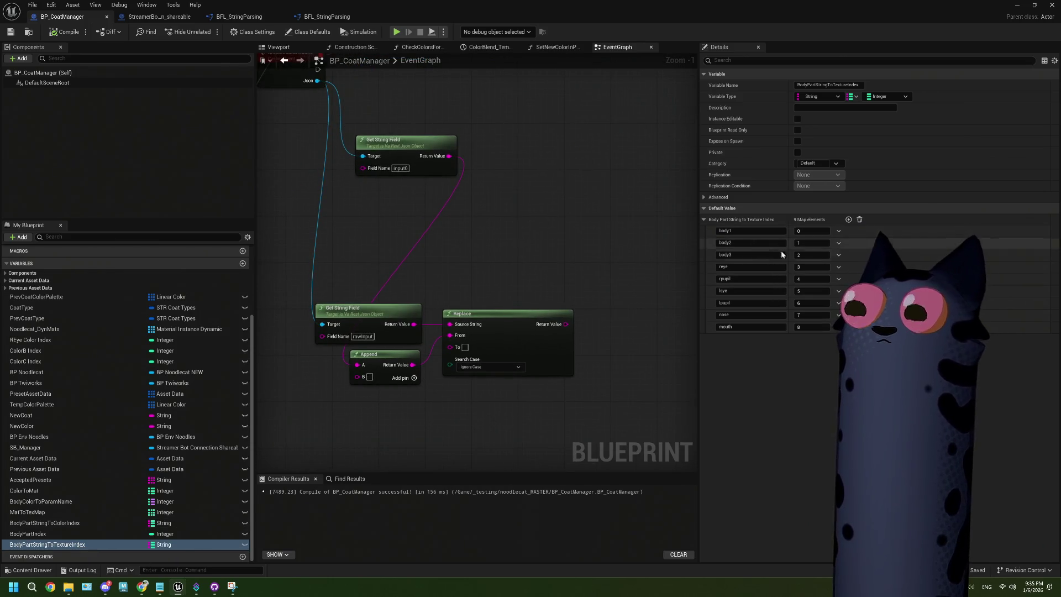
Check the coat preset notes, delete the mouth map entry, and reopen the texture array notes
left_click(160, 586)
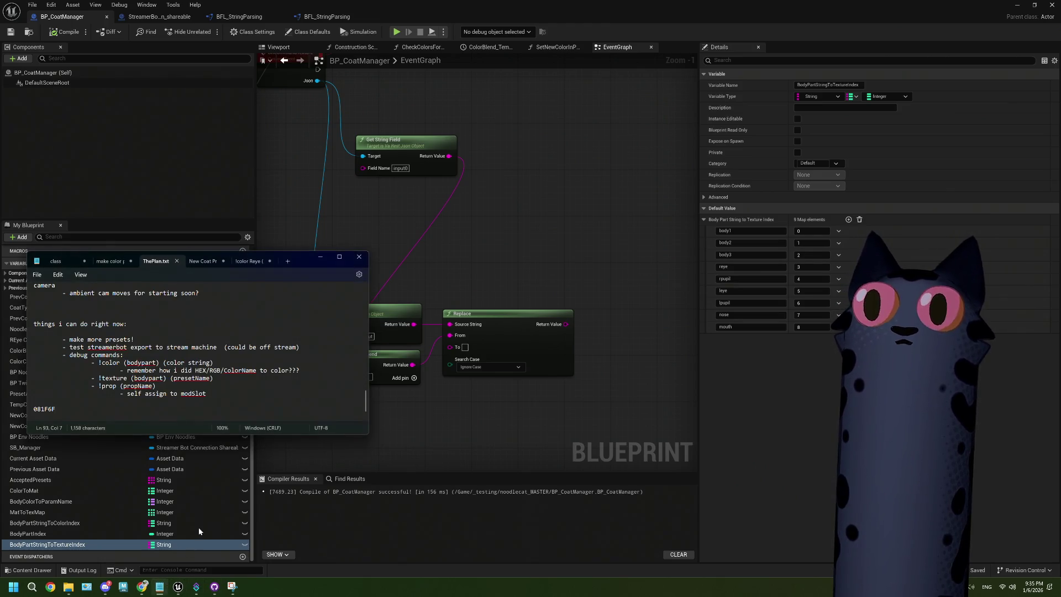
left_click(191, 261)
scroll(221, 346, "down", 3)
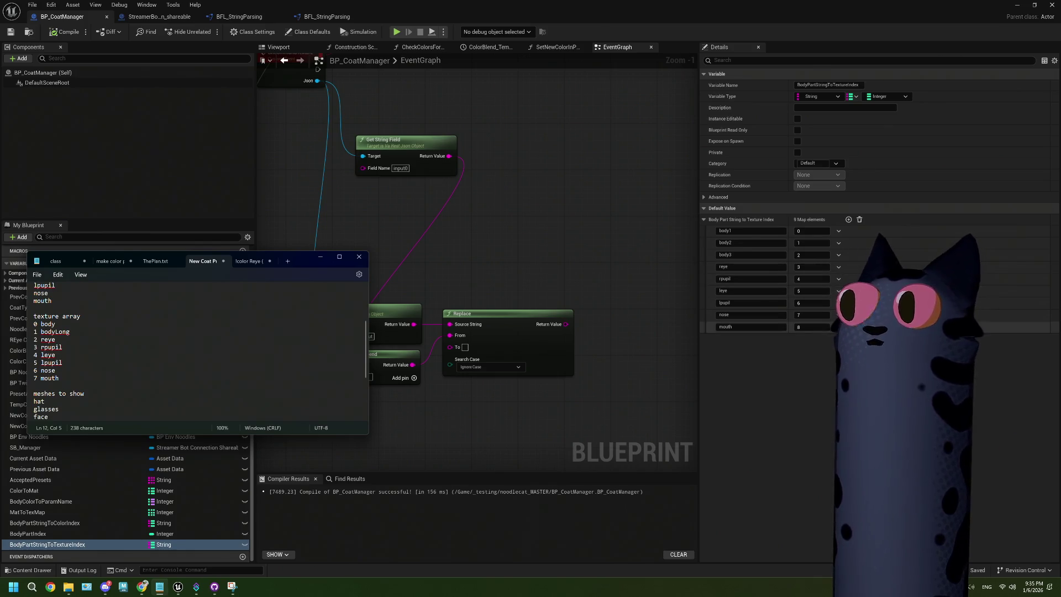
left_click(838, 327)
left_click(856, 345)
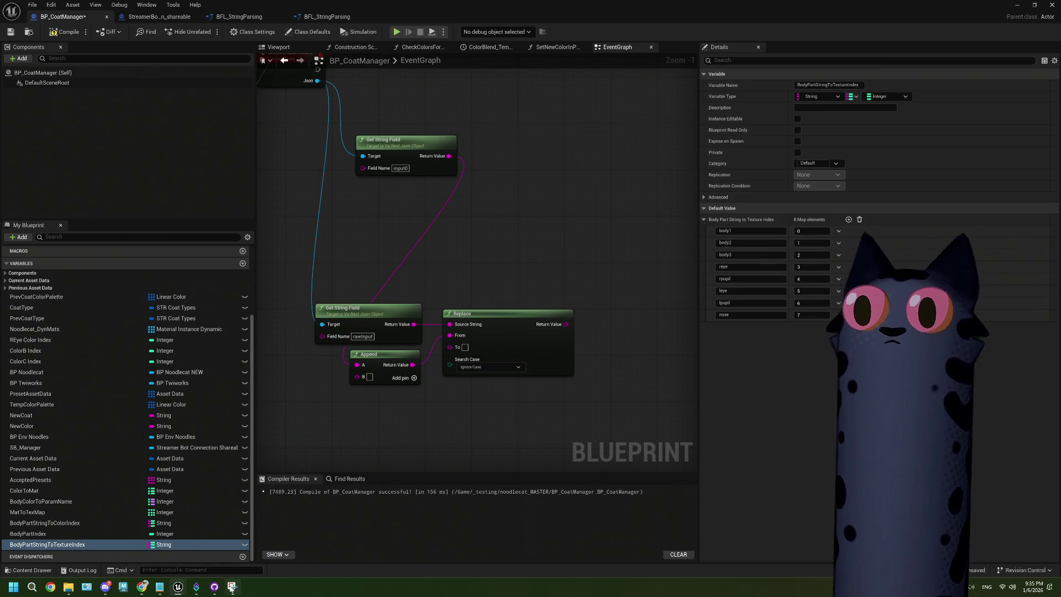
left_click(233, 587)
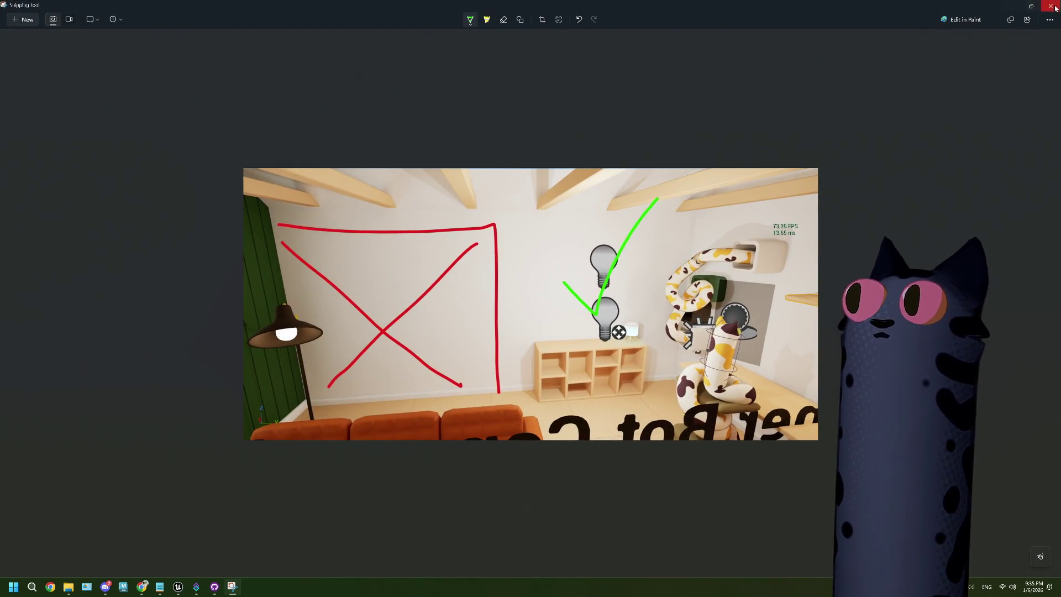
left_click(1056, 8)
mouse_move(159, 589)
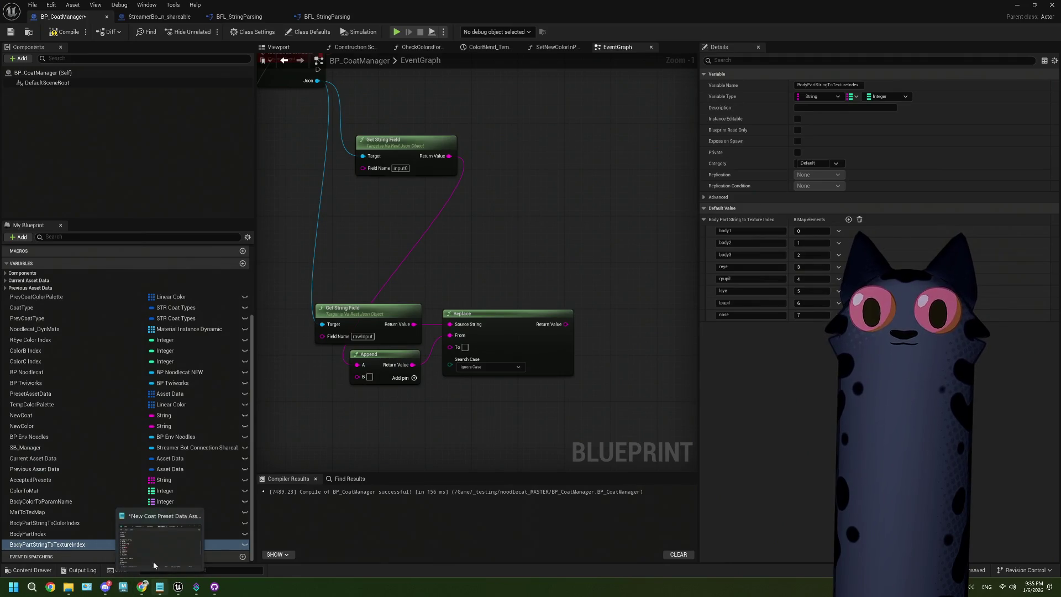
left_click(160, 538)
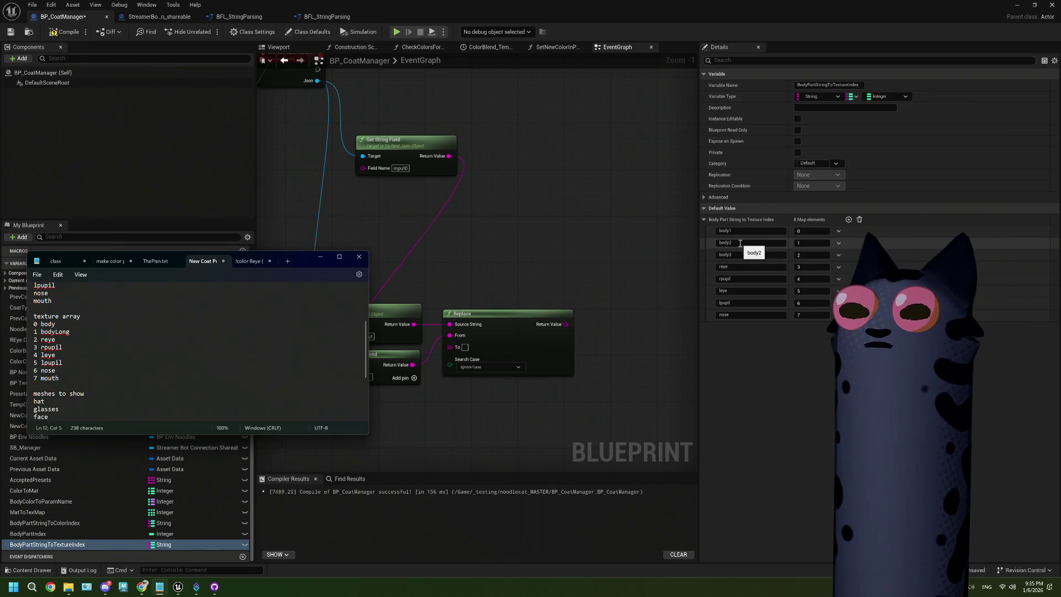
Rename the first map key to body, blank the second key, and delete the extra entry
left_click(735, 232)
key("BackSpace")
left_click(739, 243)
type("body")
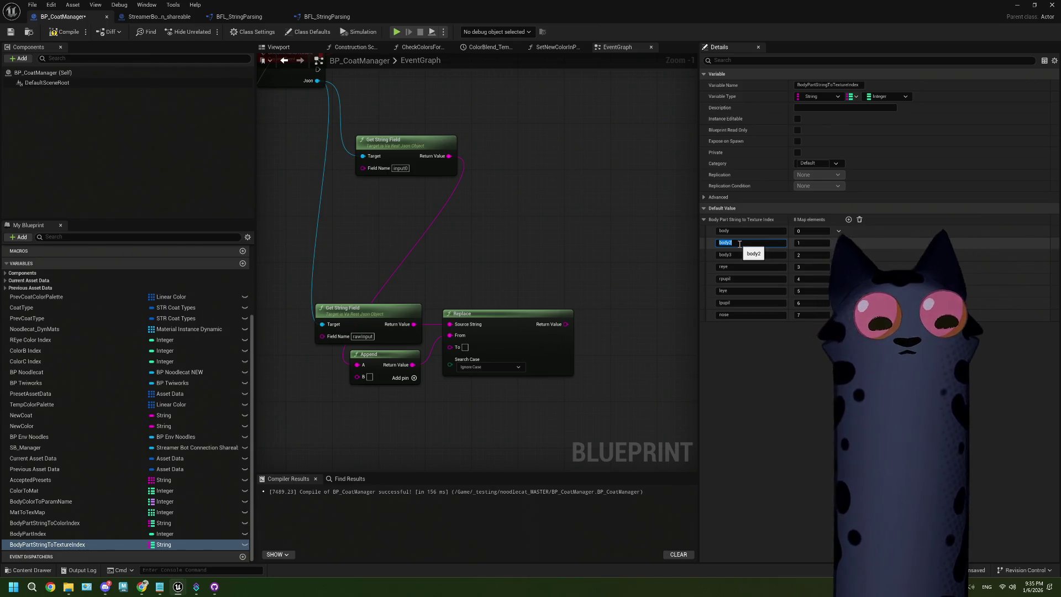
key("BackSpace")
key("BackSpace")
key("BackSpace")
key("BackSpace")
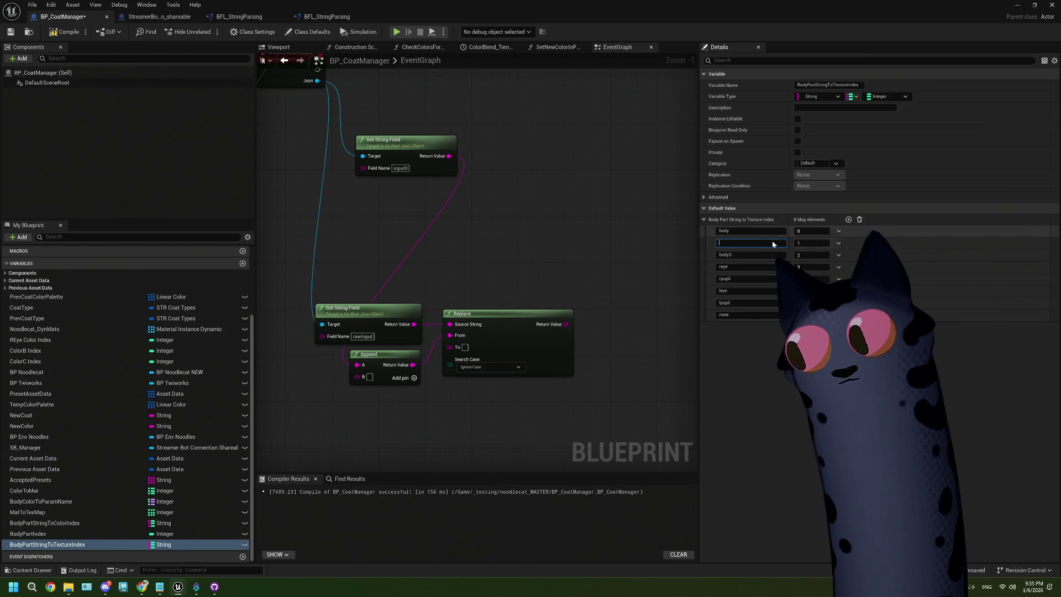
left_click(845, 257)
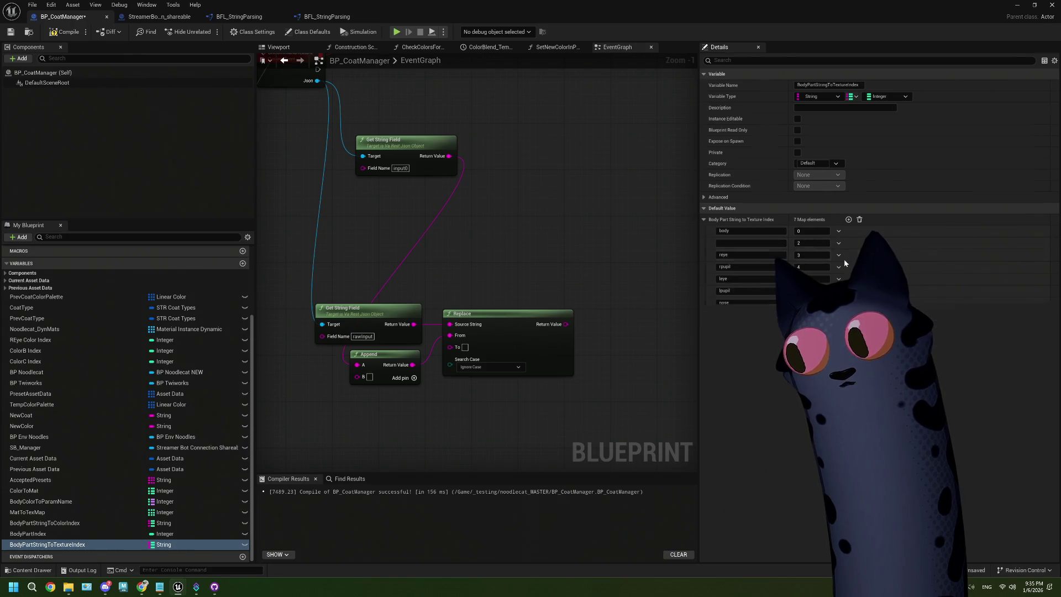
left_click(757, 243)
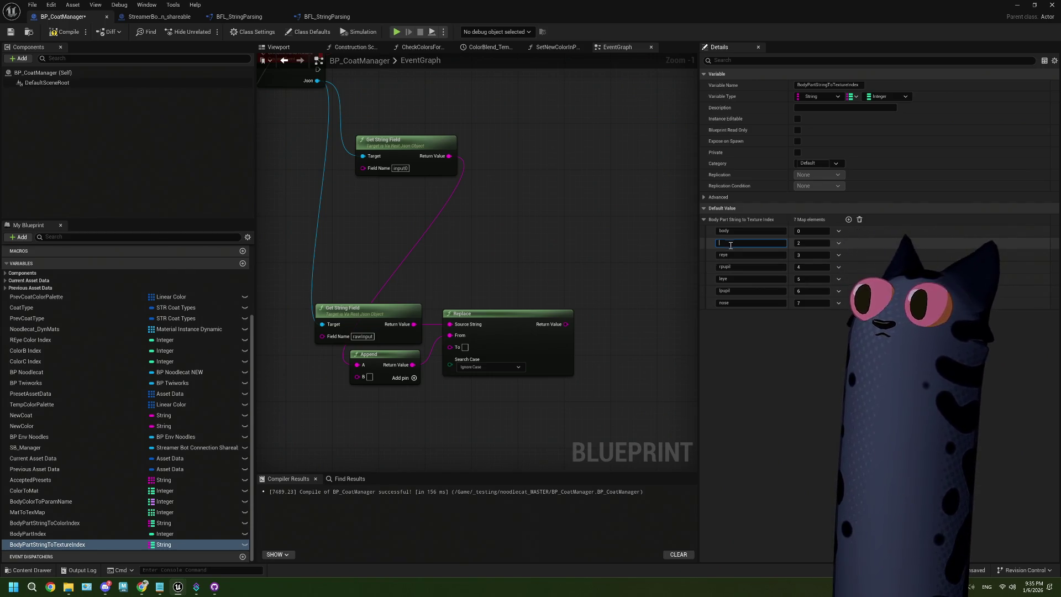
Check the texture array notes in Notepad, then return to the blueprint editor
mouse_move(163, 587)
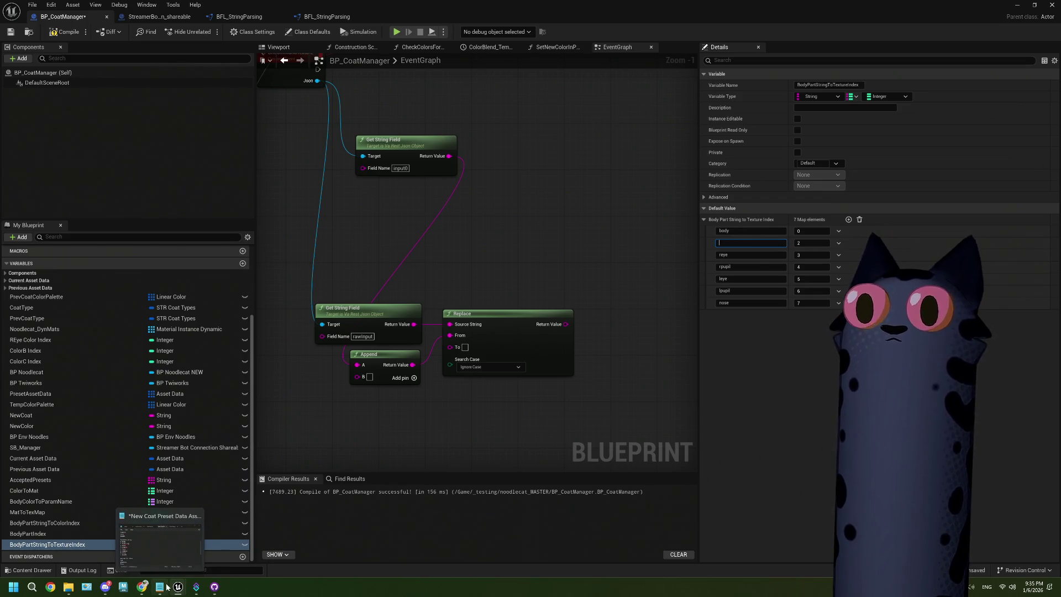
left_click(160, 542)
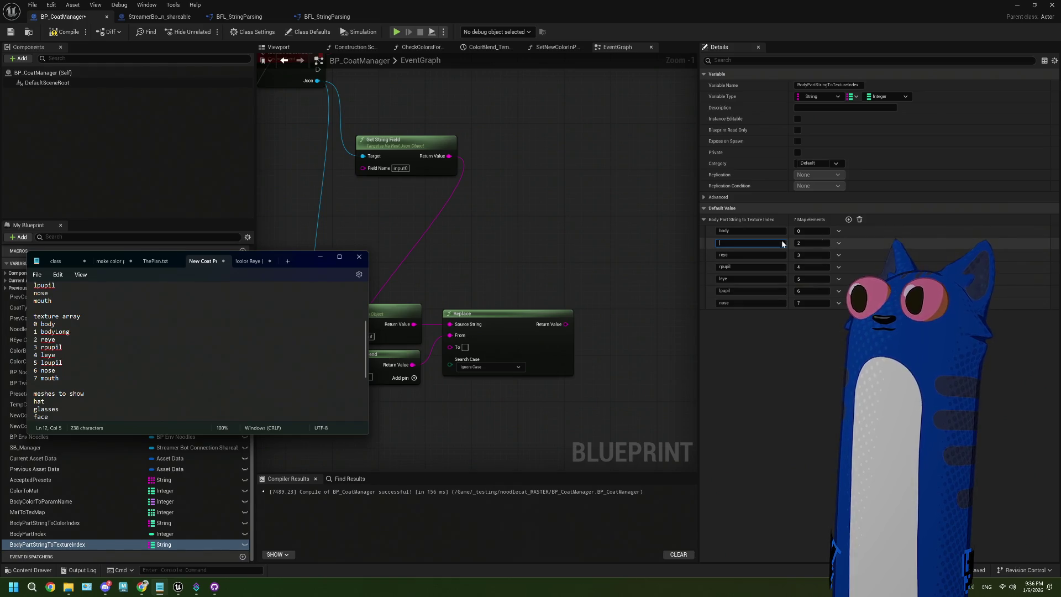
left_click(843, 225)
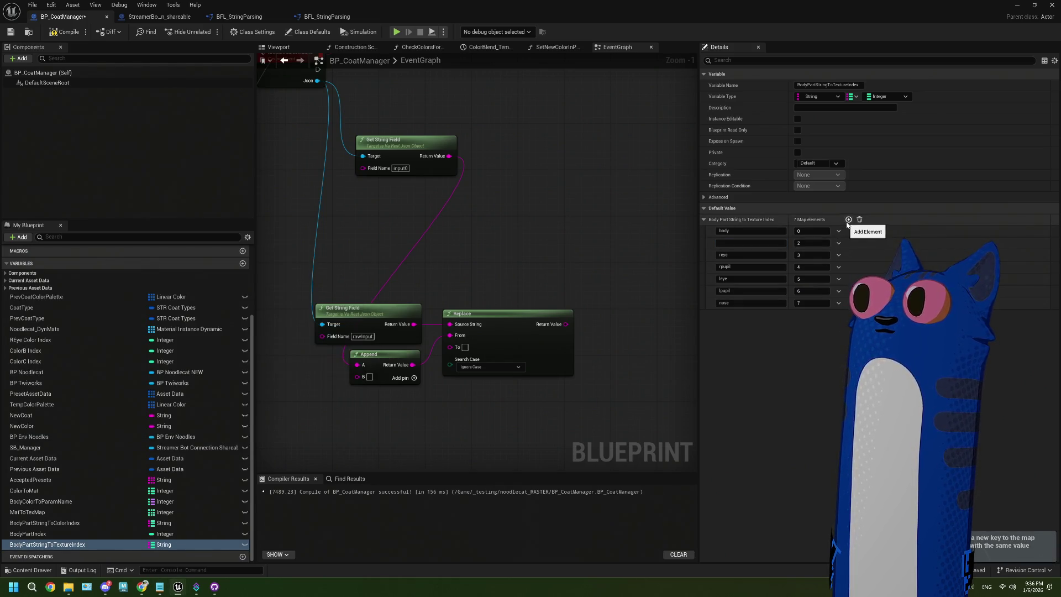
Name the blank map key mouth and bring the texture array notes forward
left_click(739, 244)
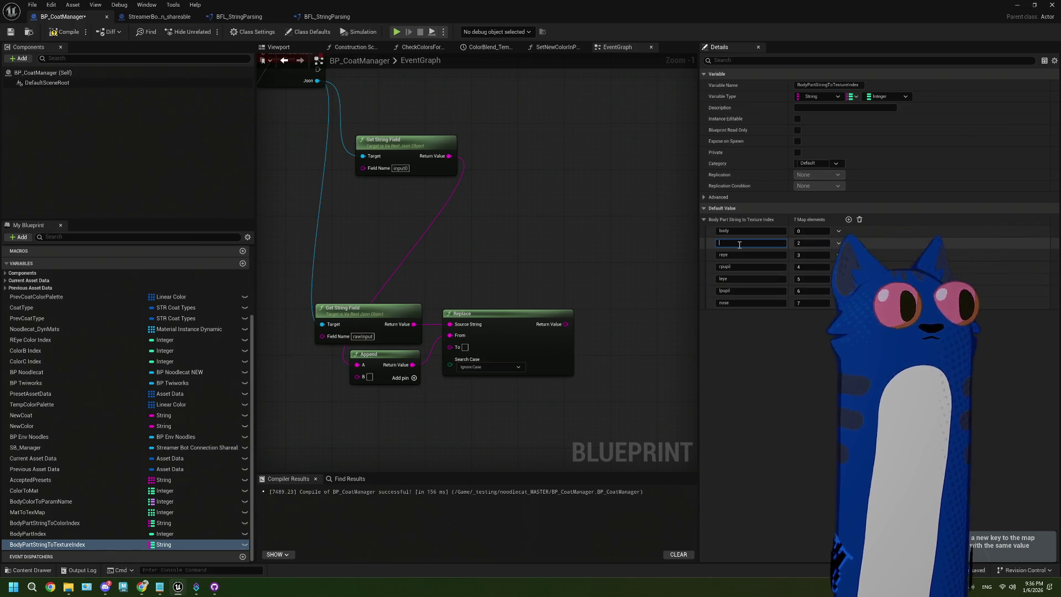
type("mouth")
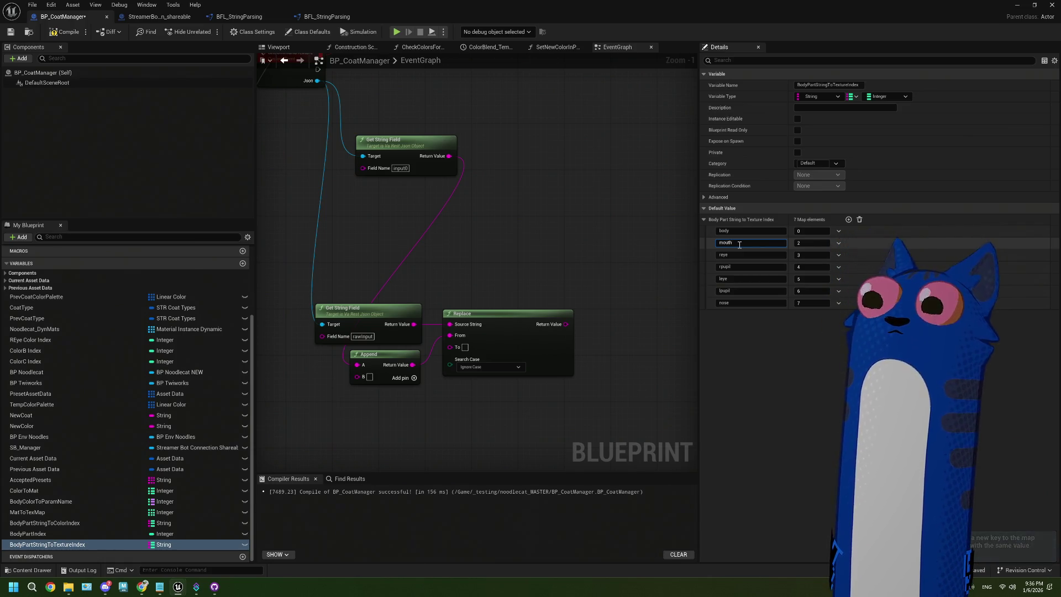
left_click(804, 243)
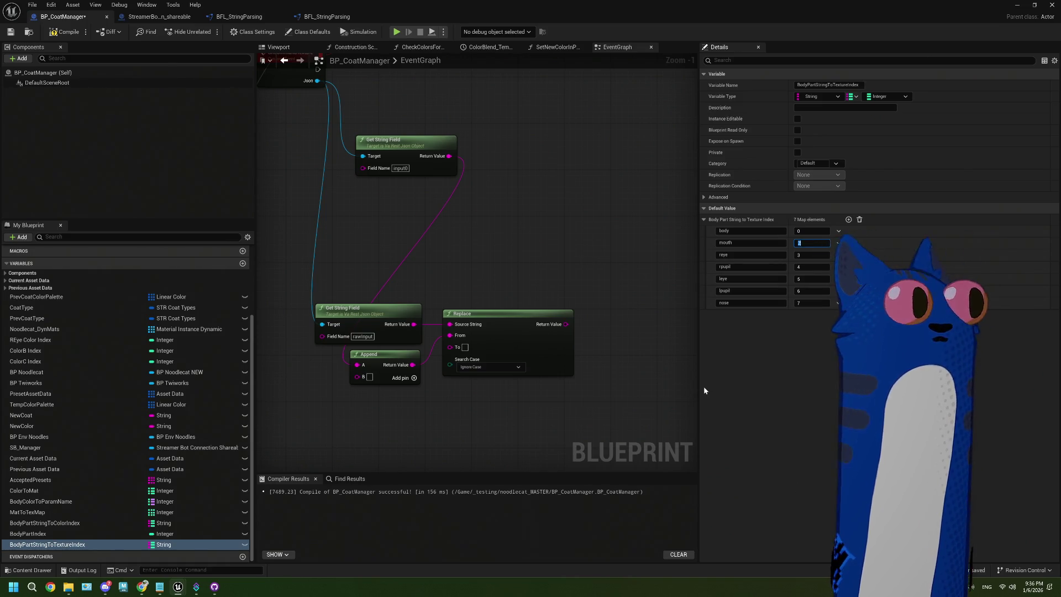
key("alt+Tab")
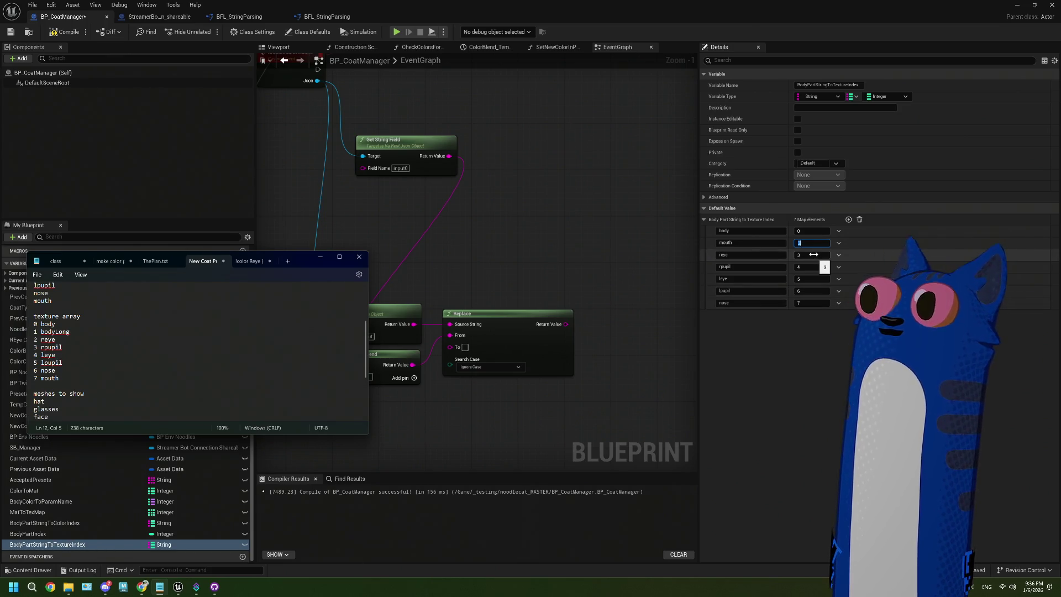
Renumber the map values: body 0, reye 2, rpupil 3, leye 4, lpupil 5, nose 6, mouth 7
left_click(815, 258)
type("2")
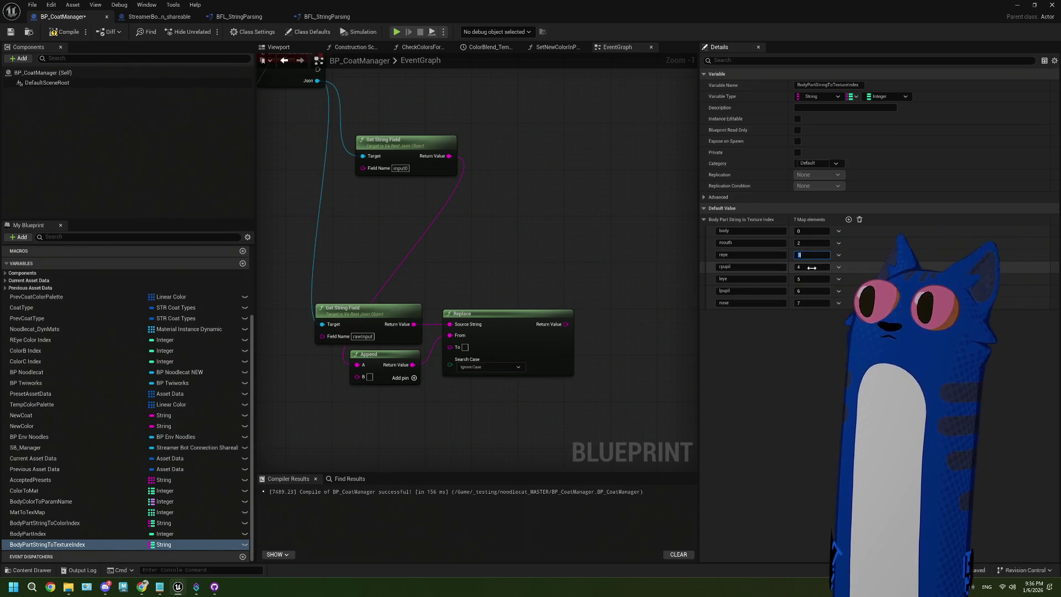
type("3")
left_click(811, 278)
type("4")
left_click(810, 291)
type("5")
left_click(808, 303)
type("6")
left_click(811, 243)
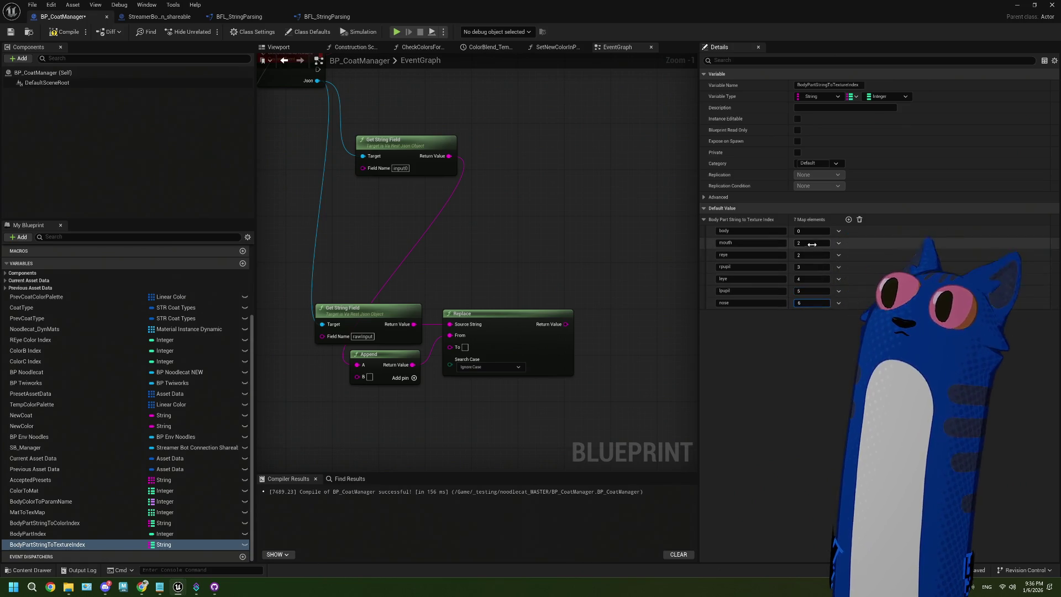
type("7")
key("Return")
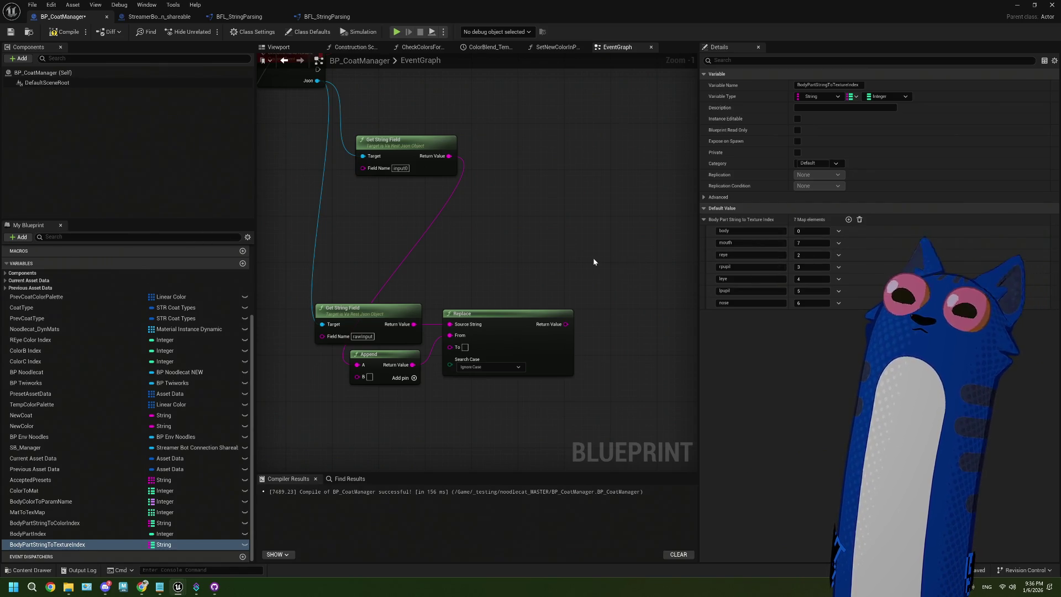
mouse_move(556, 248)
left_mouse_down()
mouse_move(540, 244)
mouse_move(517, 268)
left_mouse_up()
Place a BodyPartStringToTextureIndex getter in the graph and add a Keys node from it
mouse_move(40, 545)
left_mouse_down()
mouse_move(176, 540)
mouse_move(313, 240)
left_mouse_up()
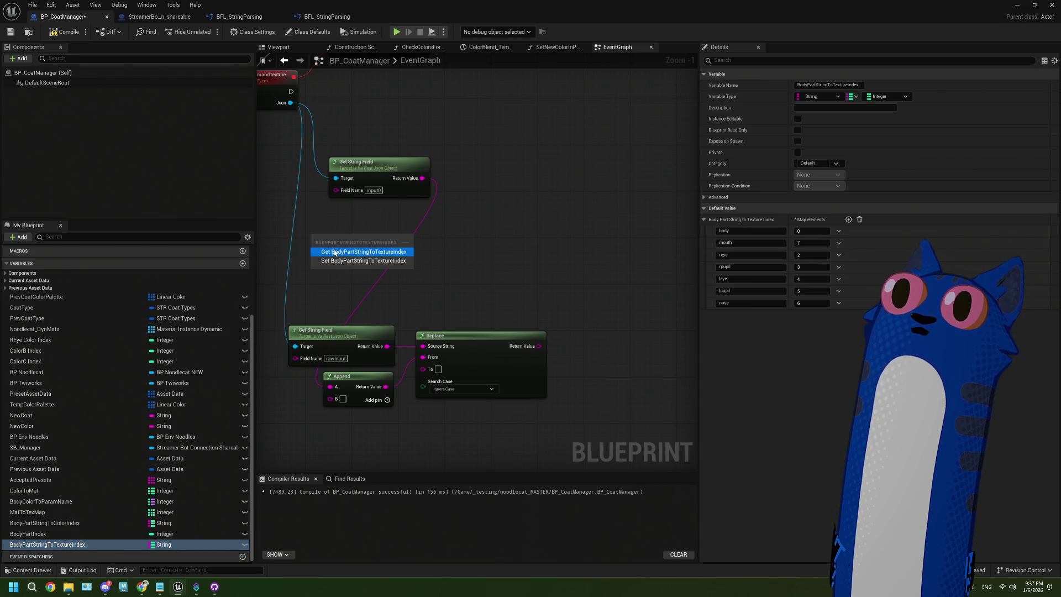
left_click(334, 252)
left_click_drag(383, 239, 443, 226)
type("k")
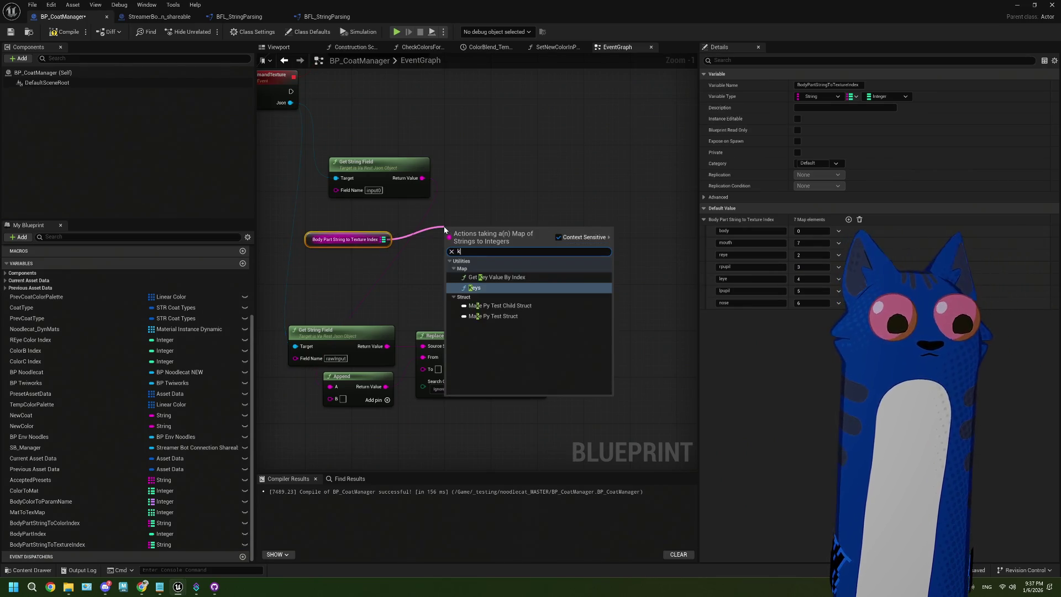
type("eys")
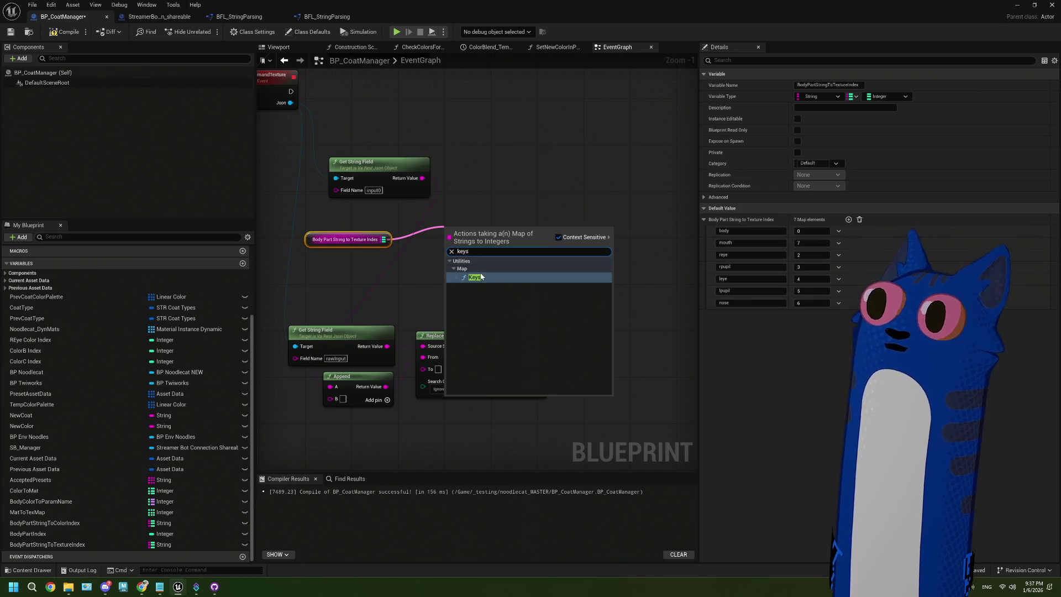
left_click(472, 277)
mouse_move(470, 232)
left_mouse_down()
mouse_move(487, 185)
mouse_move(520, 215)
mouse_move(468, 223)
left_mouse_up()
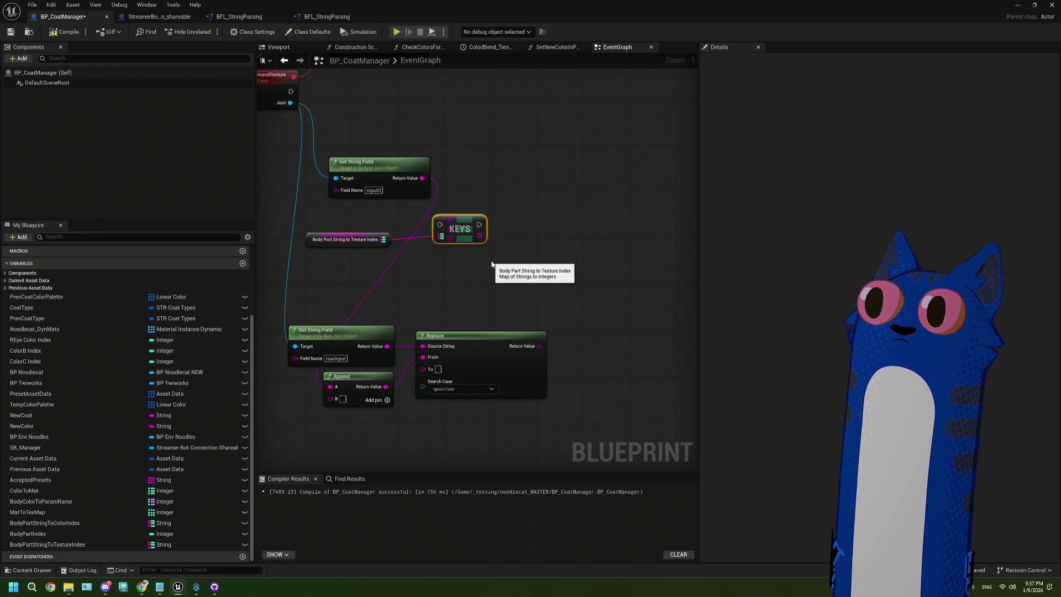
scroll(481, 270, "down", 4)
scroll(441, 310, "up", 3)
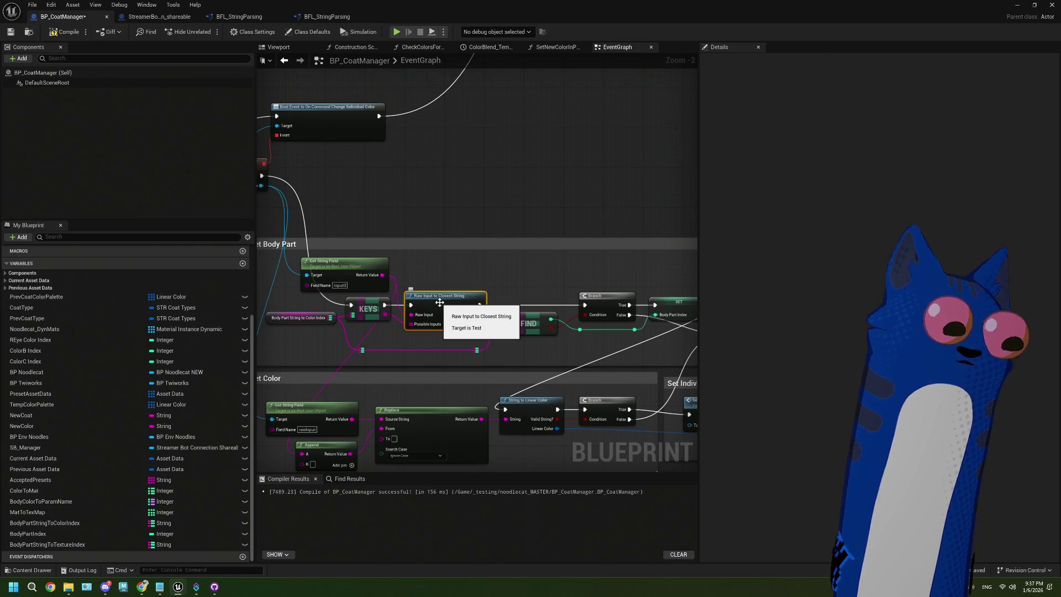
mouse_move(440, 309)
left_mouse_down()
mouse_move(476, 197)
mouse_move(556, 164)
left_mouse_up()
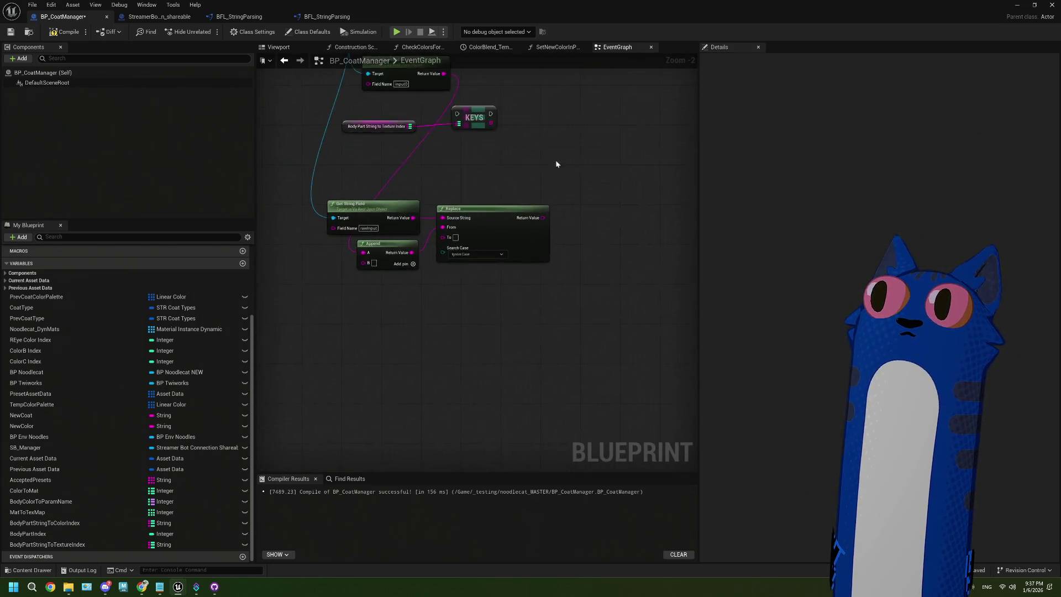
Wire event exec into KEYS, KEYS into Raw Input to Closest String, Get String Field into Raw Input
left_click(483, 156)
scroll(482, 157, "up", 2)
mouse_move(384, 159)
left_mouse_down()
mouse_move(449, 215)
mouse_move(409, 163)
mouse_move(454, 183)
left_mouse_up()
scroll(455, 182, "down", 2)
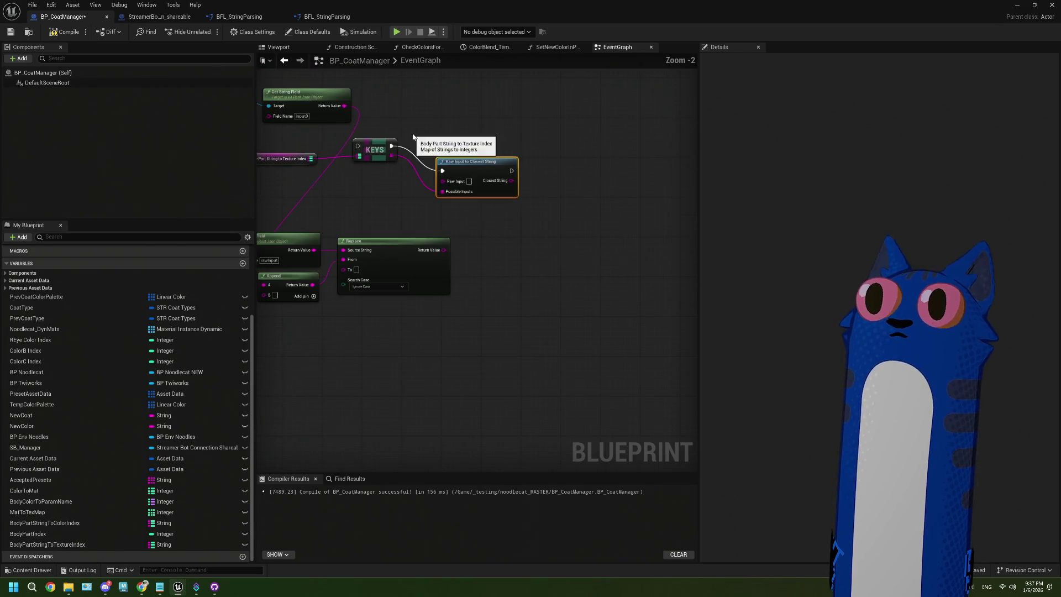
left_click_drag(444, 130, 503, 219)
left_click_drag(289, 125, 417, 238)
mouse_move(544, 296)
left_mouse_down()
mouse_move(432, 225)
mouse_move(456, 138)
mouse_move(436, 130)
left_mouse_up()
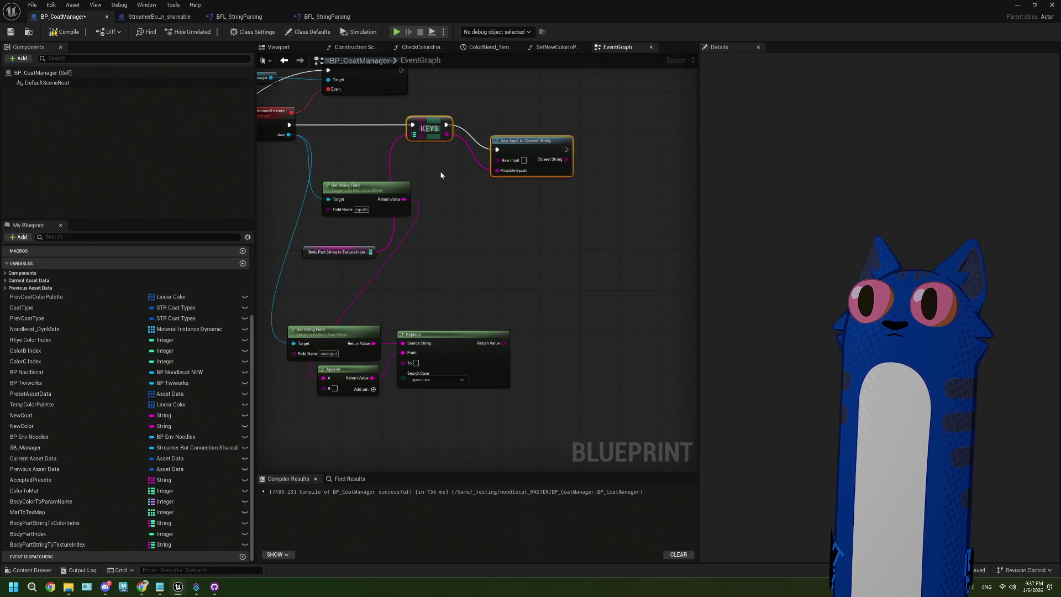
scroll(443, 166, "up", 3)
mouse_move(373, 231)
left_mouse_down()
mouse_move(408, 243)
mouse_move(502, 180)
left_mouse_up()
type("body")
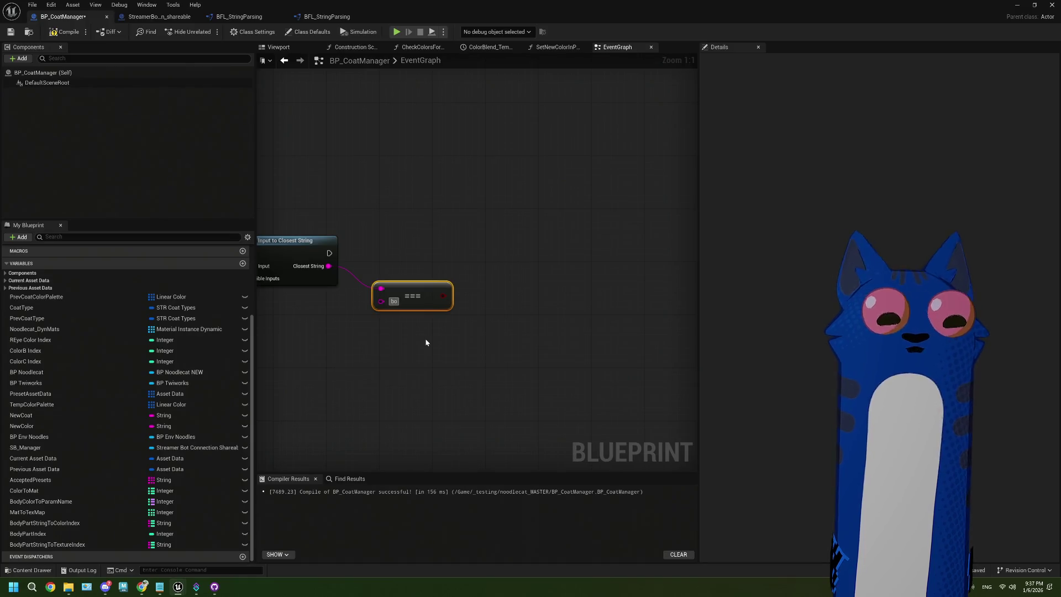
Compare the closest string against body and drive a new Branch with it, execution wired in
left_click(426, 342)
left_click_drag(451, 298, 480, 263)
left_click_drag(330, 253, 535, 244)
Review the OnCommandTexture chain, then delete the KEYS, comparison and Branch nodes
left_click_drag(464, 326, 504, 323)
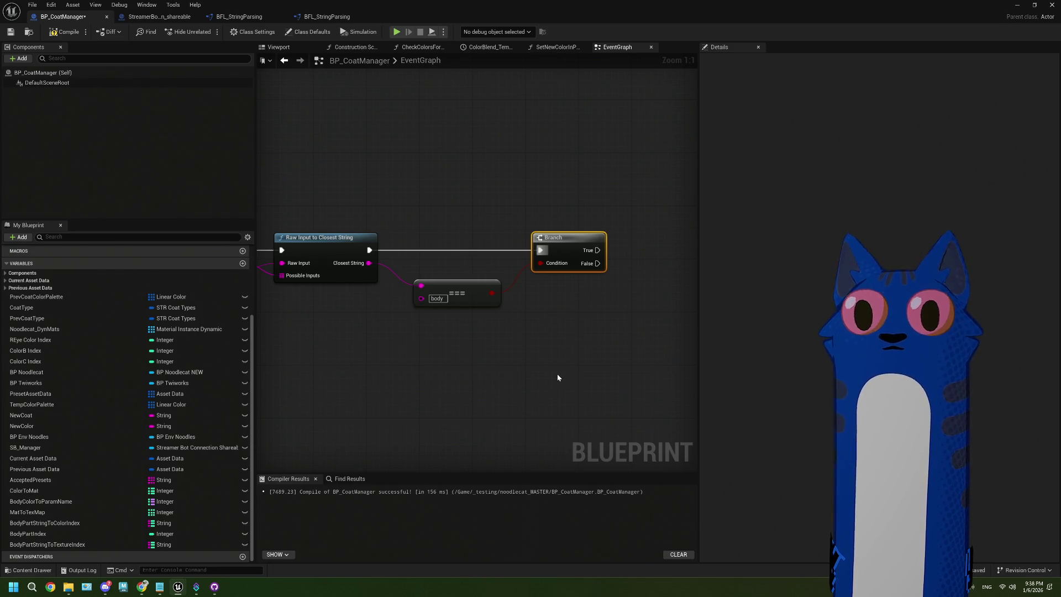
scroll(557, 378, "down", 5)
left_click_drag(526, 311, 375, 424)
mouse_move(526, 240)
left_mouse_down()
mouse_move(432, 366)
mouse_move(299, 511)
left_mouse_up()
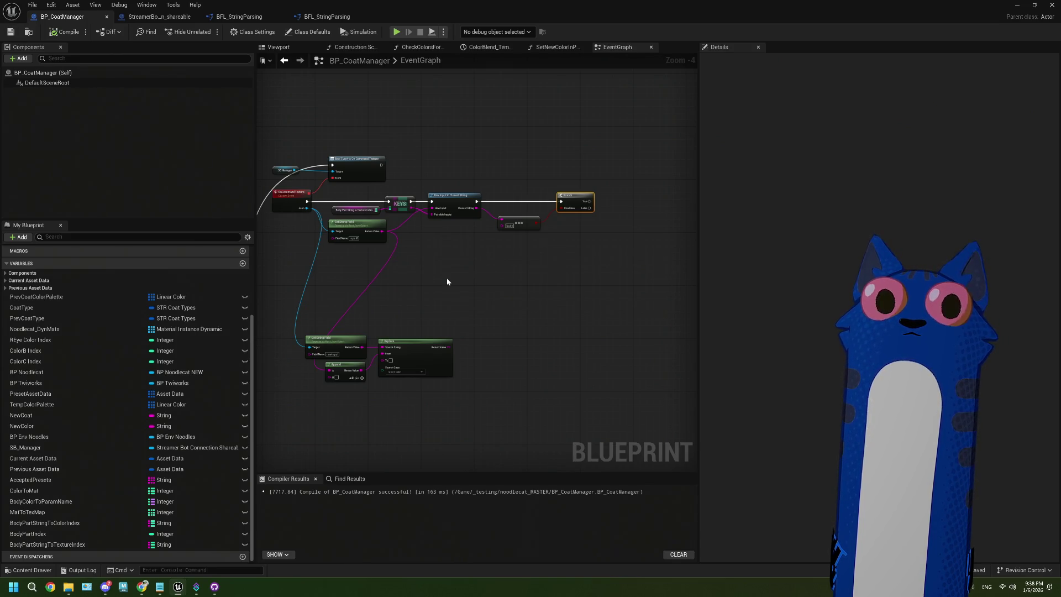
scroll(447, 278, "up", 1)
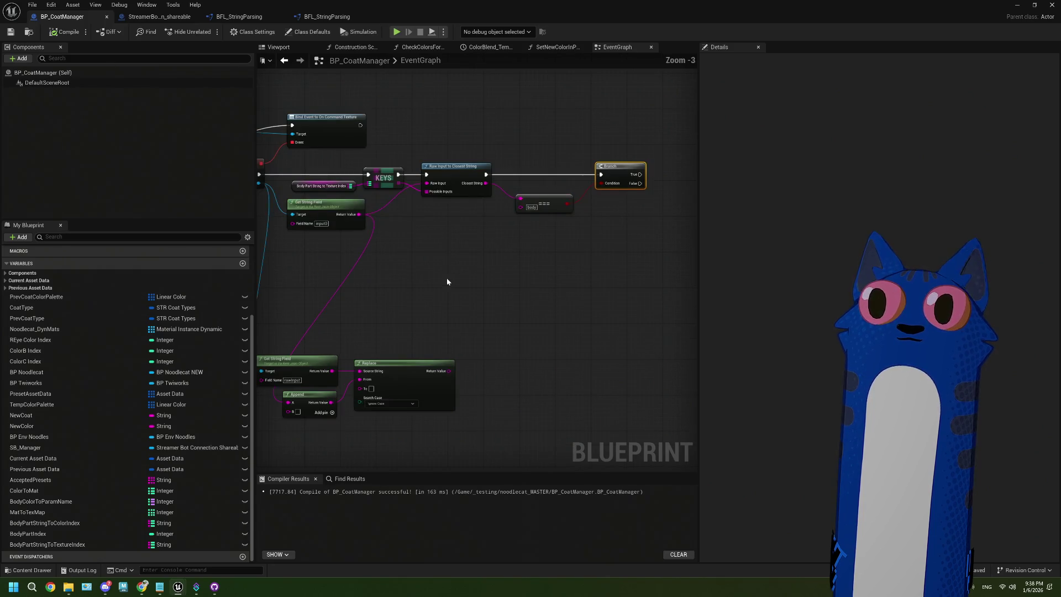
left_click_drag(419, 275, 432, 279)
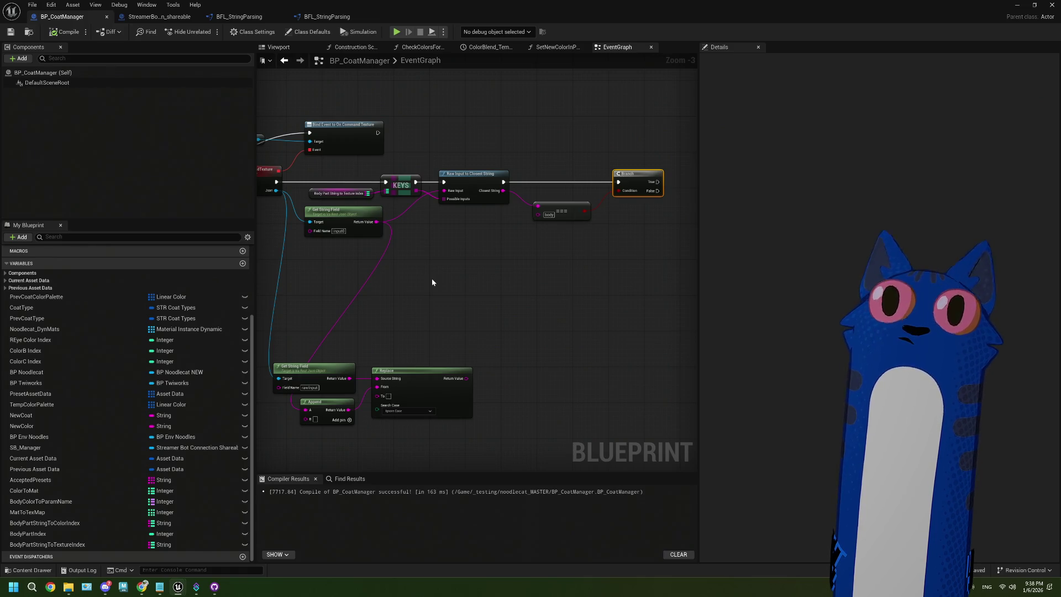
left_click_drag(432, 277, 371, 287)
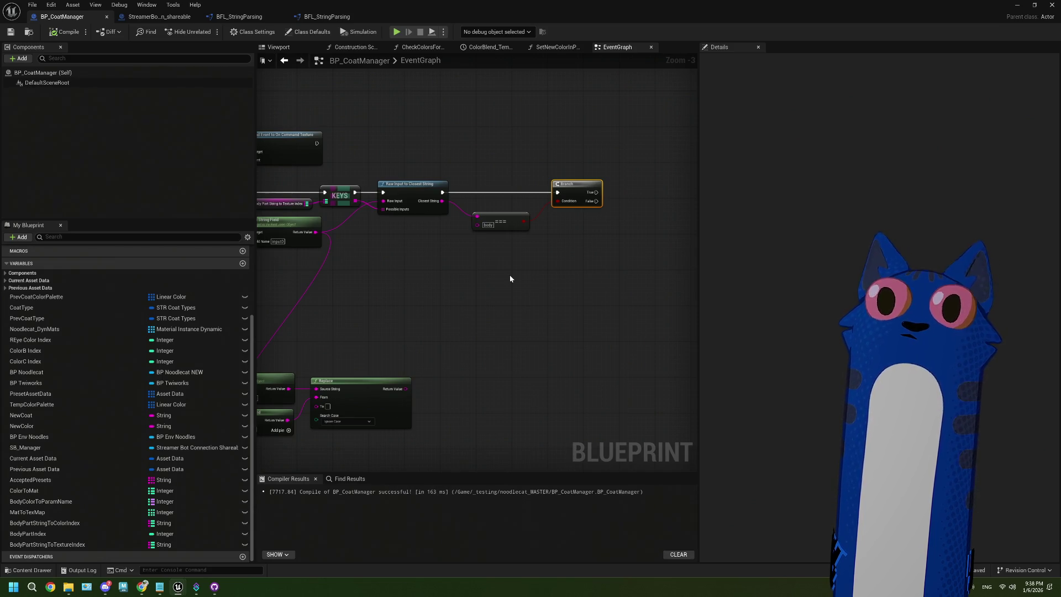
scroll(510, 279, "down", 1)
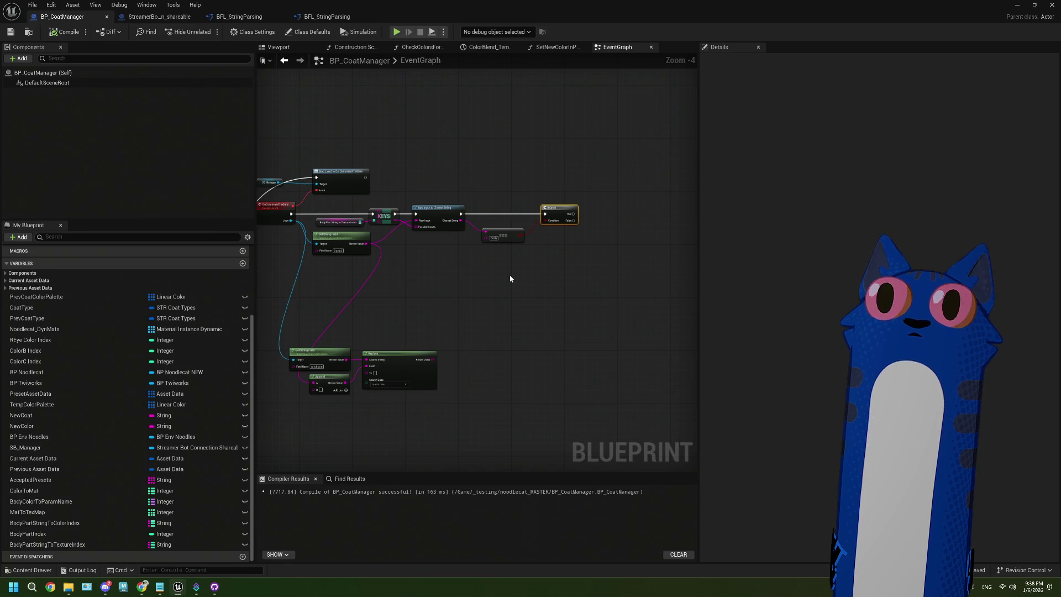
scroll(509, 274, "up", 1)
left_click_drag(474, 270, 519, 283)
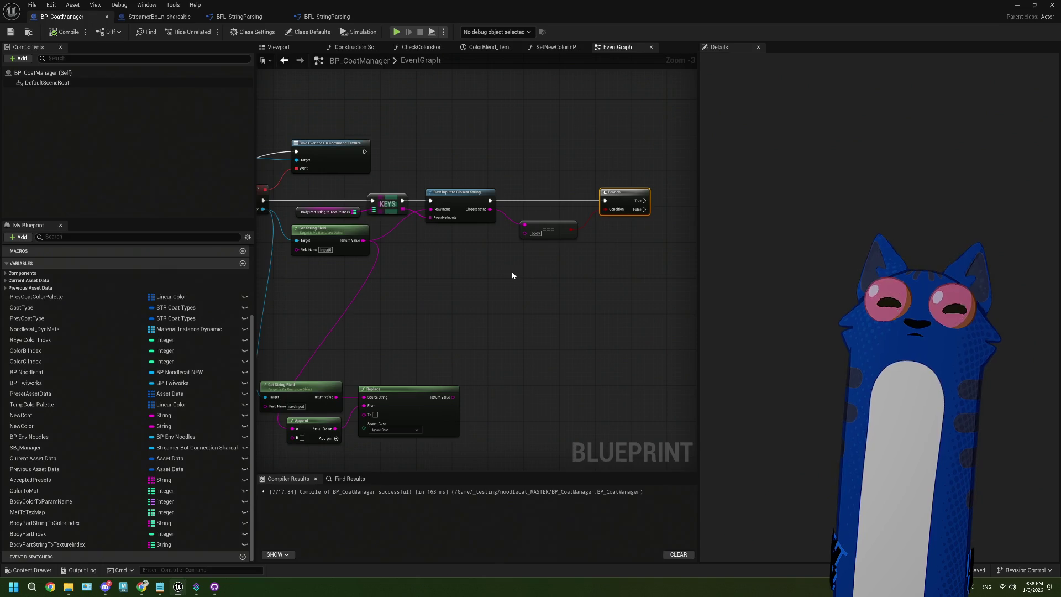
left_click_drag(511, 271, 487, 283)
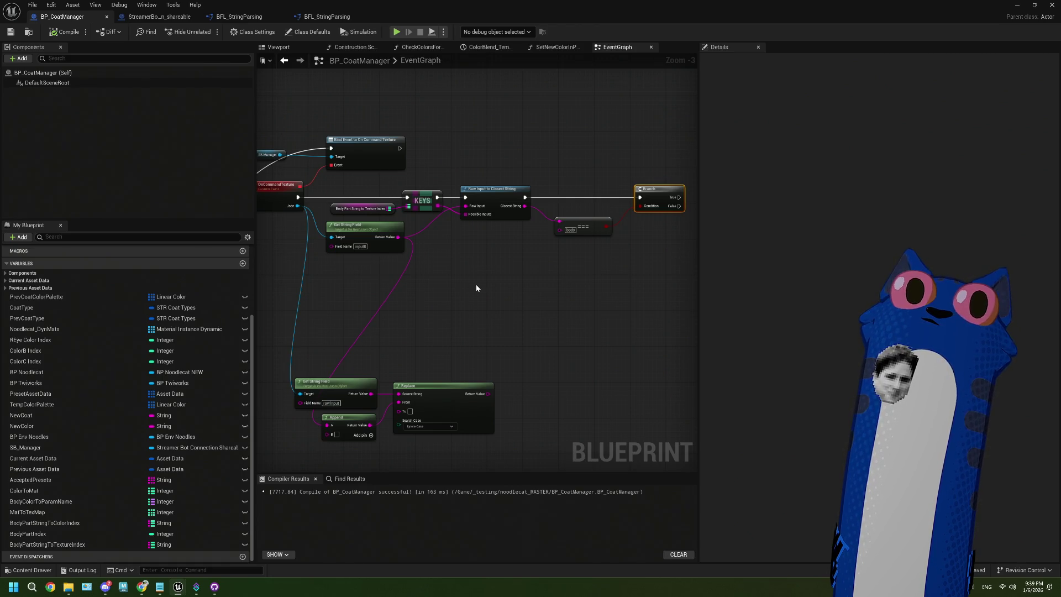
scroll(476, 285, "down", 1)
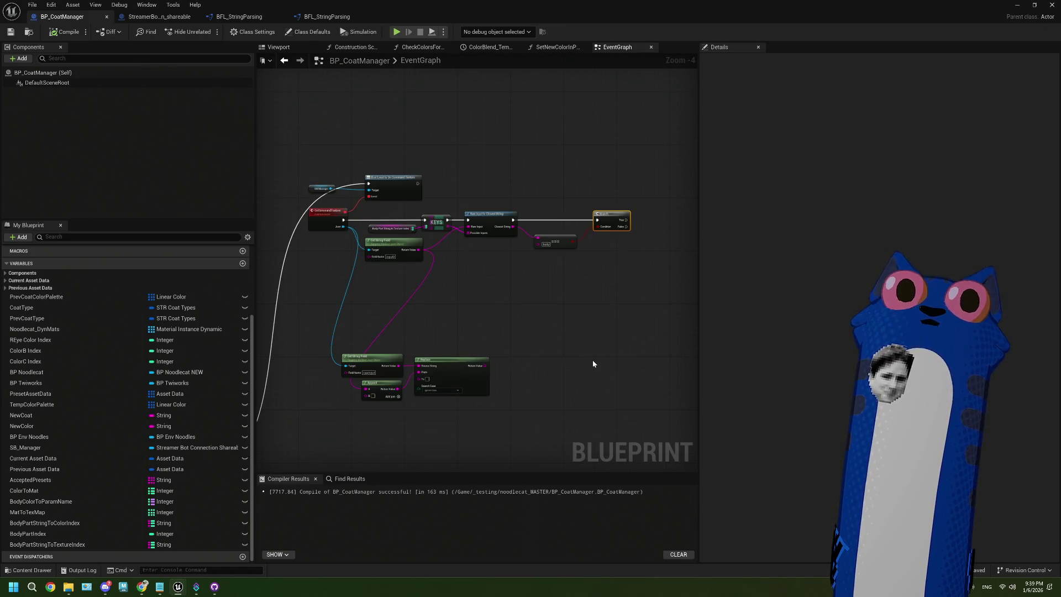
scroll(526, 402, "up", 1)
scroll(533, 393, "down", 1)
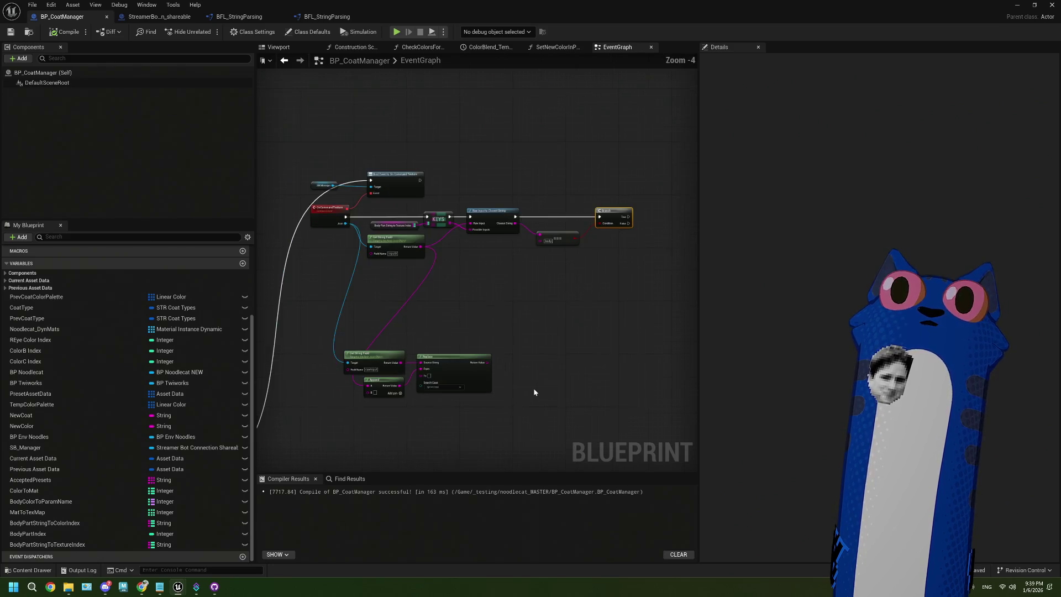
mouse_move(629, 326)
left_mouse_down()
mouse_move(568, 270)
mouse_move(375, 209)
mouse_move(390, 204)
left_mouse_up()
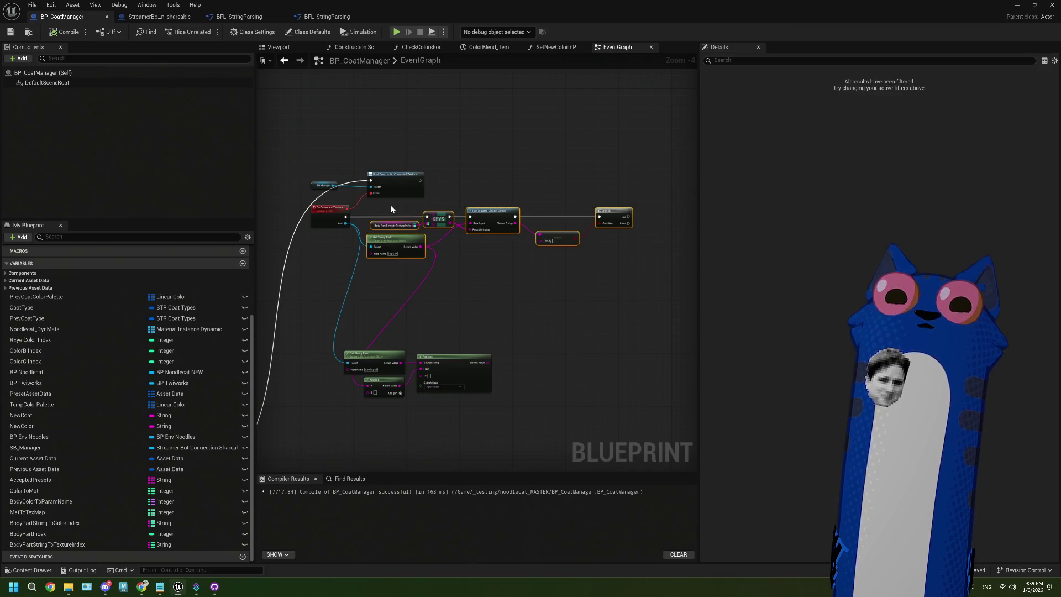
key("Delete")
Delete the BodyPartStringToTextureIndex variable from My Blueprint
left_click(66, 546)
right_click(66, 545)
left_click(83, 541)
Move Get String Field up near Bind Event and delete the Append and Replace nodes
left_click_drag(486, 456, 366, 317)
mouse_move(376, 353)
left_mouse_down()
mouse_move(408, 308)
mouse_move(416, 259)
mouse_move(381, 216)
left_mouse_up()
scroll(416, 258, "up", 3)
left_click_drag(391, 288, 464, 274)
key("Delete")
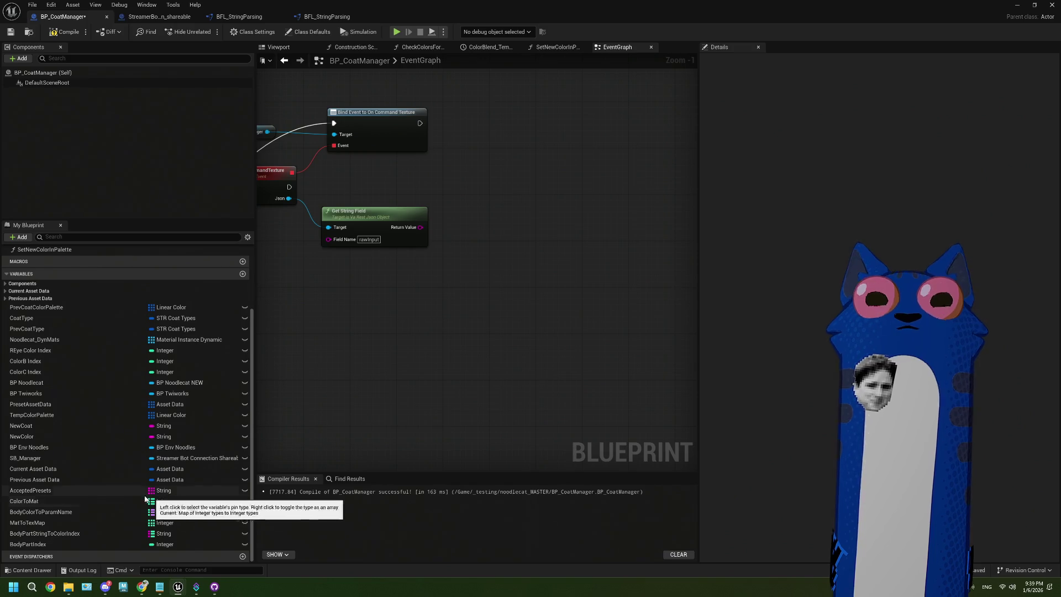
Add a Raw Input to Closest String node after the event, fed by Get String Field's rawInput
right_click(401, 321)
type("close")
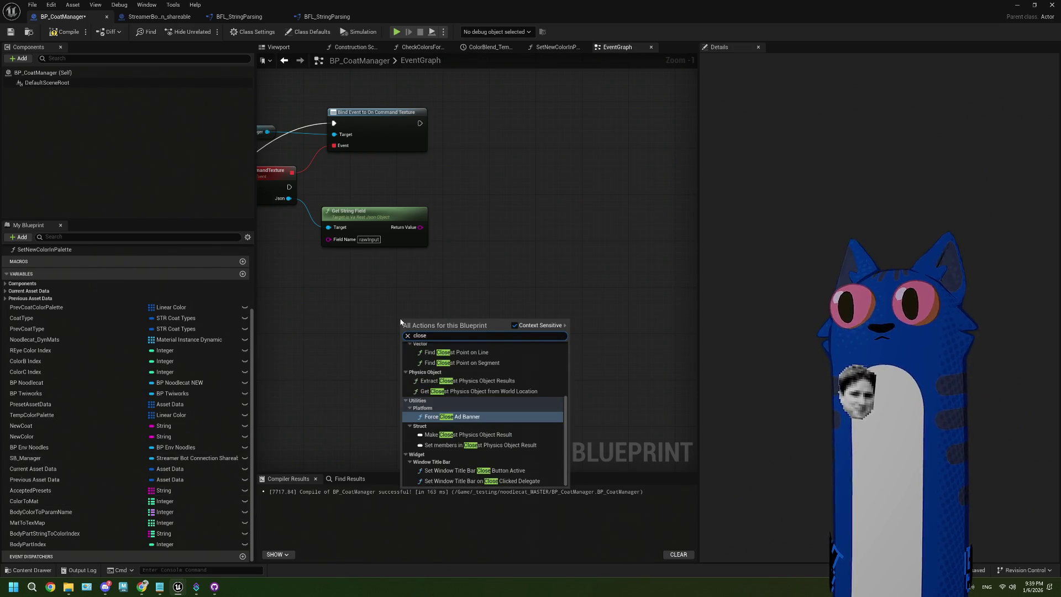
type("st ")
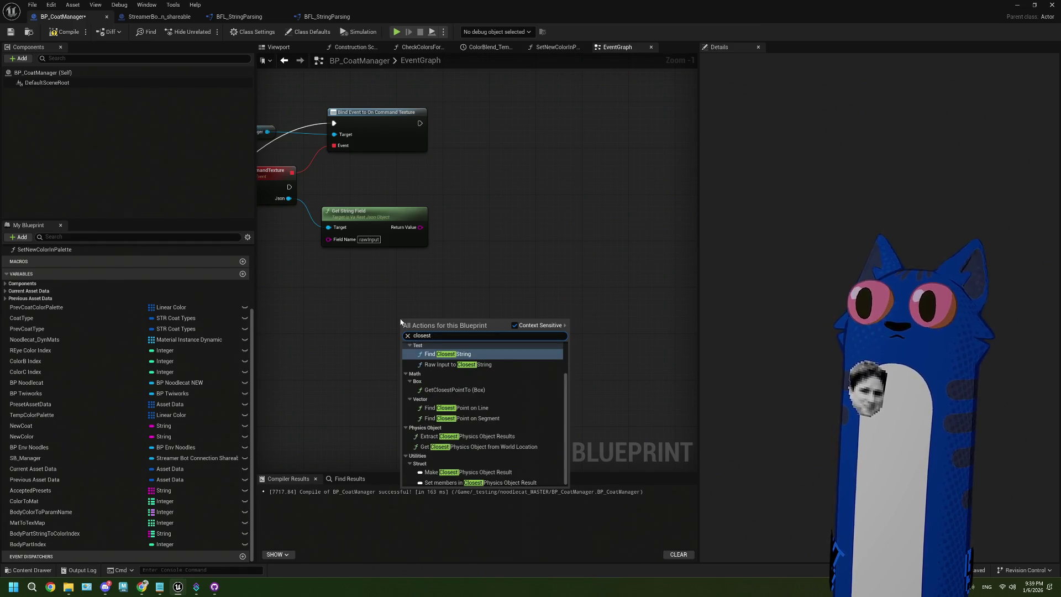
type("st")
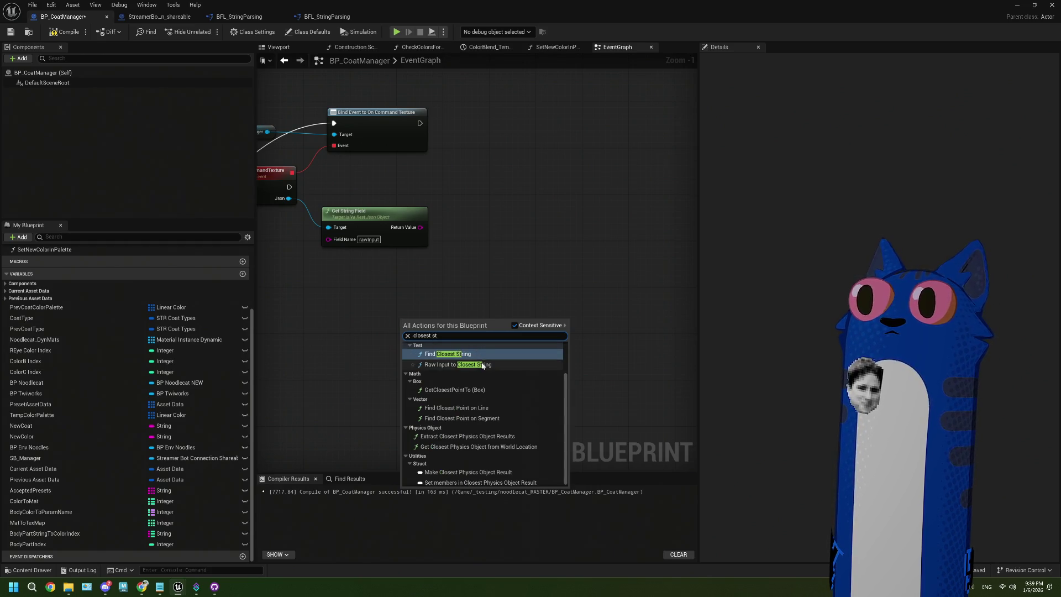
left_click(475, 364)
left_click_drag(433, 324, 486, 216)
scroll(486, 216, "up", 1)
mouse_move(417, 226)
left_mouse_down()
mouse_move(459, 233)
mouse_move(498, 199)
left_mouse_up()
mouse_move(267, 180)
left_mouse_down()
mouse_move(467, 200)
mouse_move(501, 181)
left_mouse_up()
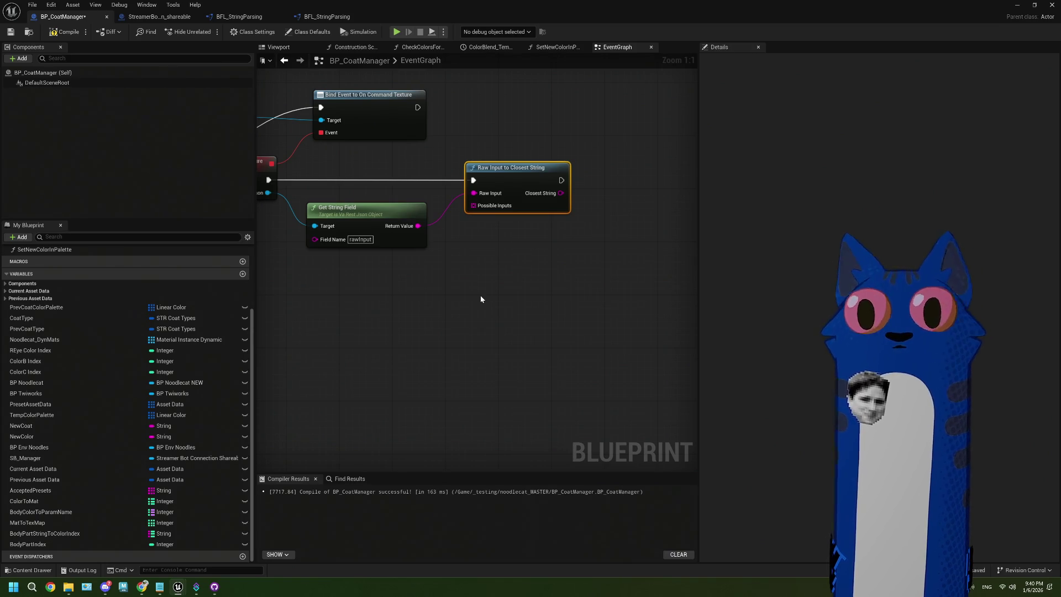
left_click(159, 587)
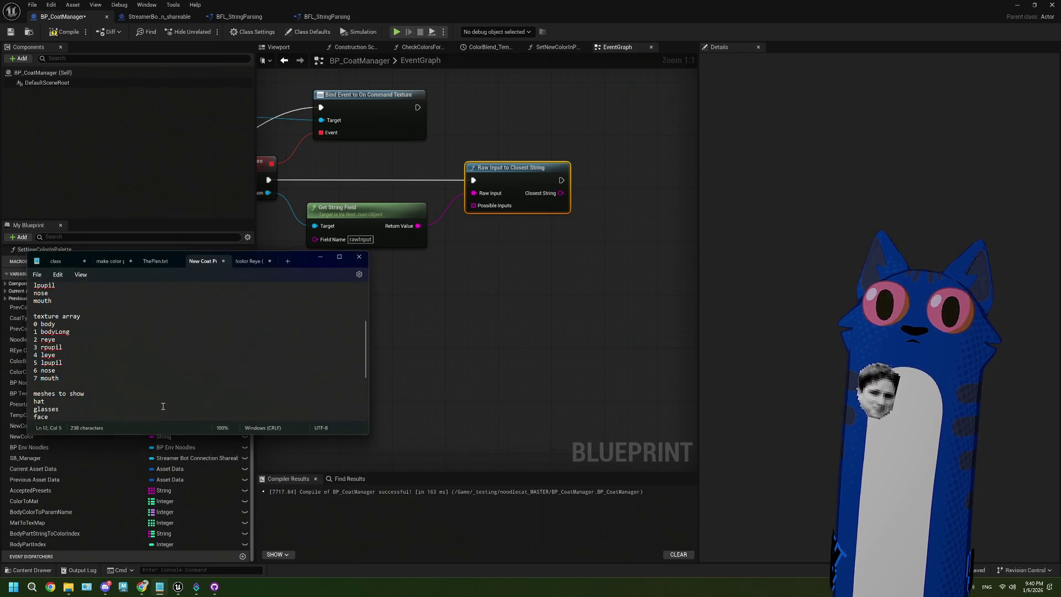
left_click(156, 260)
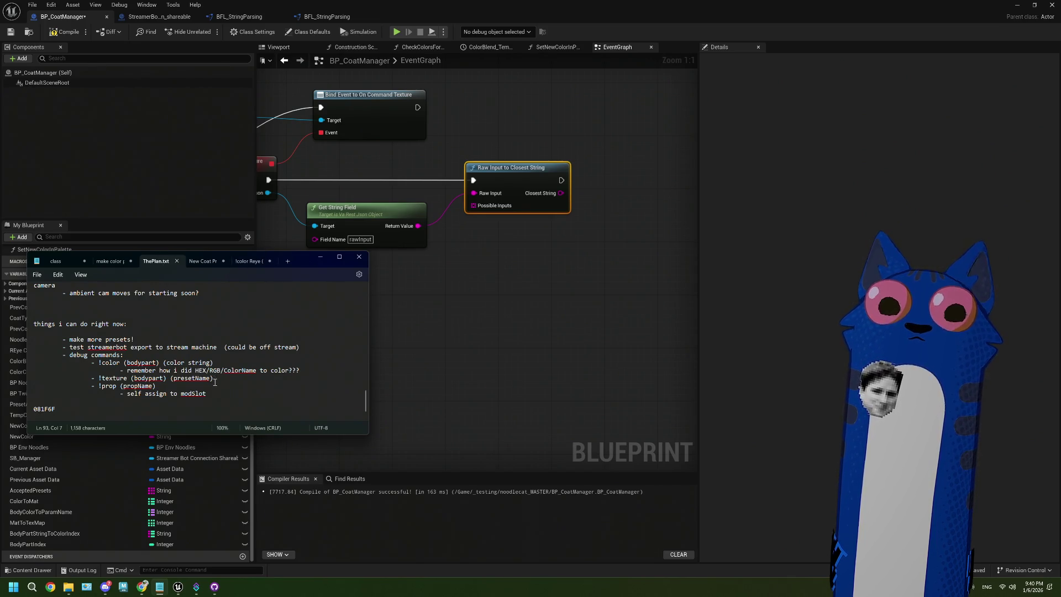
left_click_drag(168, 384, 171, 380)
left_click(217, 380)
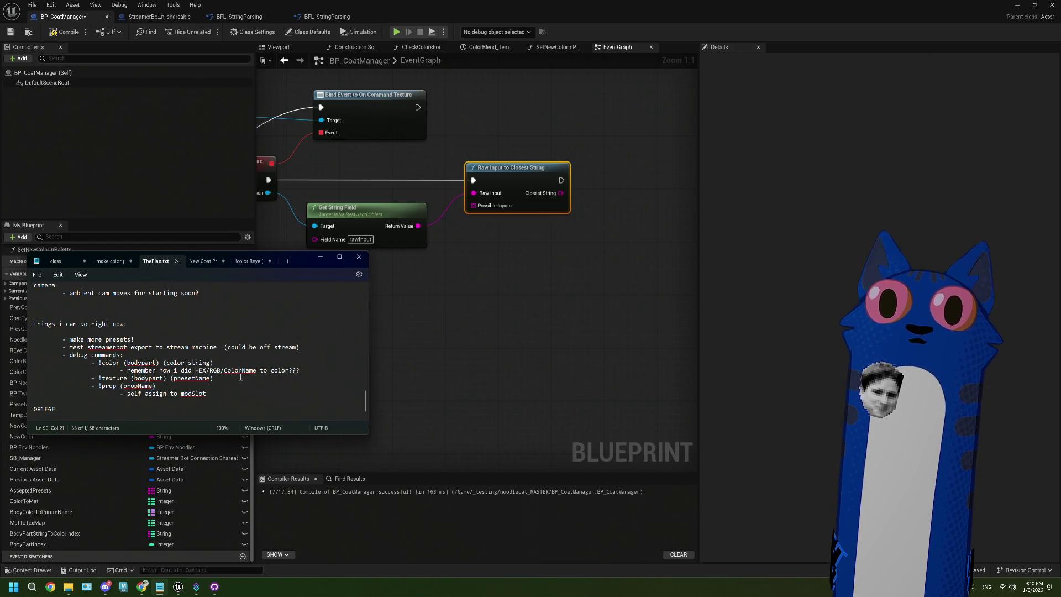
left_click(454, 357)
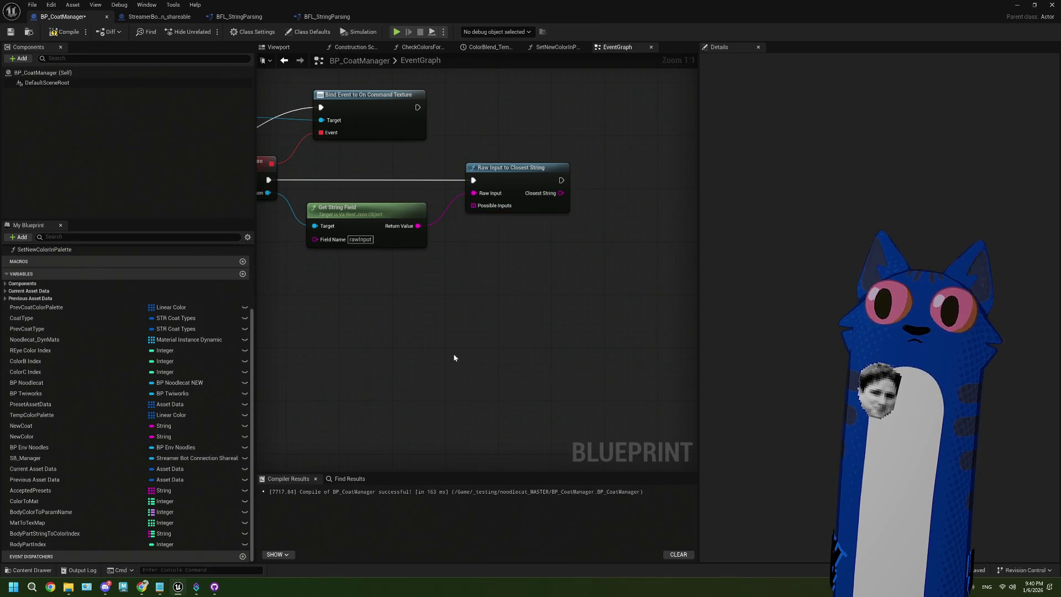
Drop a Get AcceptedPresets node into the graph, wired to Raw Input to Closest String's Possible Inputs
scroll(464, 331, "down", 5)
scroll(481, 437, "up", 2)
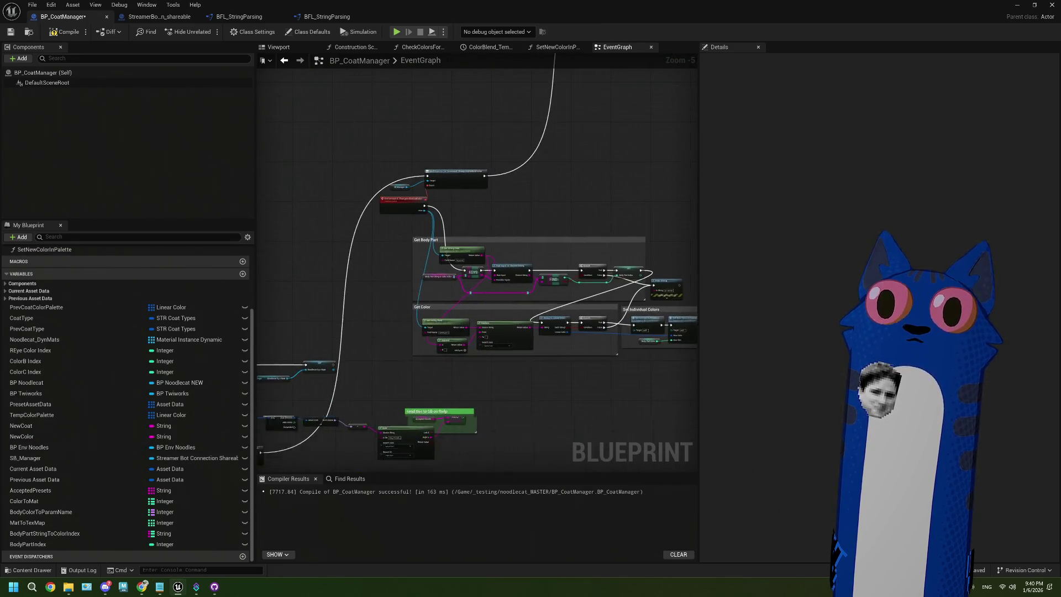
scroll(481, 384, "up", 1)
scroll(481, 384, "down", 3)
scroll(478, 272, "up", 3)
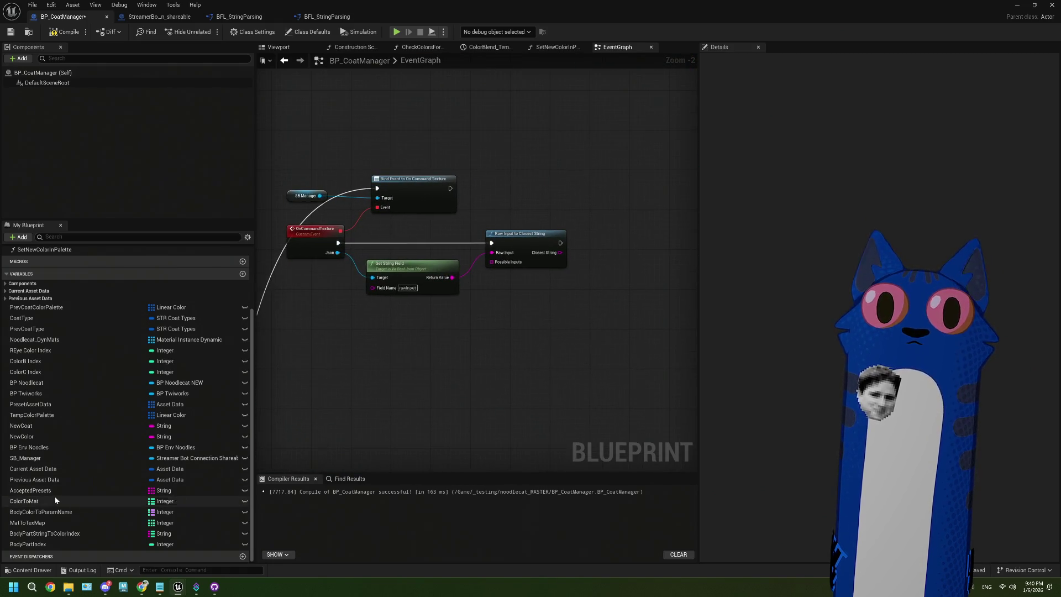
left_click(33, 490)
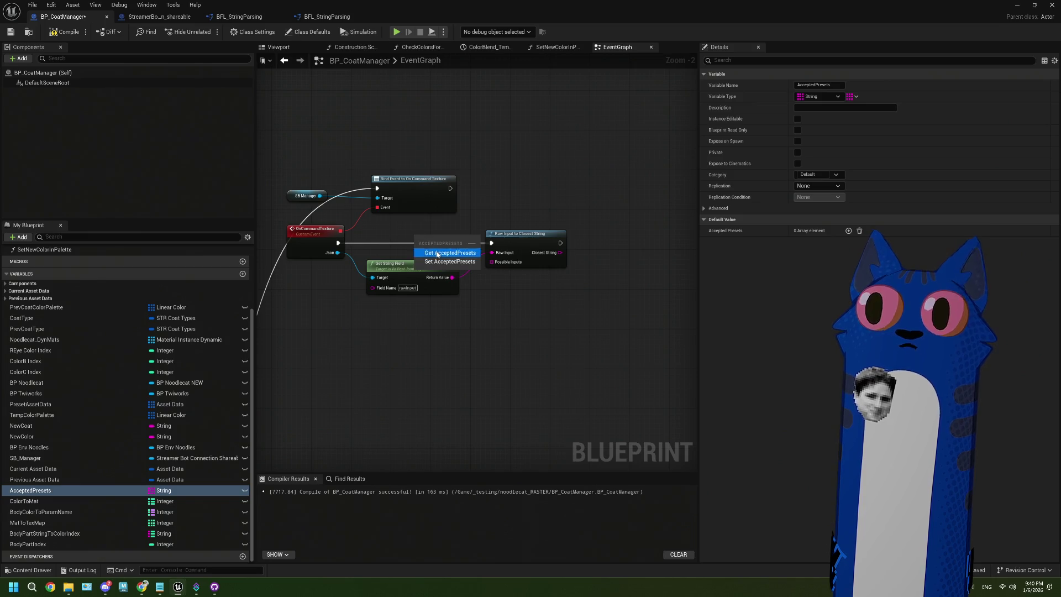
mouse_move(452, 241)
left_mouse_down()
mouse_move(490, 263)
mouse_move(451, 256)
mouse_move(444, 279)
left_mouse_up()
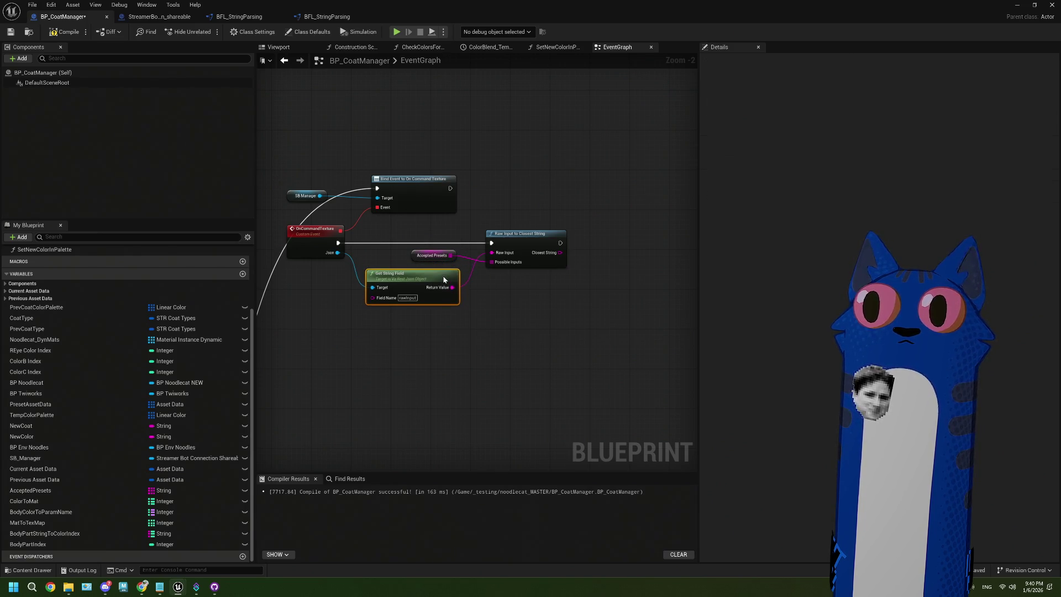
scroll(454, 327, "up", 1)
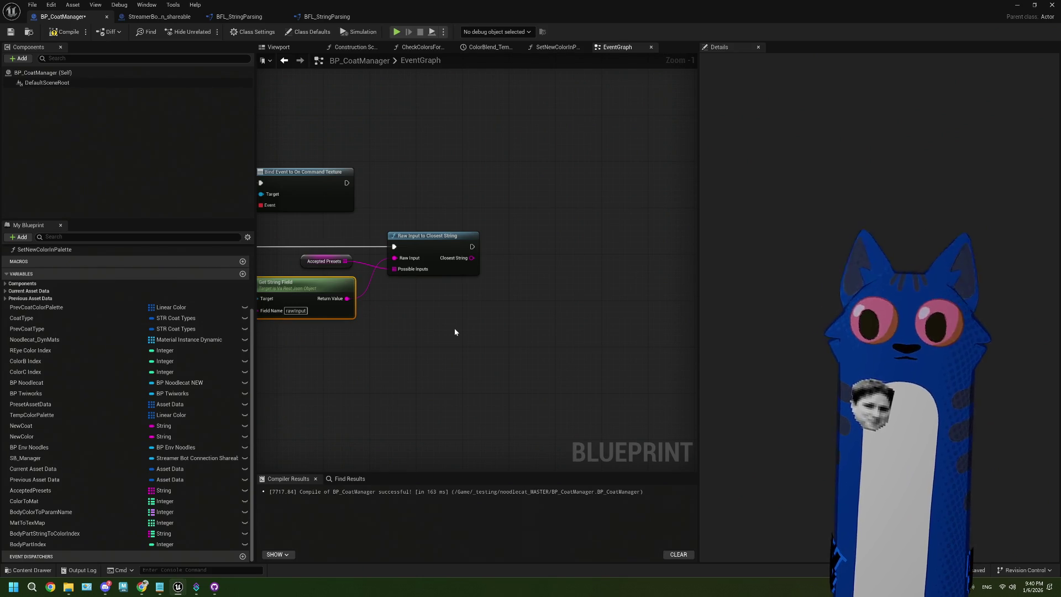
scroll(466, 331, "down", 4)
left_click_drag(451, 376, 493, 390)
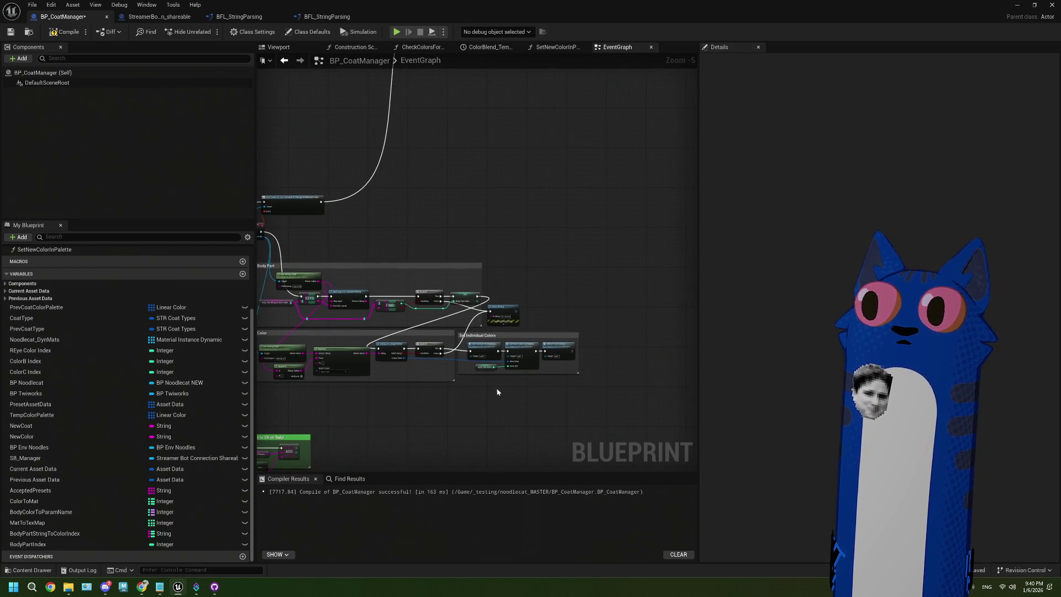
scroll(481, 276, "down", 2)
scroll(564, 172, "up", 2)
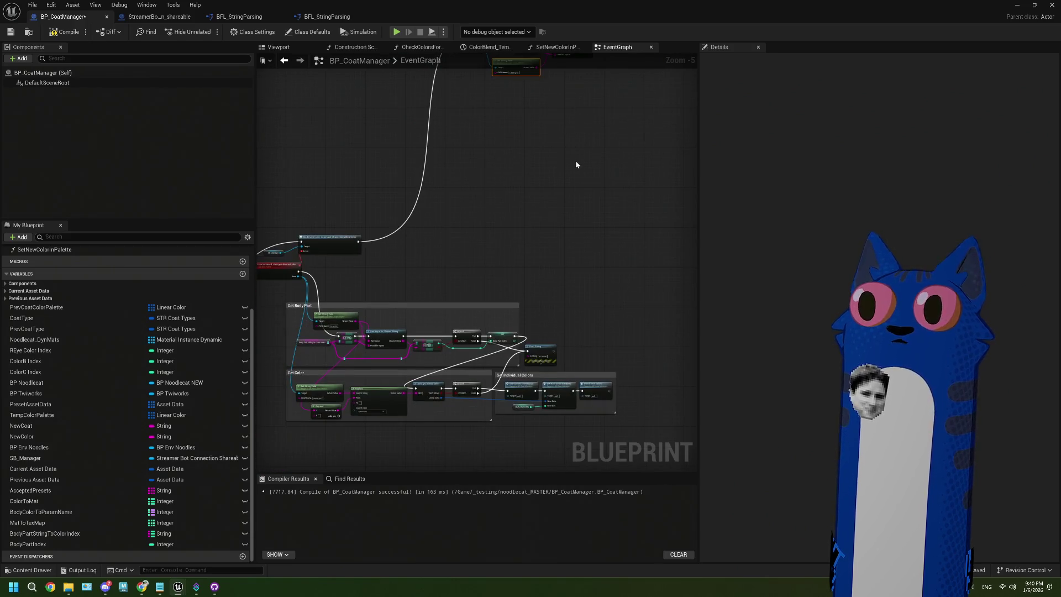
left_click_drag(576, 164, 546, 191)
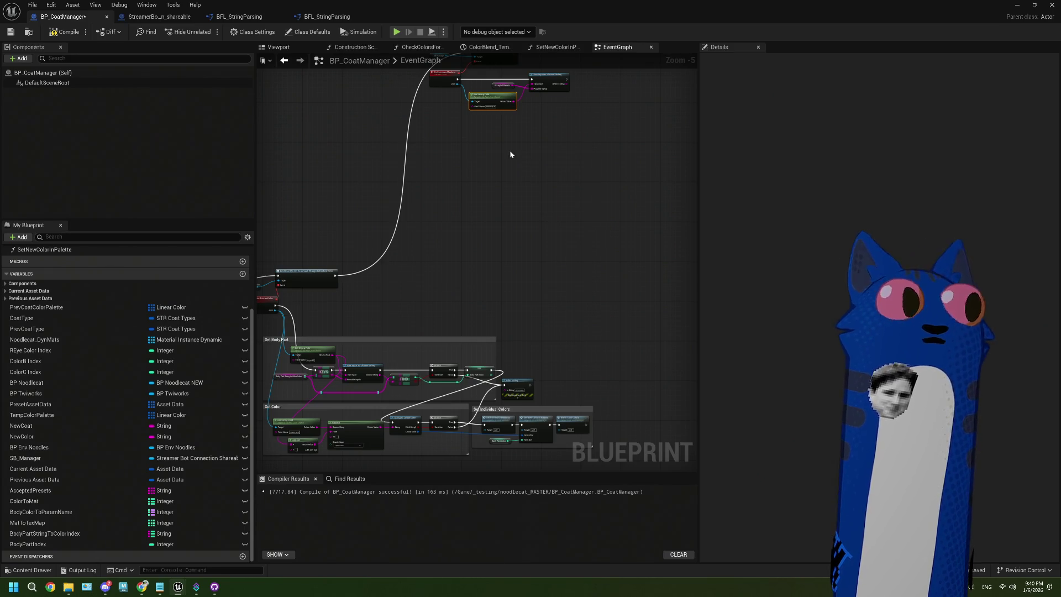
scroll(529, 243, "up", 2)
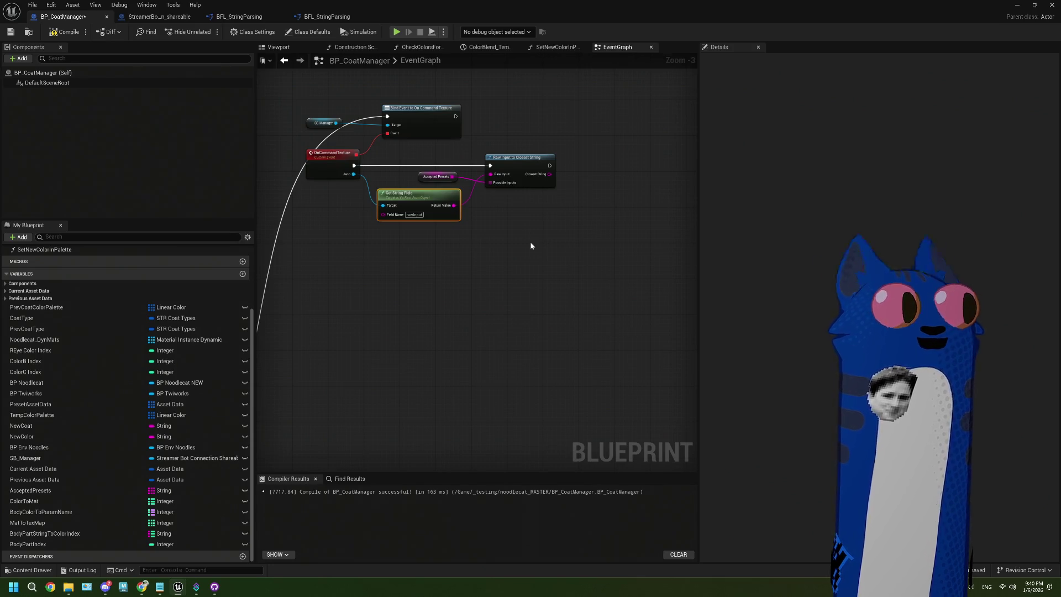
scroll(514, 260, "up", 1)
left_click_drag(496, 277, 411, 265)
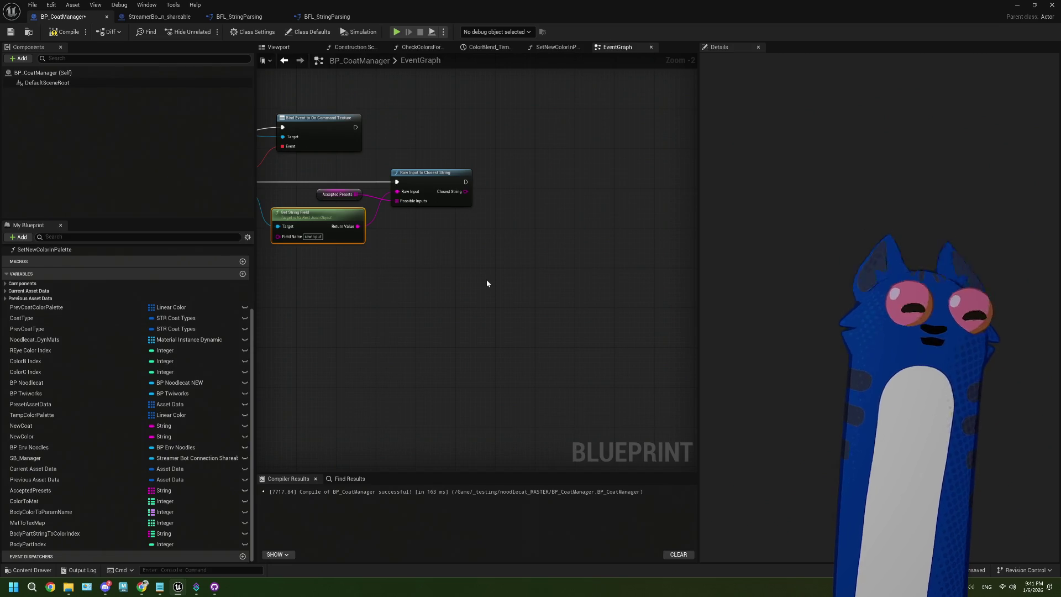
left_click_drag(431, 243, 472, 255)
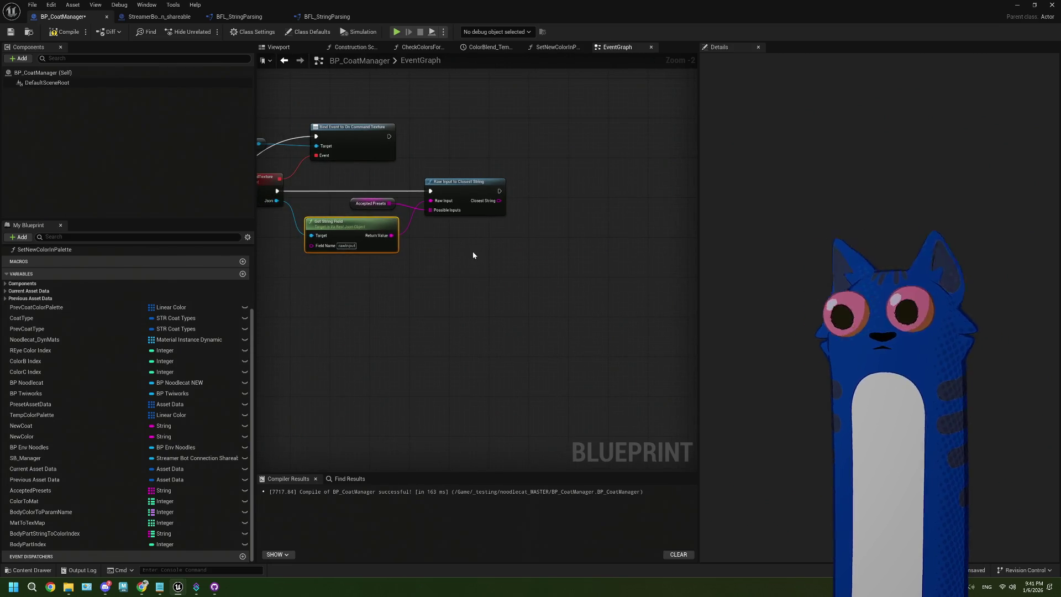
scroll(472, 256, "up", 1)
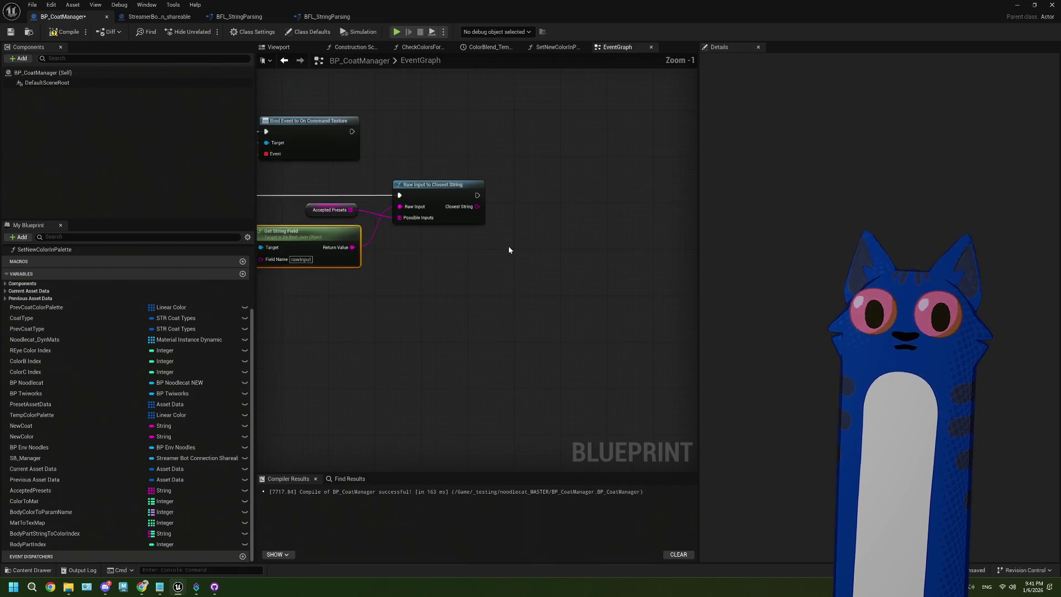
scroll(502, 250, "up", 1)
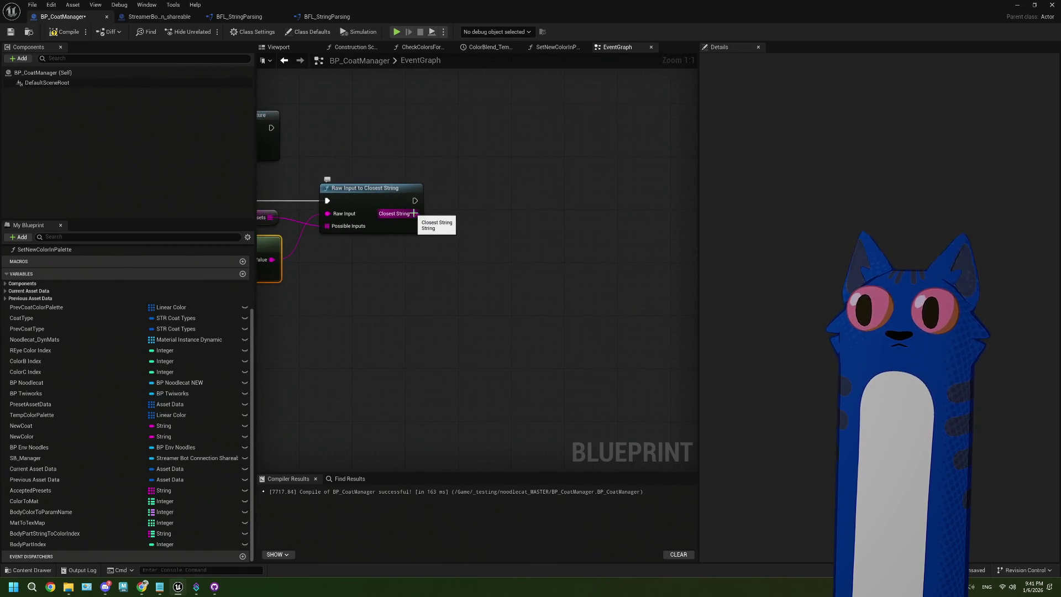
left_click_drag(413, 213, 450, 265)
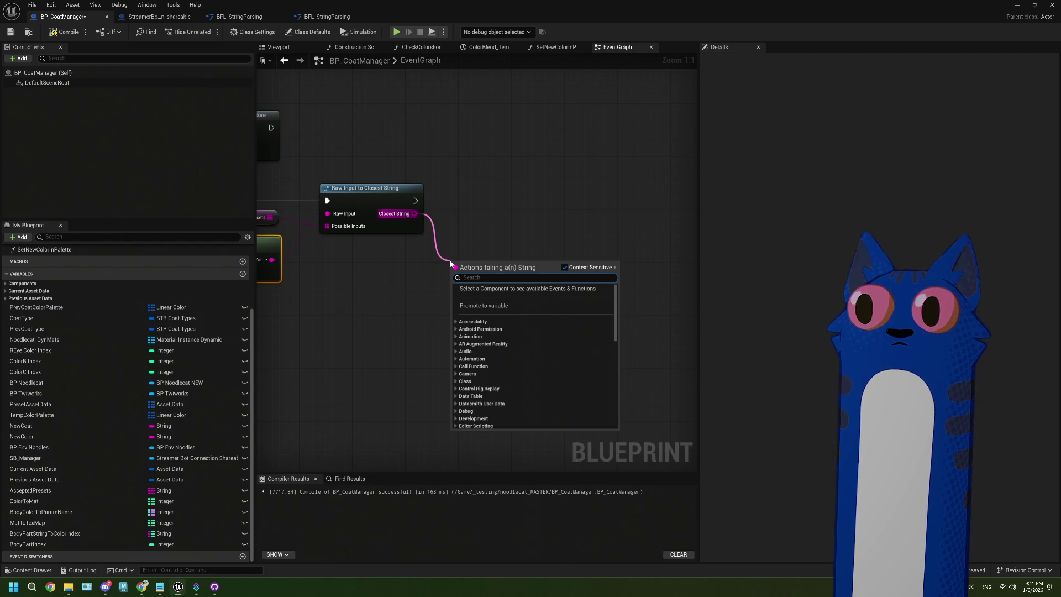
left_click(447, 227)
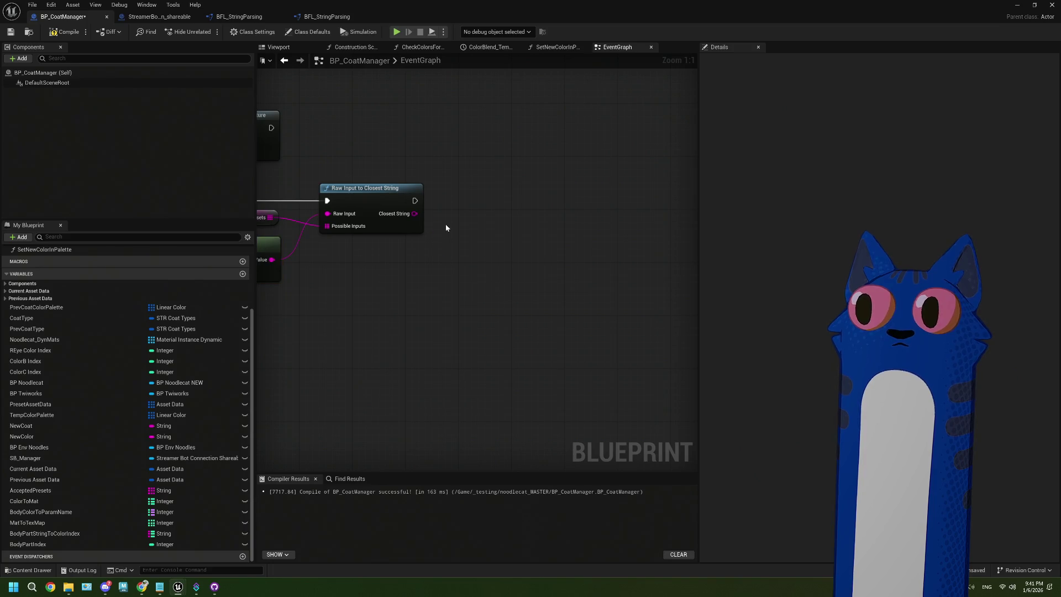
Find and select the Get Coat Preset and Blend Coat Textures calls
scroll(445, 224, "down", 4)
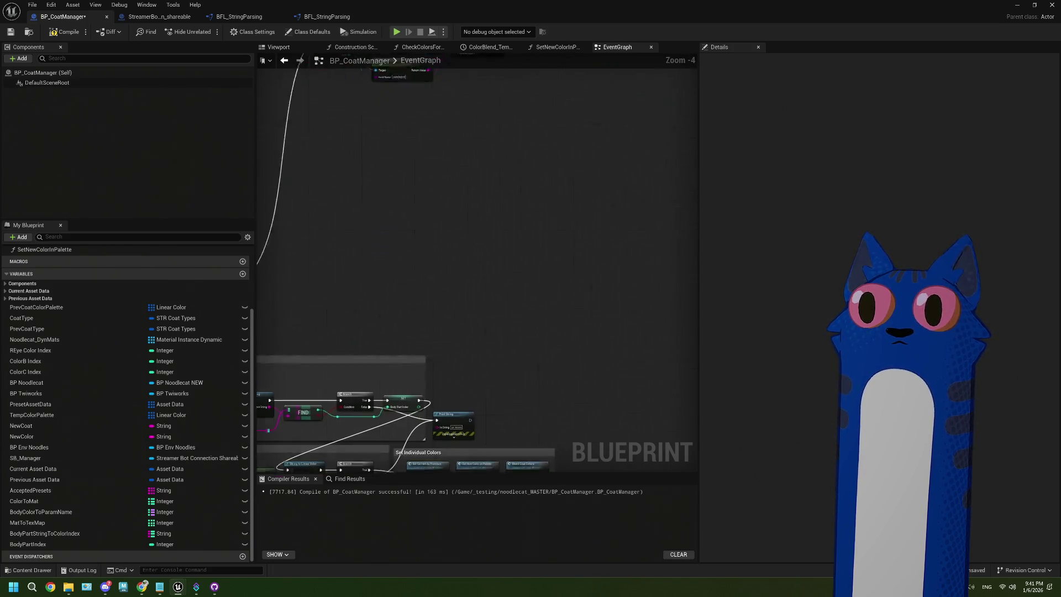
left_click_drag(504, 283, 610, 272)
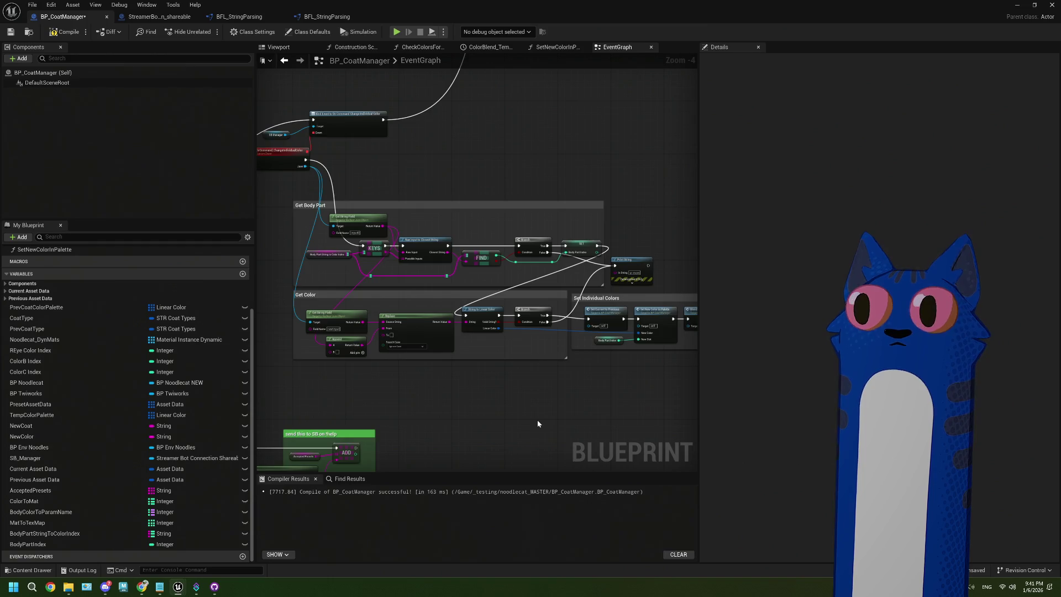
scroll(537, 419, "down", 1)
left_click_drag(538, 418, 475, 273)
scroll(420, 301, "up", 3)
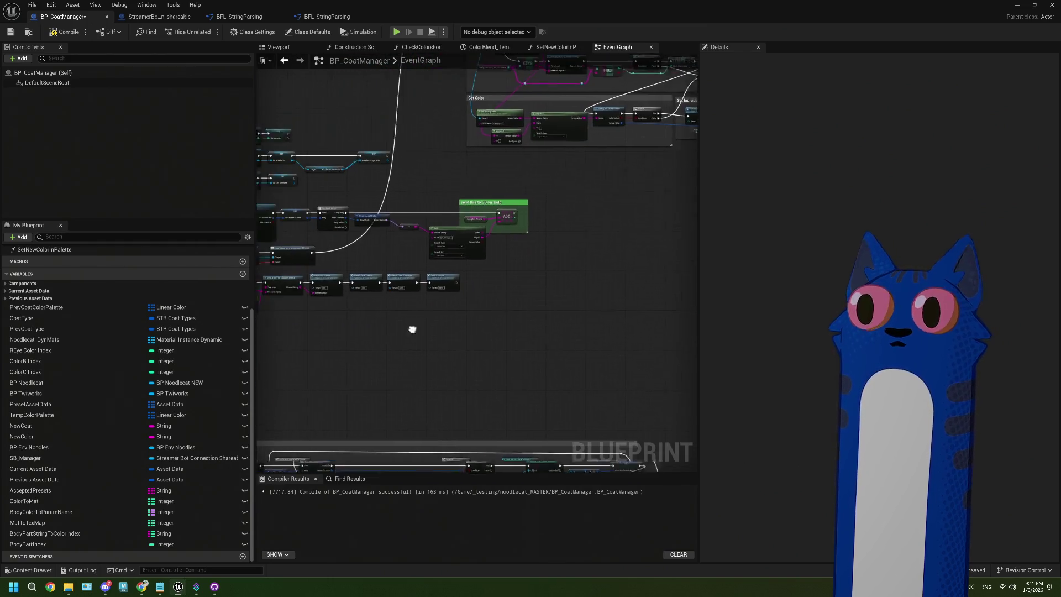
mouse_move(381, 319)
left_mouse_down()
mouse_move(499, 304)
mouse_move(405, 308)
mouse_move(433, 323)
left_mouse_up()
scroll(433, 322, "up", 2)
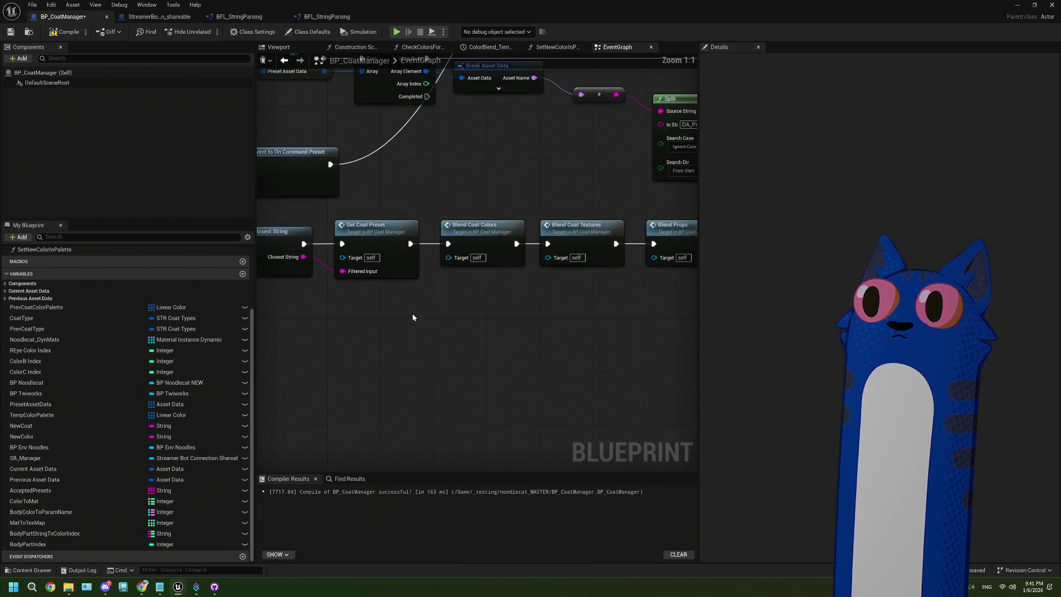
left_click(401, 267)
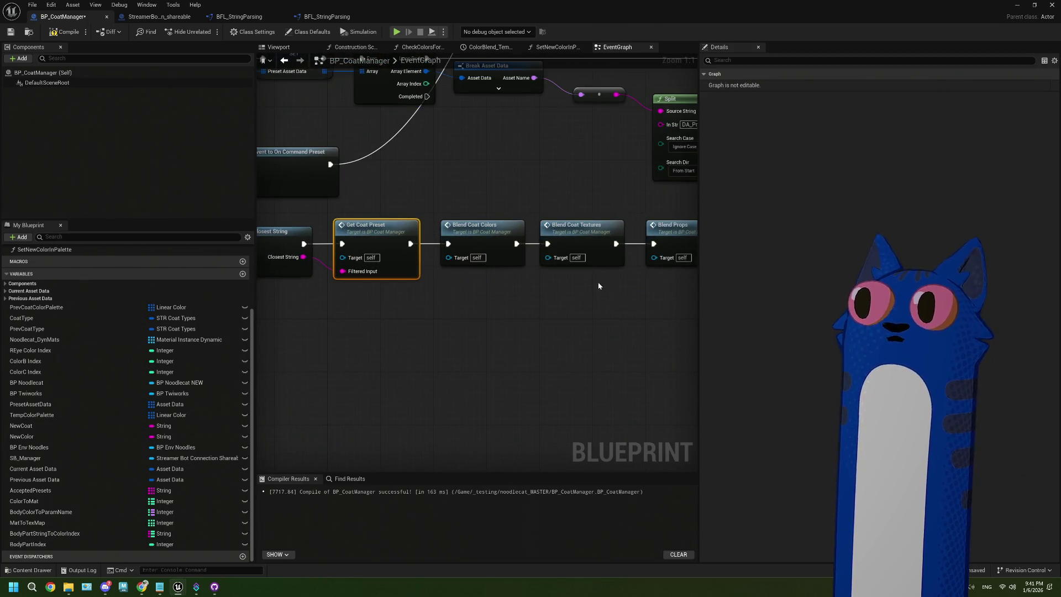
left_click(608, 261, "shift")
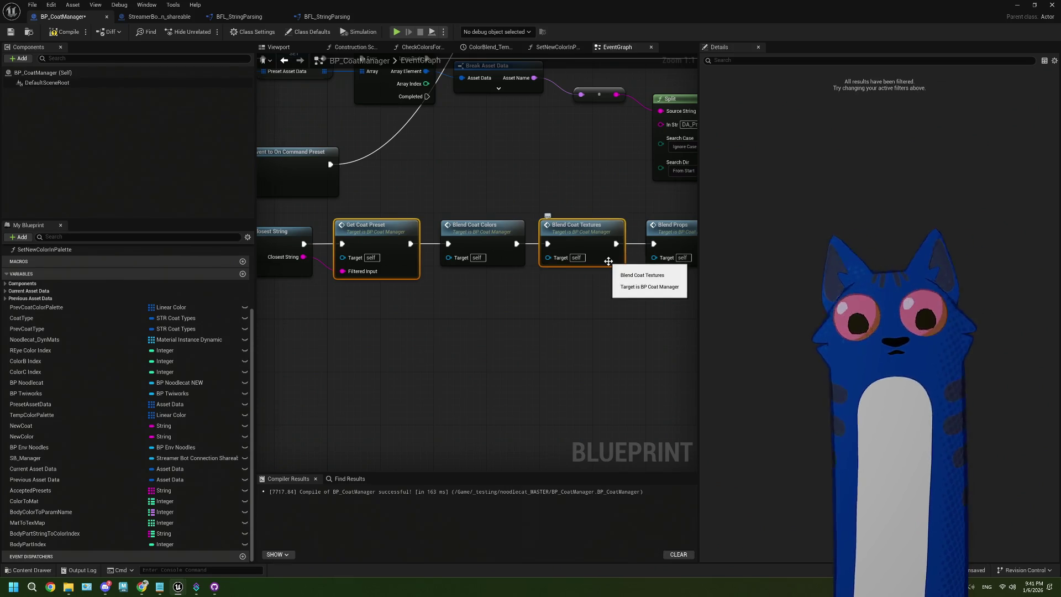
Survey the Get Body Part, Get Color and Set Individual Colors groups, inspecting Set New Color in Palette
scroll(608, 261, "down", 4)
mouse_move(608, 262)
left_mouse_down()
mouse_move(483, 237)
mouse_move(530, 170)
mouse_move(495, 257)
mouse_move(530, 232)
mouse_move(478, 305)
mouse_move(603, 195)
left_mouse_up()
scroll(389, 410, "up", 1)
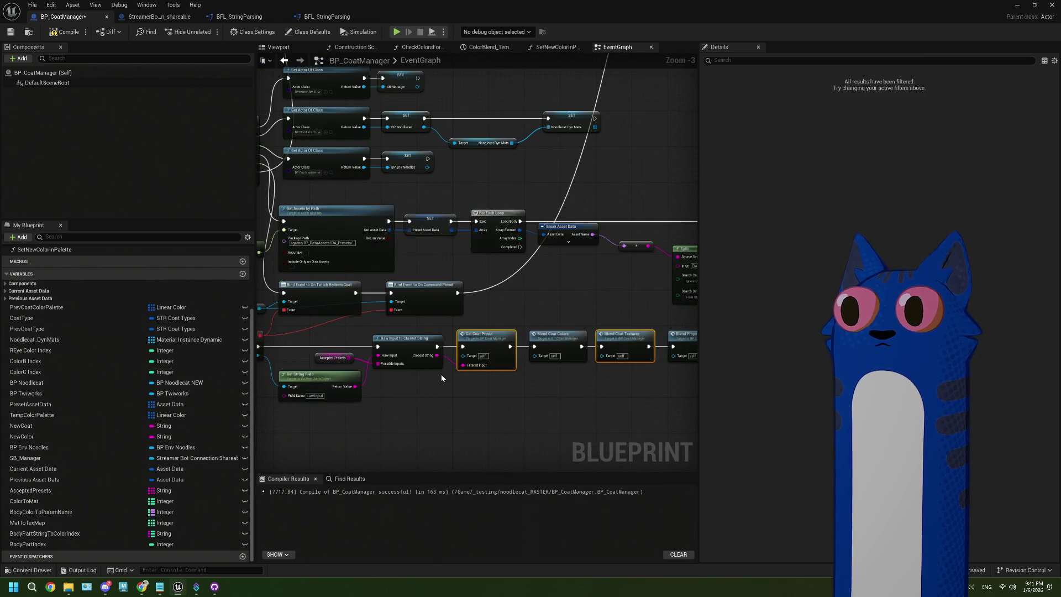
scroll(478, 297, "down", 2)
mouse_move(477, 297)
left_mouse_down()
mouse_move(547, 267)
mouse_move(506, 244)
mouse_move(540, 197)
mouse_move(479, 265)
mouse_move(493, 260)
mouse_move(379, 272)
mouse_move(465, 274)
left_mouse_up()
scroll(506, 245, "up", 1)
scroll(379, 272, "up", 1)
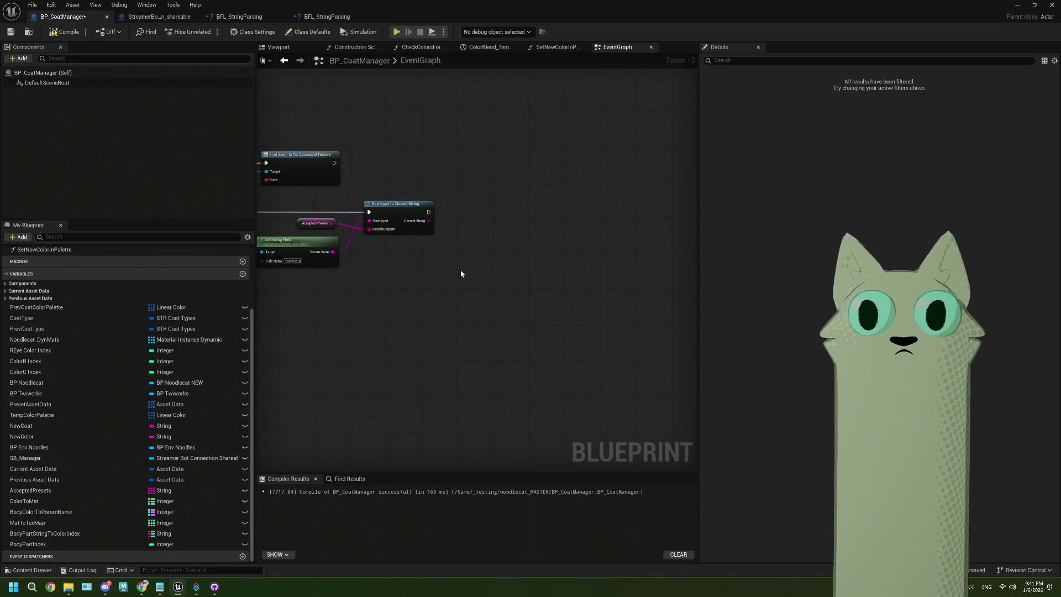
scroll(460, 237, "down", 2)
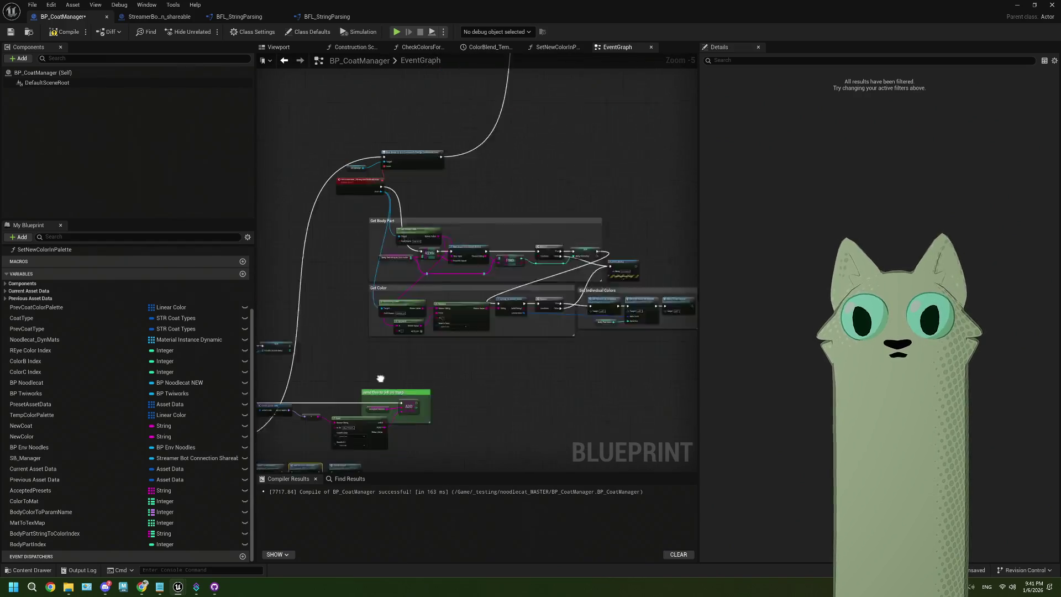
left_click_drag(383, 396, 444, 389)
mouse_move(407, 359)
left_mouse_down()
mouse_move(484, 287)
mouse_move(511, 200)
left_mouse_up()
scroll(481, 370, "up", 1)
scroll(482, 370, "up", 1)
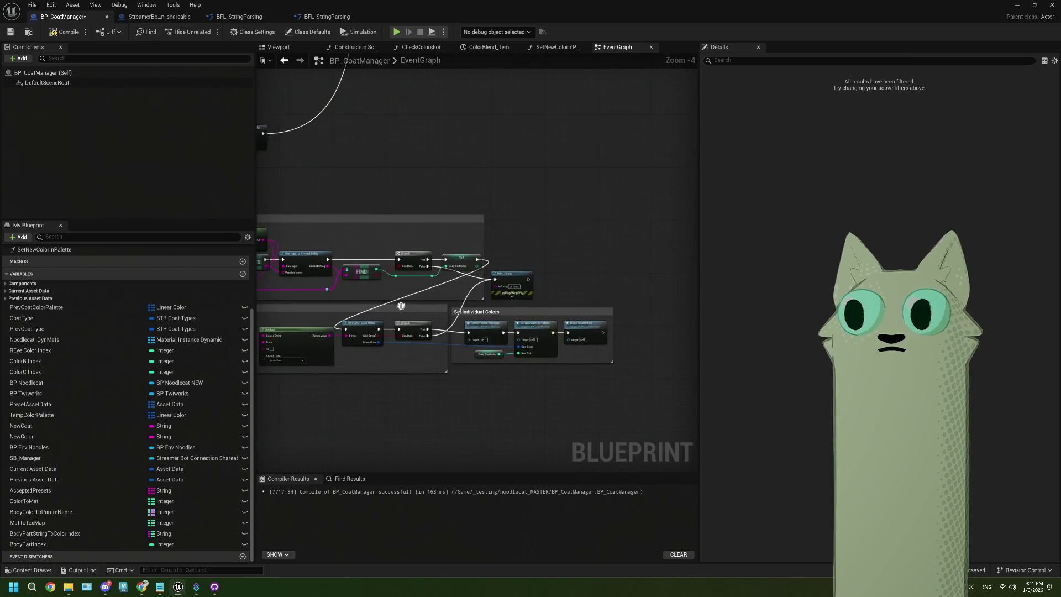
left_click_drag(619, 420, 468, 345)
left_click(468, 344)
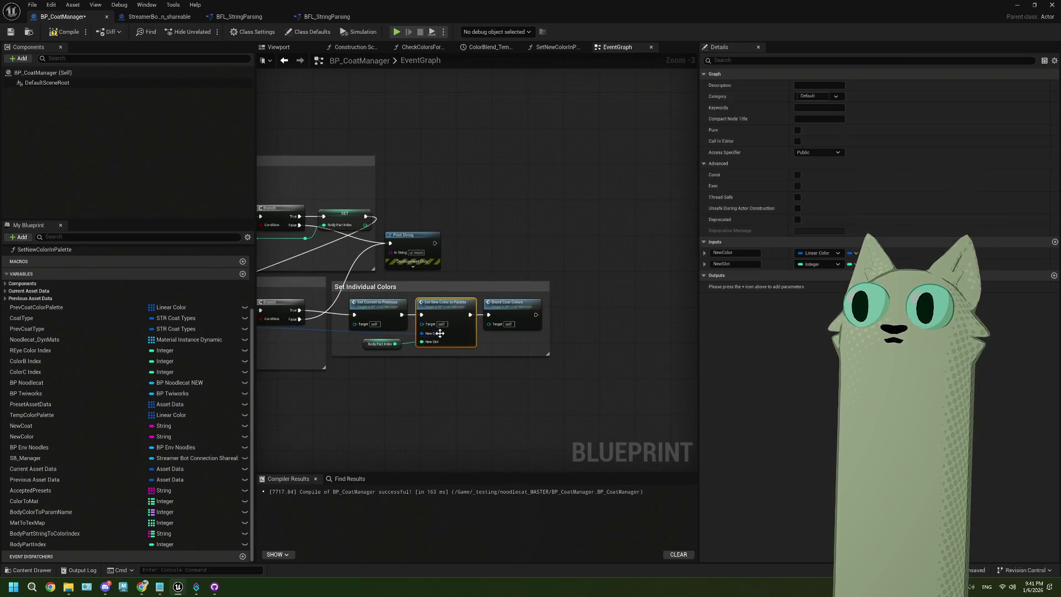
scroll(471, 339, "up", 1)
scroll(472, 333, "down", 1)
scroll(438, 246, "down", 3)
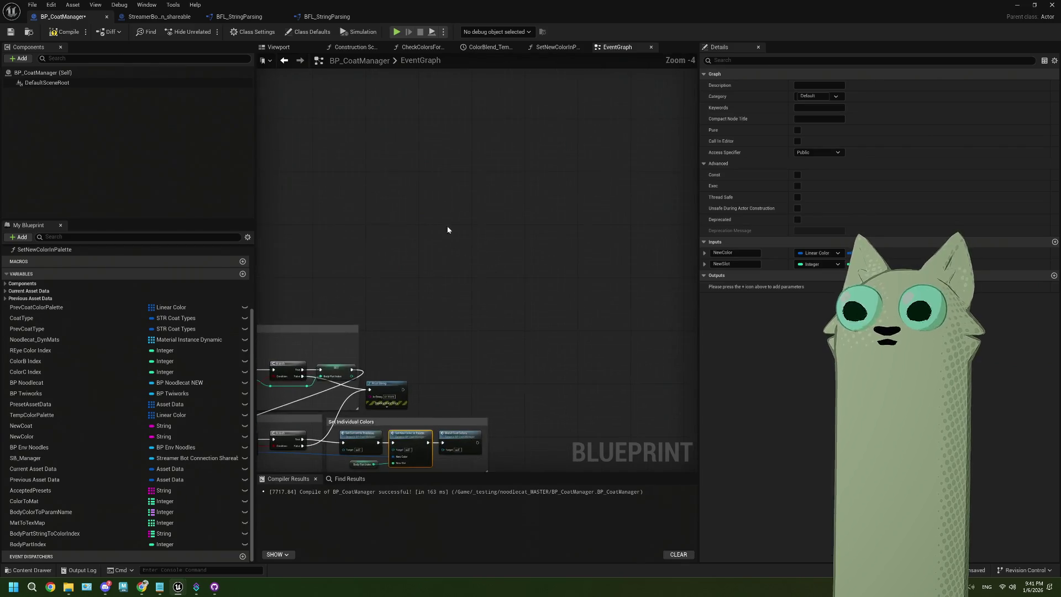
mouse_move(439, 276)
left_mouse_down()
mouse_move(463, 351)
mouse_move(490, 367)
mouse_move(473, 302)
mouse_move(467, 323)
left_mouse_up()
scroll(509, 210, "up", 3)
Paste the Get Coat Preset and Blend Coat Textures copies by the closest-string node, then open Get Coat Preset
right_click(511, 220)
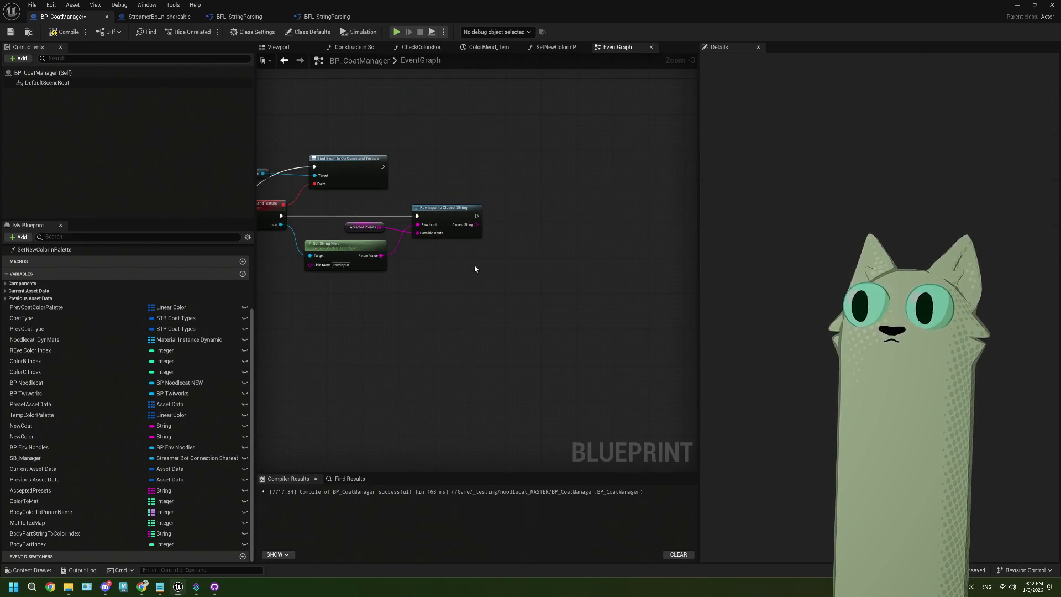
key("Escape")
left_click_drag(474, 254, 438, 248)
key("ctrl+v")
mouse_move(461, 297)
left_mouse_down()
mouse_move(387, 295)
mouse_move(491, 303)
mouse_move(479, 299)
left_mouse_up()
double_click(401, 284)
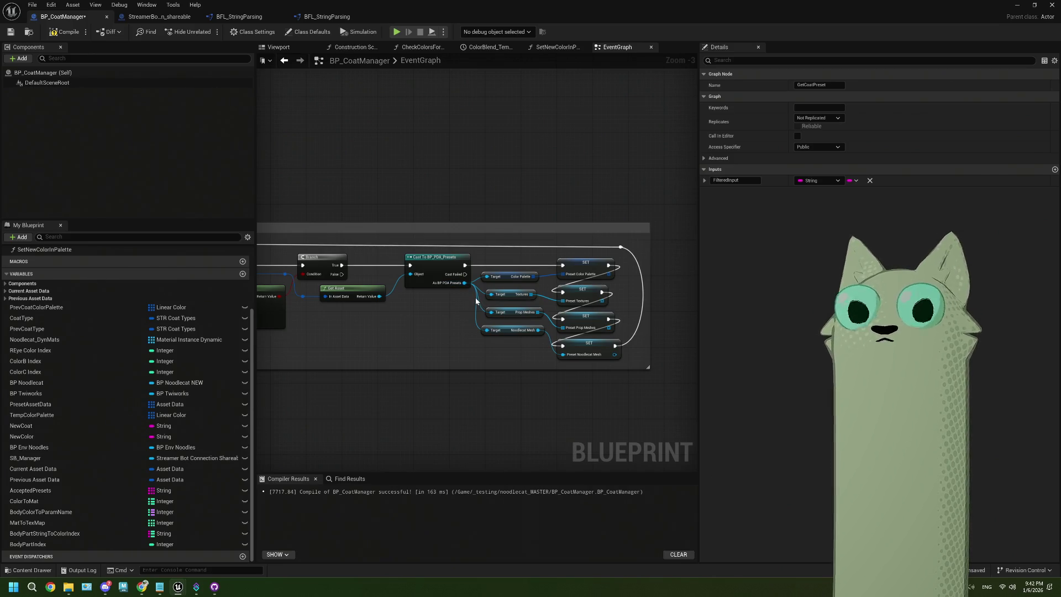
Frame the Cast To BP_PDA_Presets and SET nodes in the EventGraph
scroll(475, 297, "down", 2)
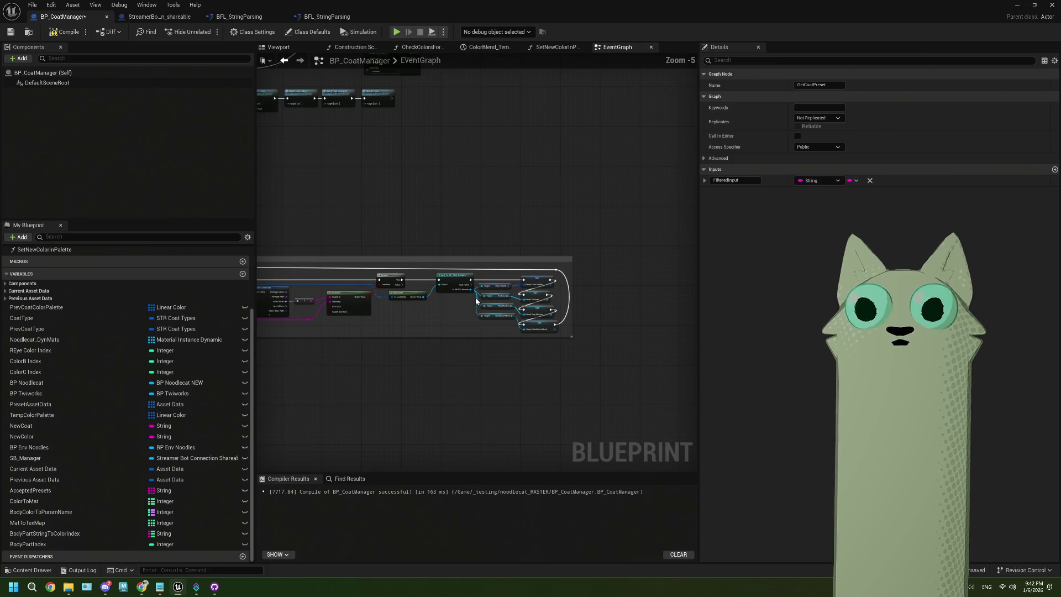
scroll(519, 323, "up", 3)
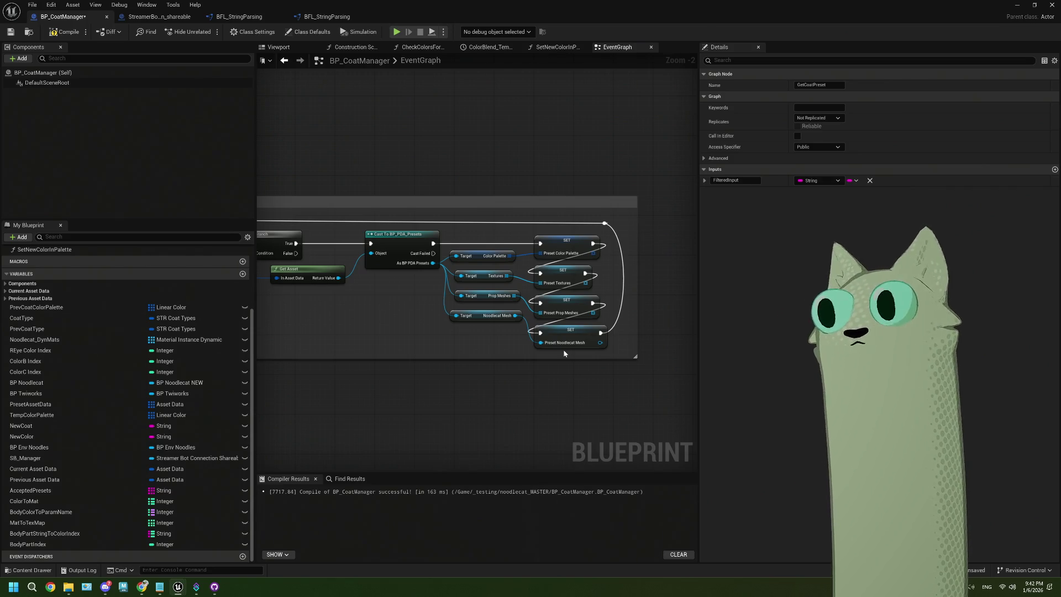
scroll(562, 349, "down", 3)
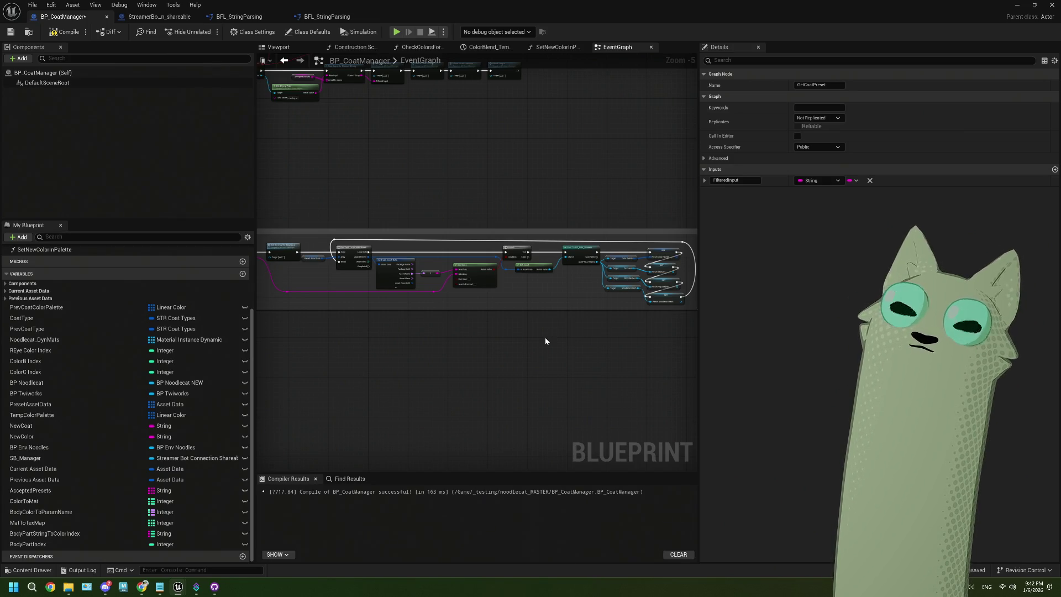
scroll(544, 341, "up", 3)
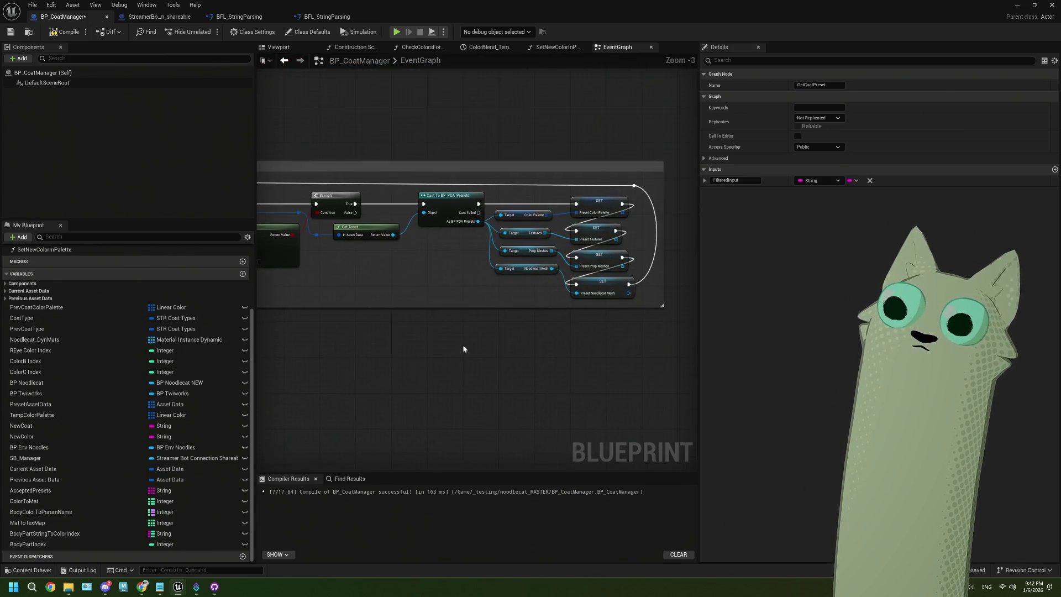
left_click_drag(493, 339, 478, 340)
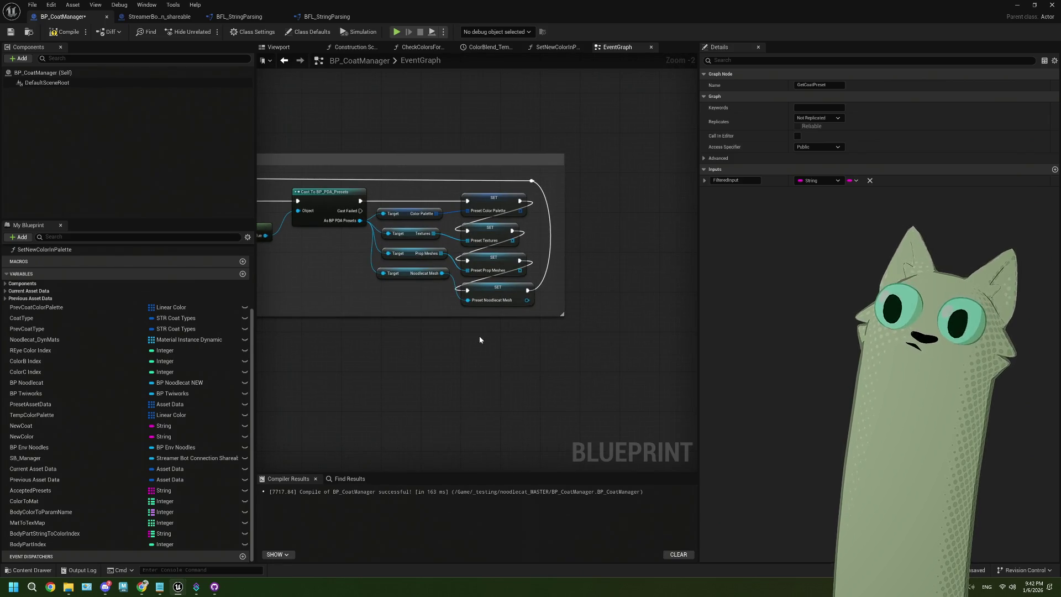
scroll(480, 337, "down", 3)
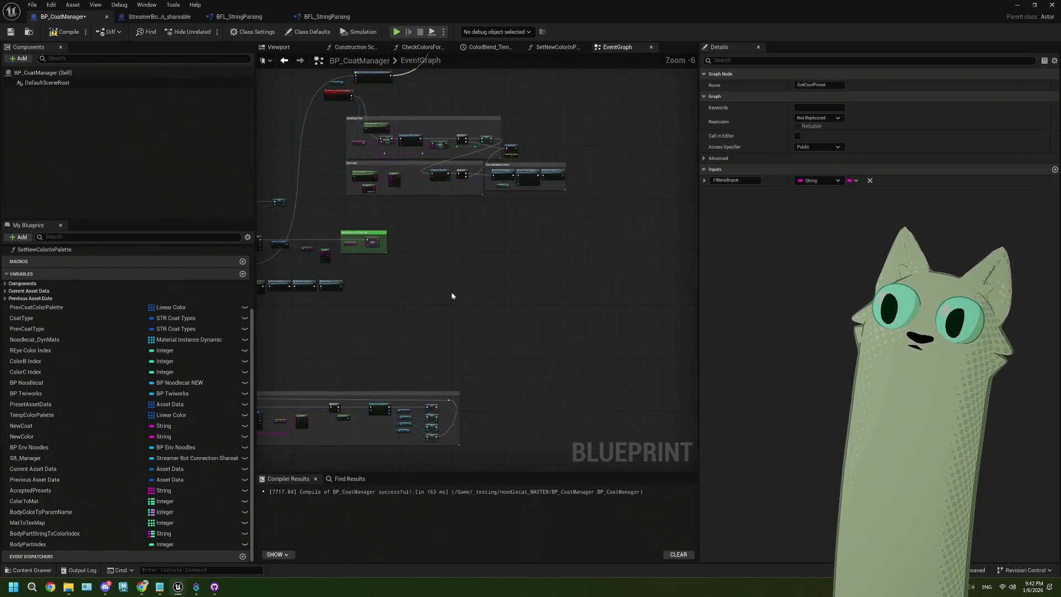
mouse_move(465, 290)
left_mouse_down()
mouse_move(518, 285)
mouse_move(509, 177)
mouse_move(504, 187)
left_mouse_up()
scroll(518, 283, "down", 1)
scroll(515, 282, "down", 1)
scroll(470, 183, "up", 1)
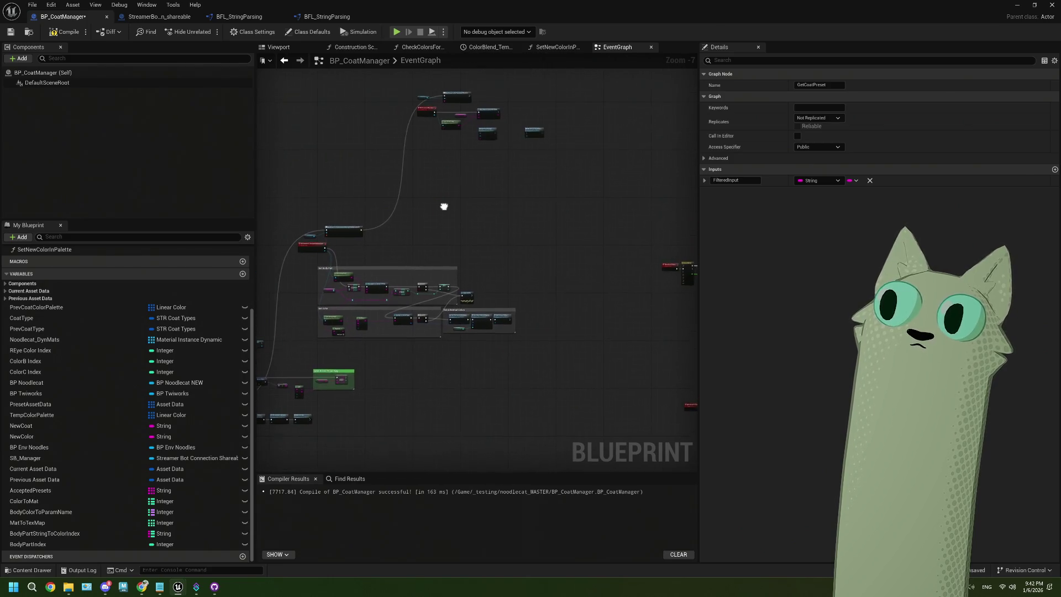
Select the SET Preset Color Palette node at the graph's right end to view it in Details
scroll(463, 214, "up", 1)
scroll(463, 213, "down", 3)
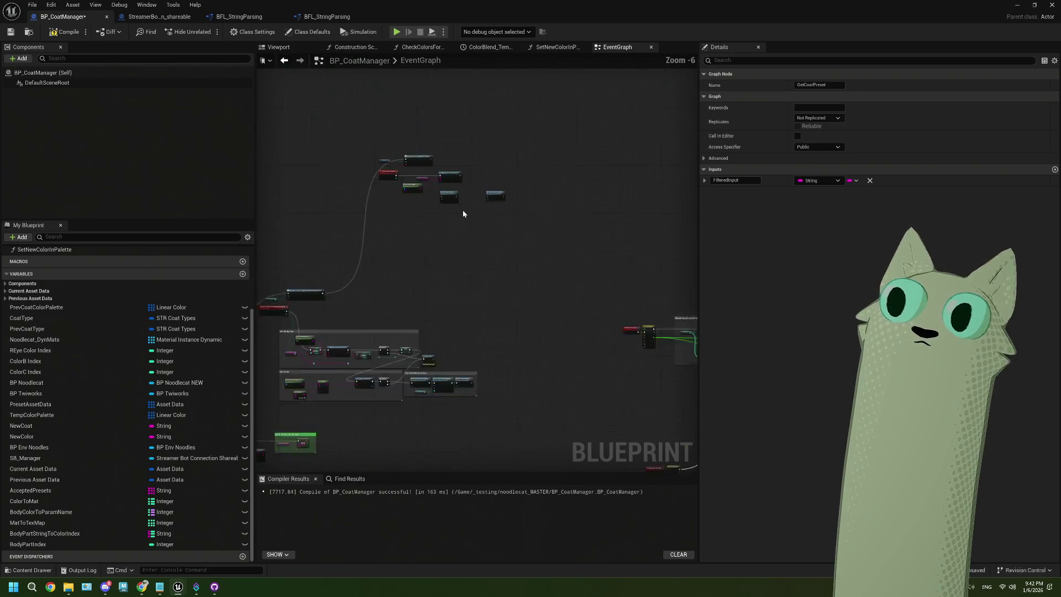
scroll(459, 350, "up", 3)
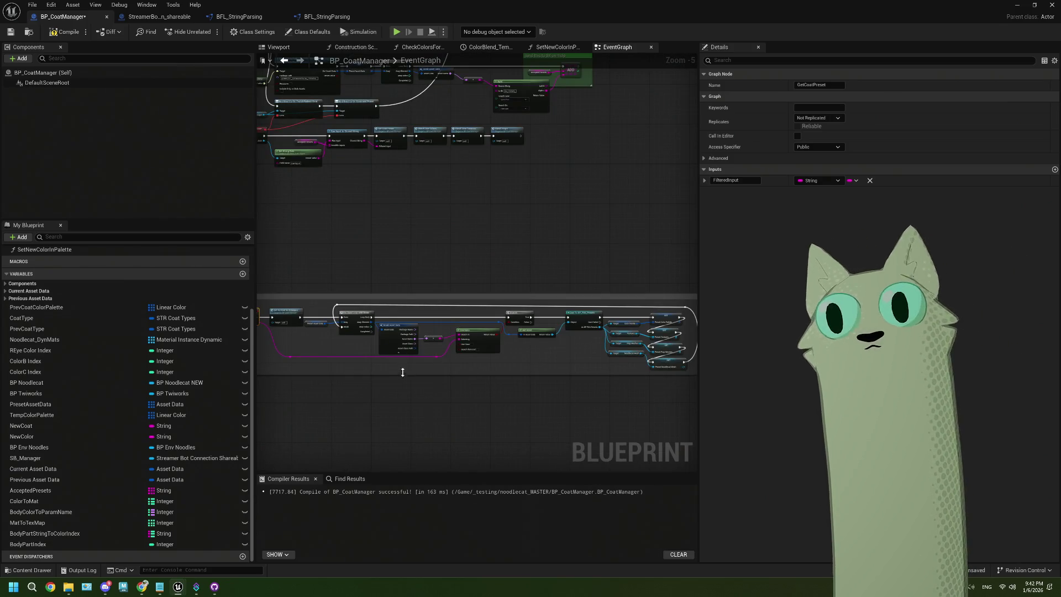
scroll(488, 413, "down", 1)
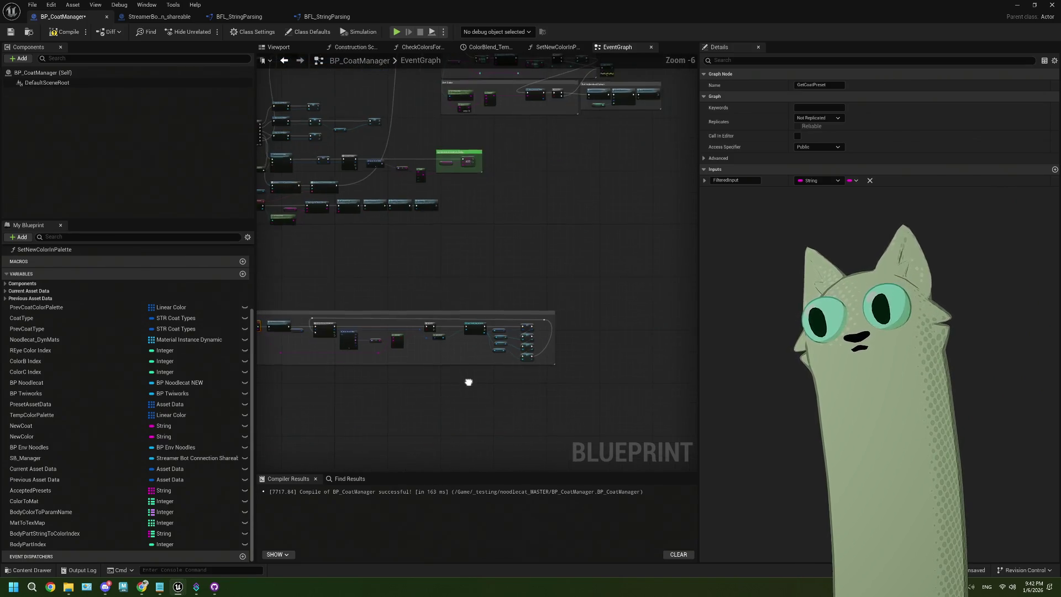
scroll(512, 391, "up", 3)
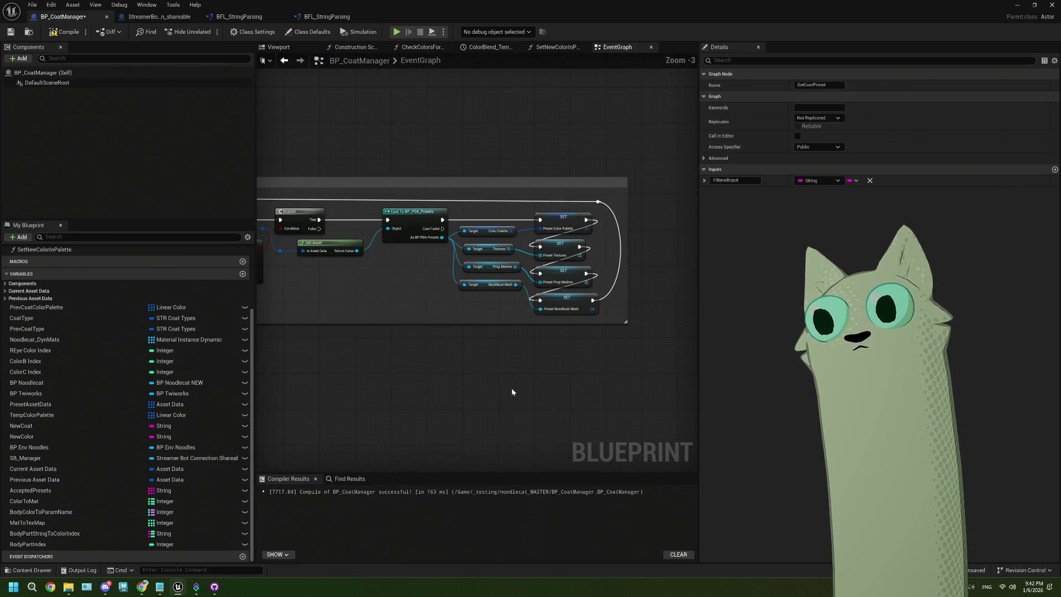
left_click_drag(525, 380, 509, 382)
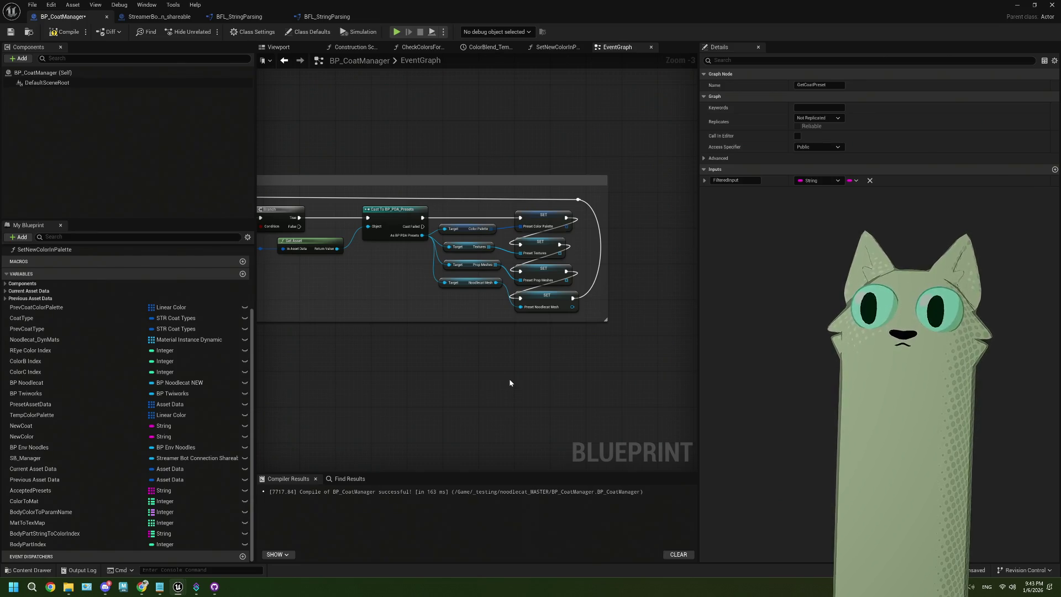
scroll(461, 295, "down", 2)
key("Home")
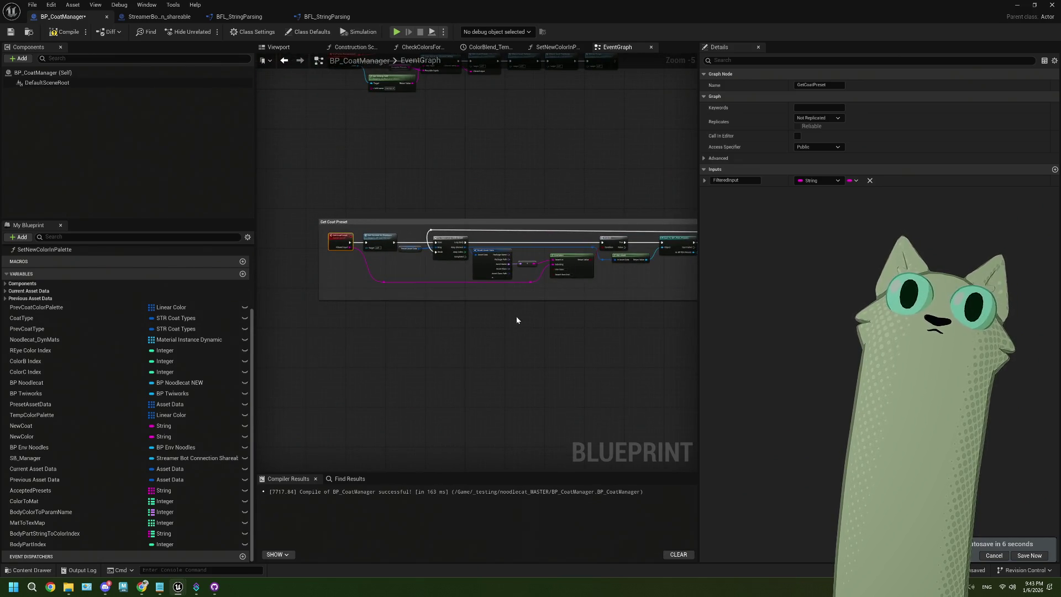
left_click_drag(598, 310, 523, 313)
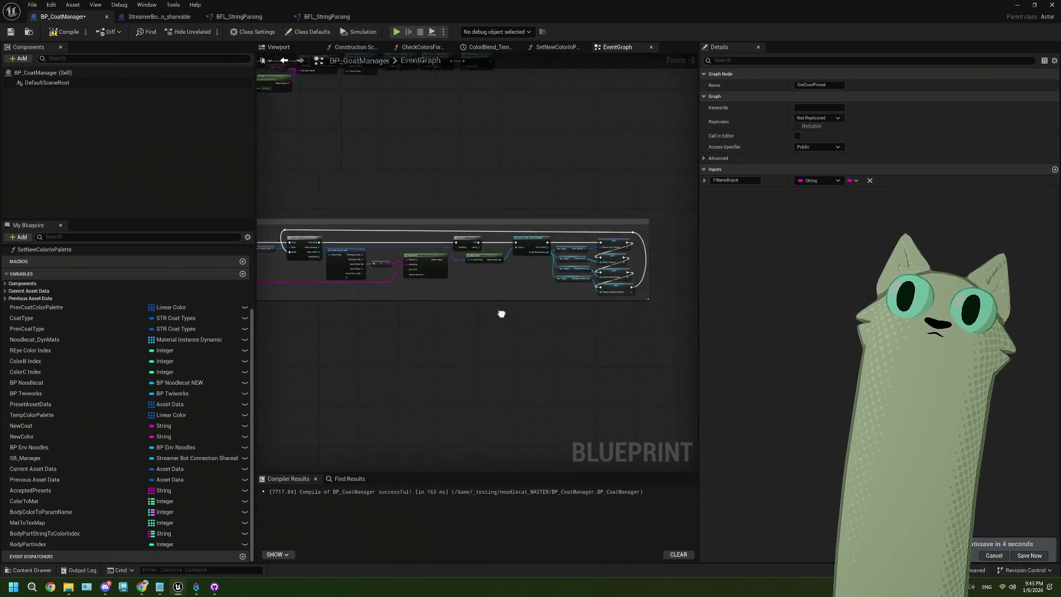
scroll(525, 309, "up", 4)
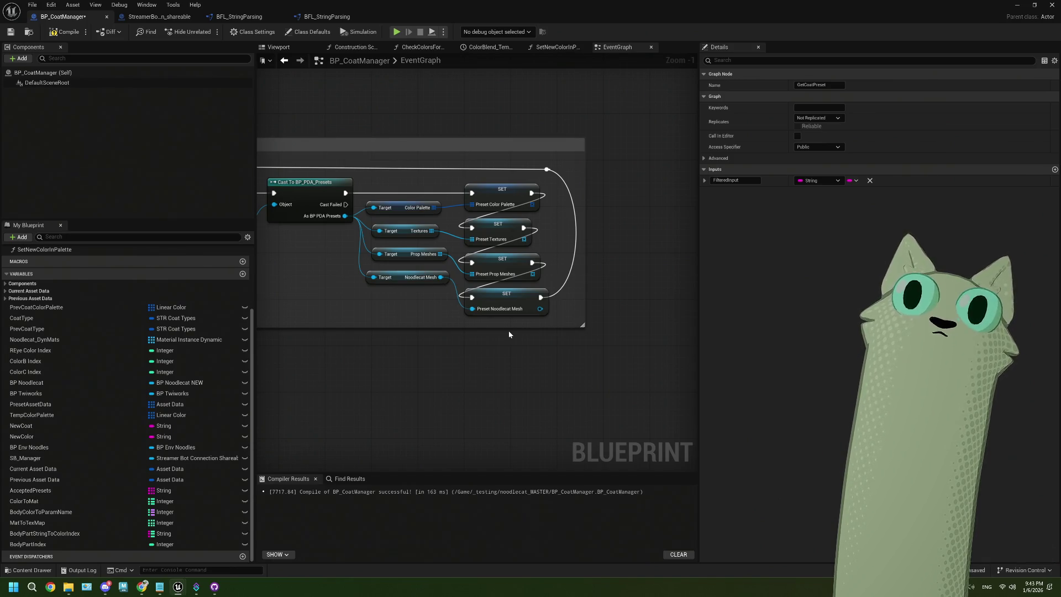
left_click(505, 197)
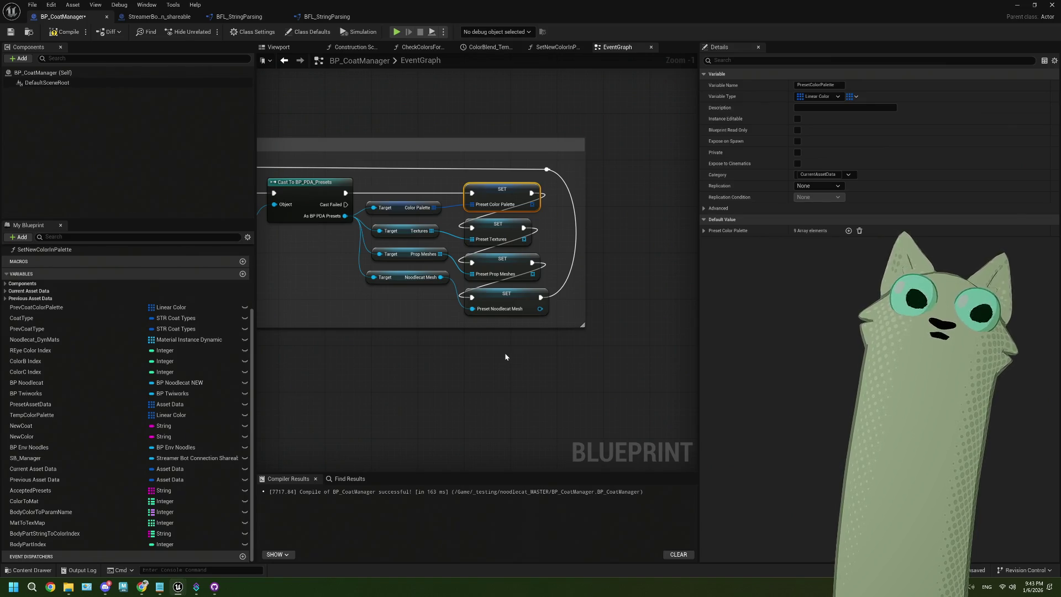
Select the Get Coat Preset function call near the Bind Event and Get String Field nodes
scroll(505, 353, "down", 7)
scroll(491, 210, "up", 6)
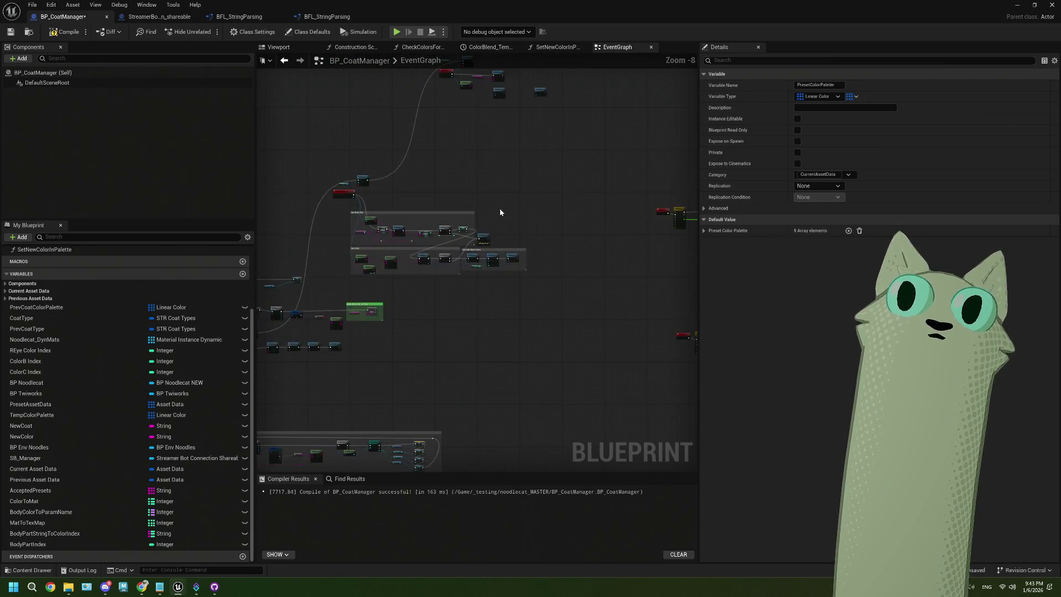
left_click_drag(485, 191, 541, 195)
scroll(433, 232, "up", 1)
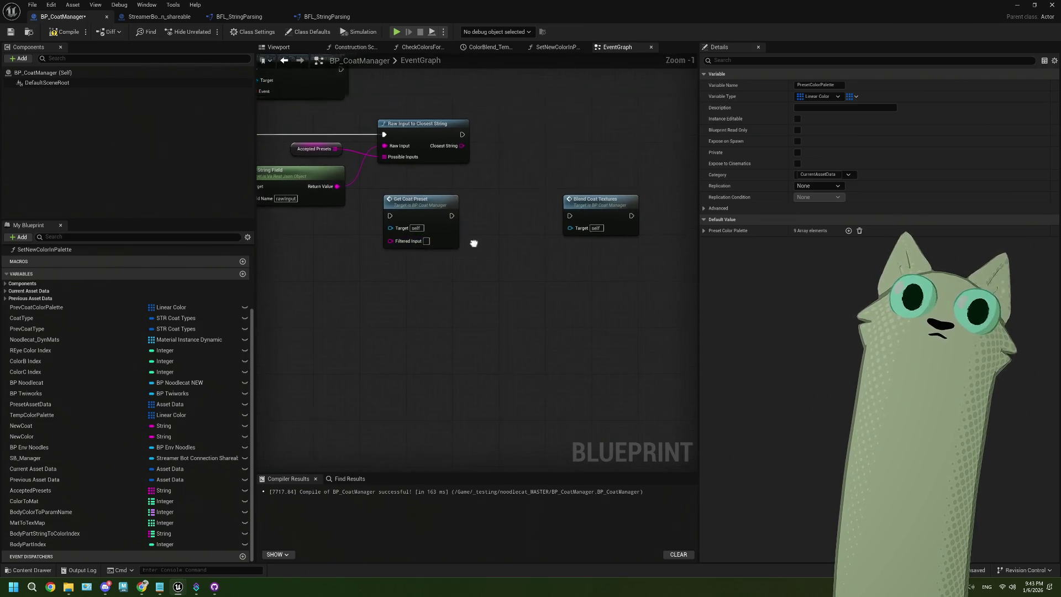
left_click(449, 239)
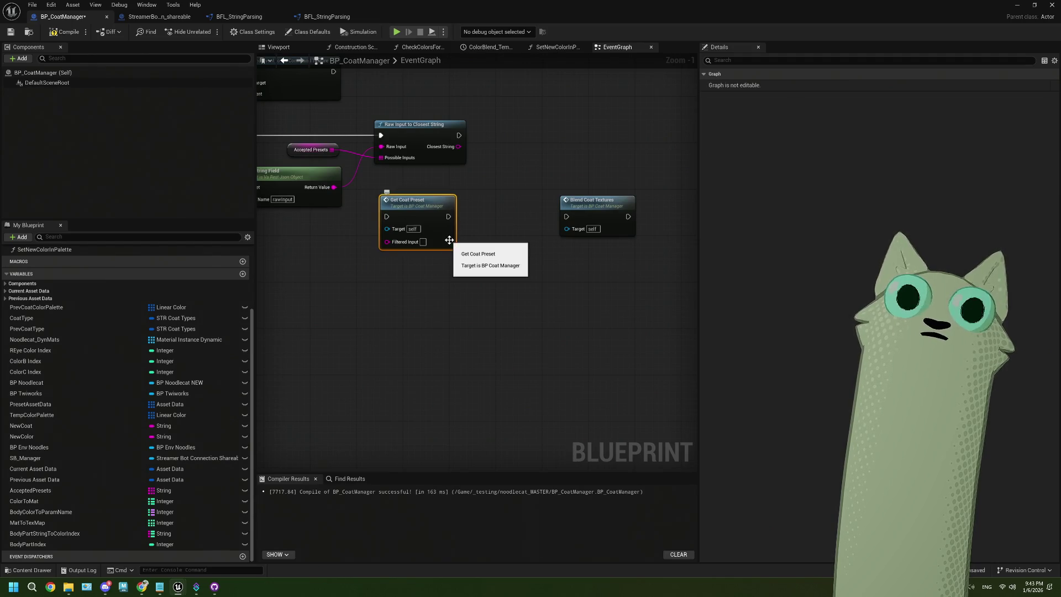
Box-select every node inside the Get Coat Preset comment, then clear the selection
scroll(449, 239, "down", 4)
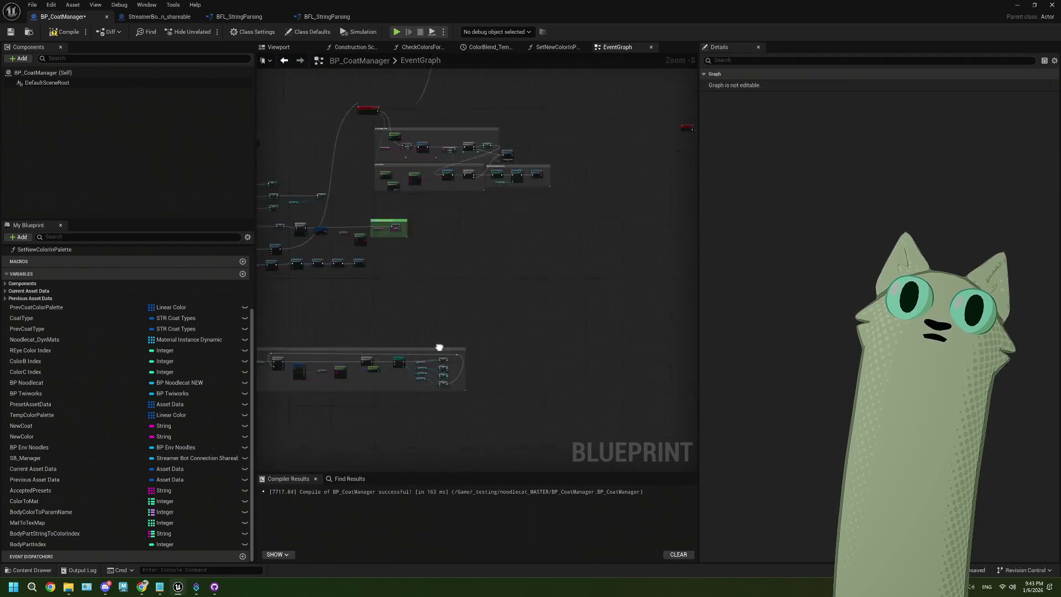
scroll(406, 343, "up", 1)
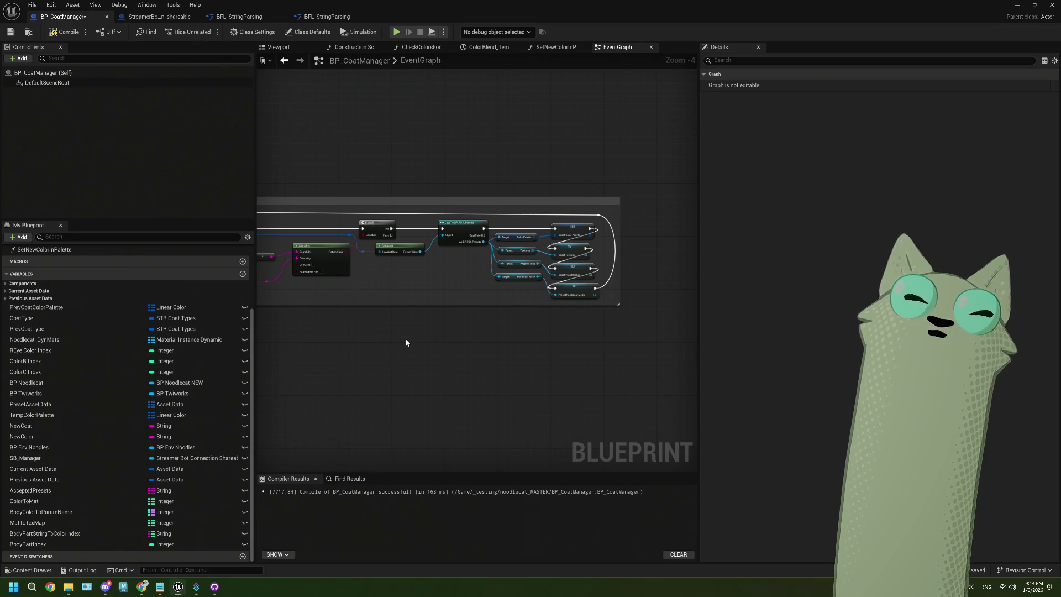
left_click_drag(407, 343, 392, 356)
scroll(393, 354, "up", 1)
scroll(444, 251, "up", 1)
left_click_drag(444, 251, 415, 220)
mouse_move(409, 180)
left_mouse_down()
mouse_move(613, 422)
mouse_move(664, 415)
left_mouse_up()
left_click(516, 429)
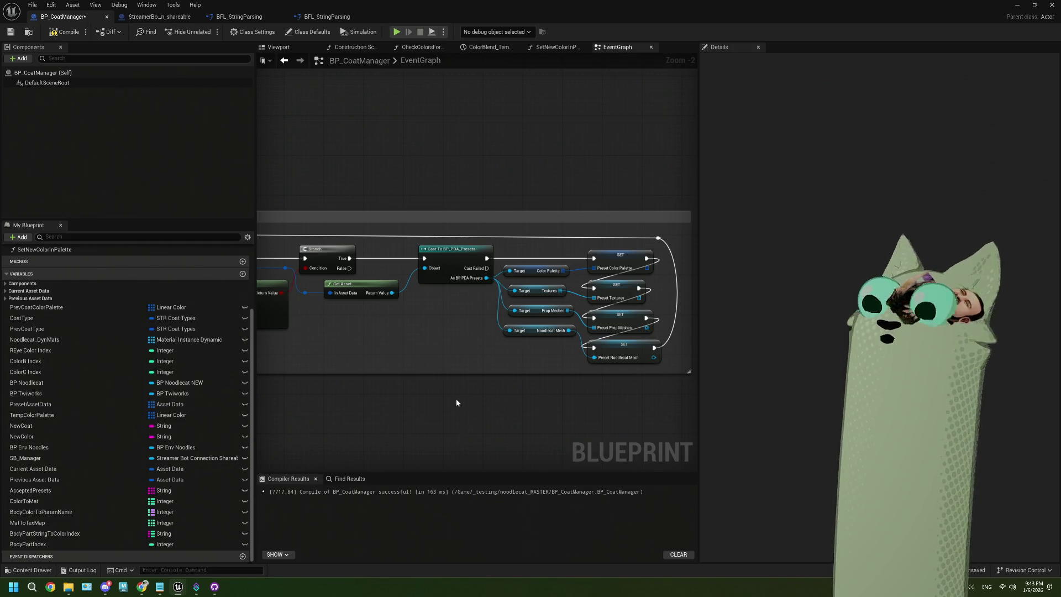
Look over the Contains and Branch nodes, then bring ThePlan.txt notes to the front
scroll(427, 339, "down", 3)
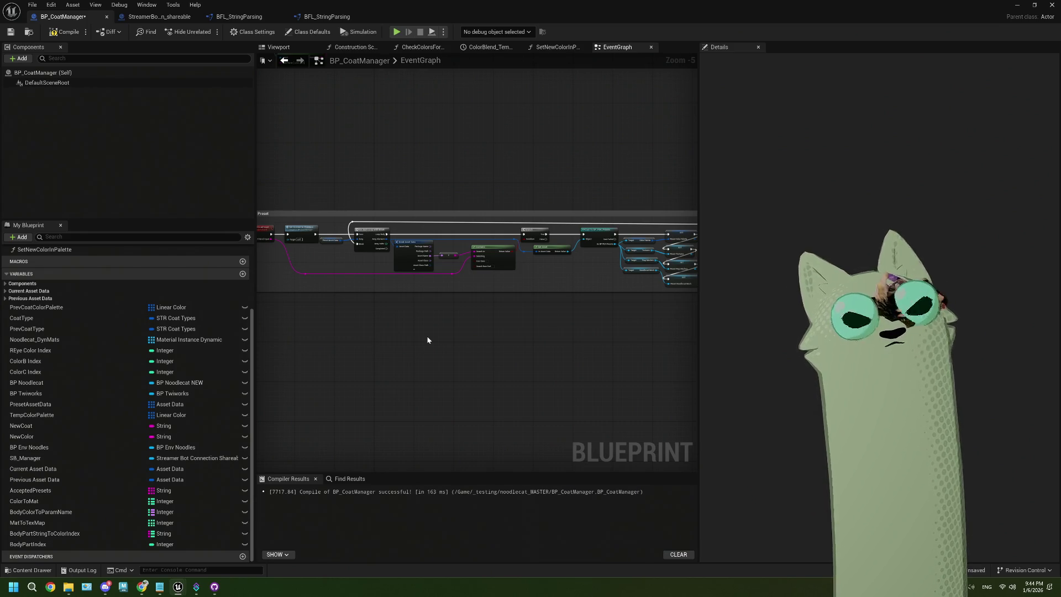
scroll(427, 339, "up", 3)
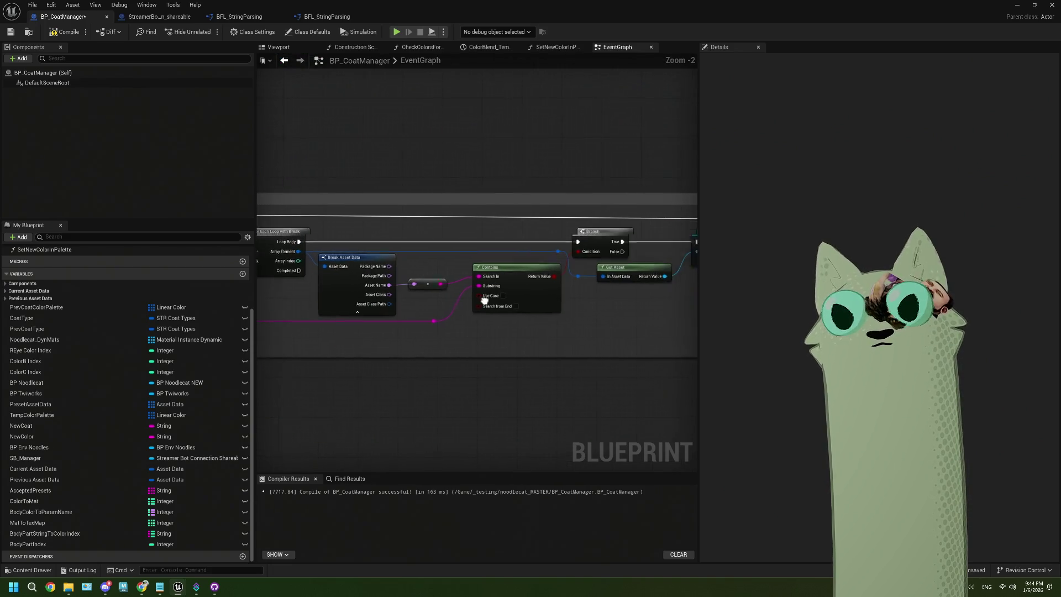
left_click_drag(419, 331, 410, 339)
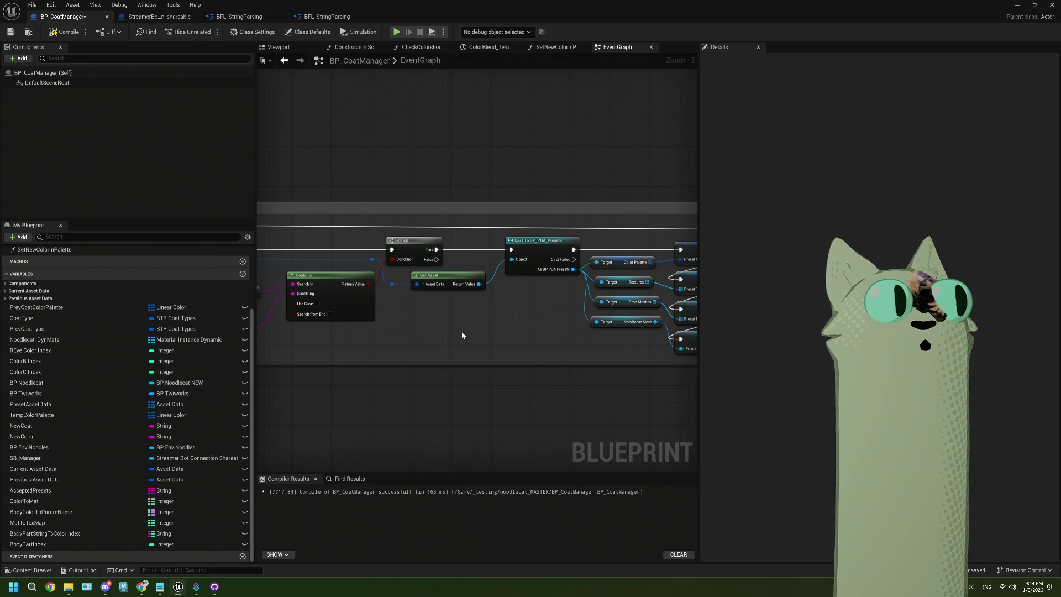
left_click(160, 586)
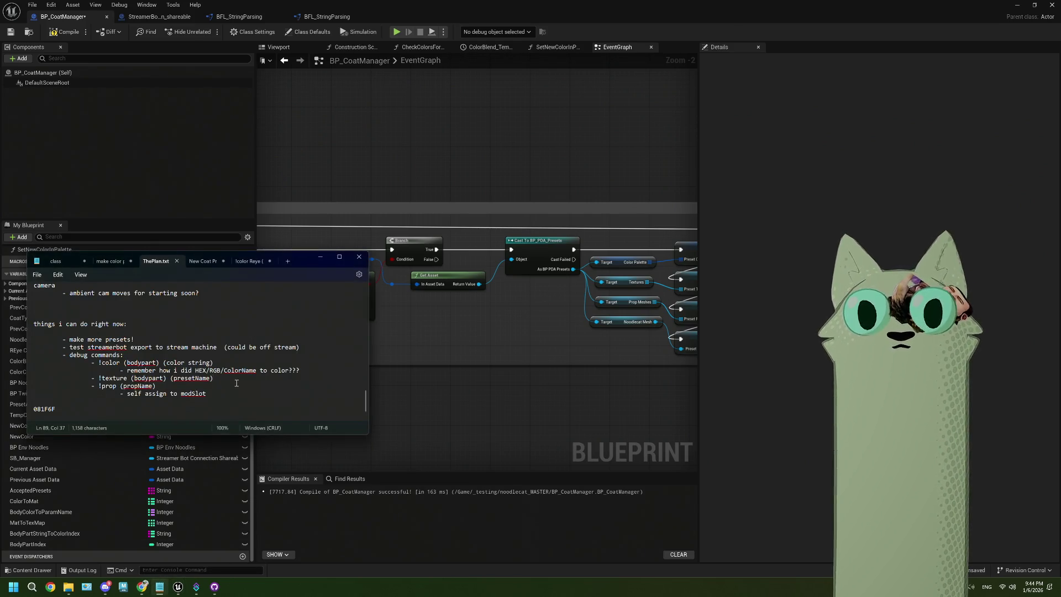
Append 'sb warn about ads!' on a new line at the end of ThePlan.txt, then return to Unreal
scroll(112, 396, "down", 1)
left_click(222, 384)
key("Return")
key("Return")
type("- sb warn a")
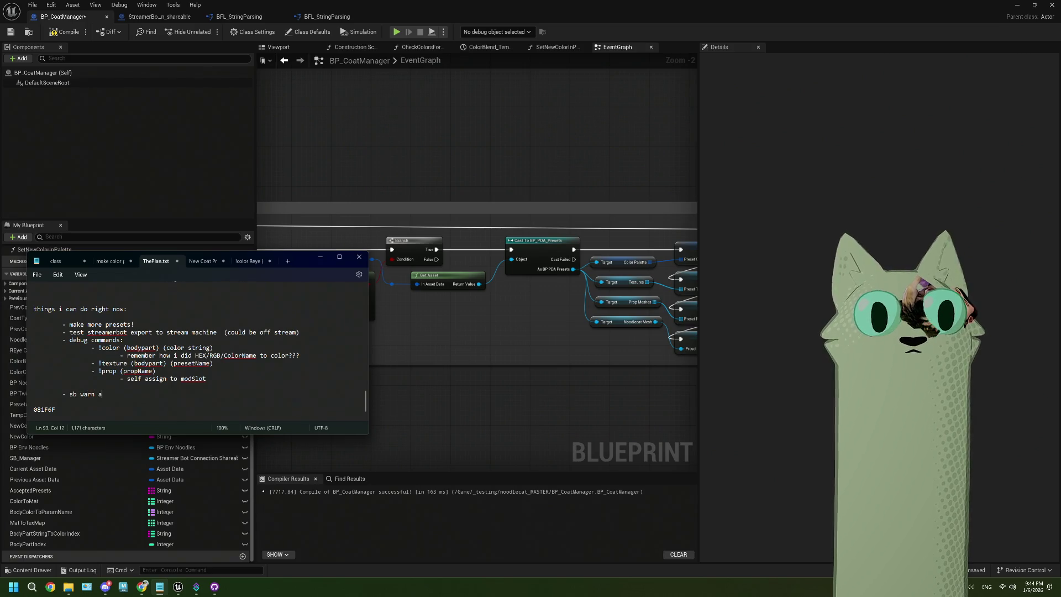
type("bout ads!")
left_click(480, 444)
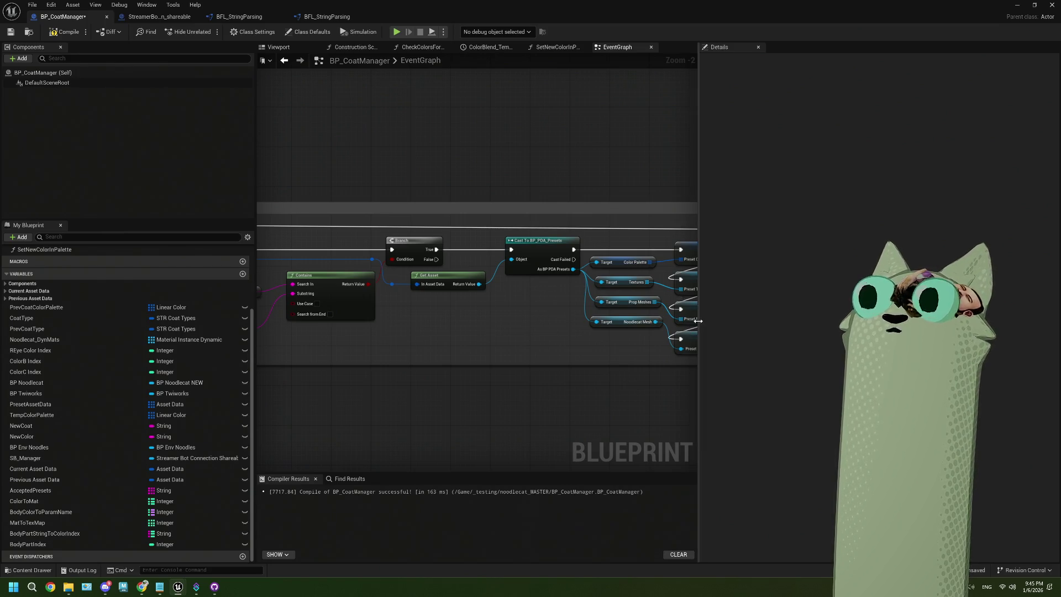
Widen the node graph area and check the Branch node's False pin options without changes
left_click_drag(699, 321, 822, 324)
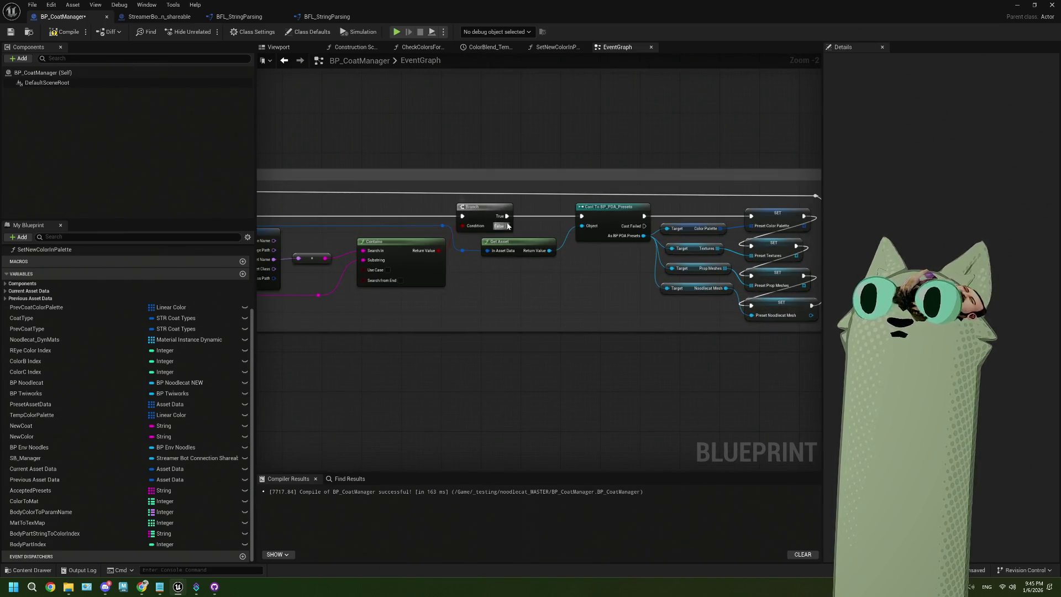
right_click(506, 224)
left_click(542, 238)
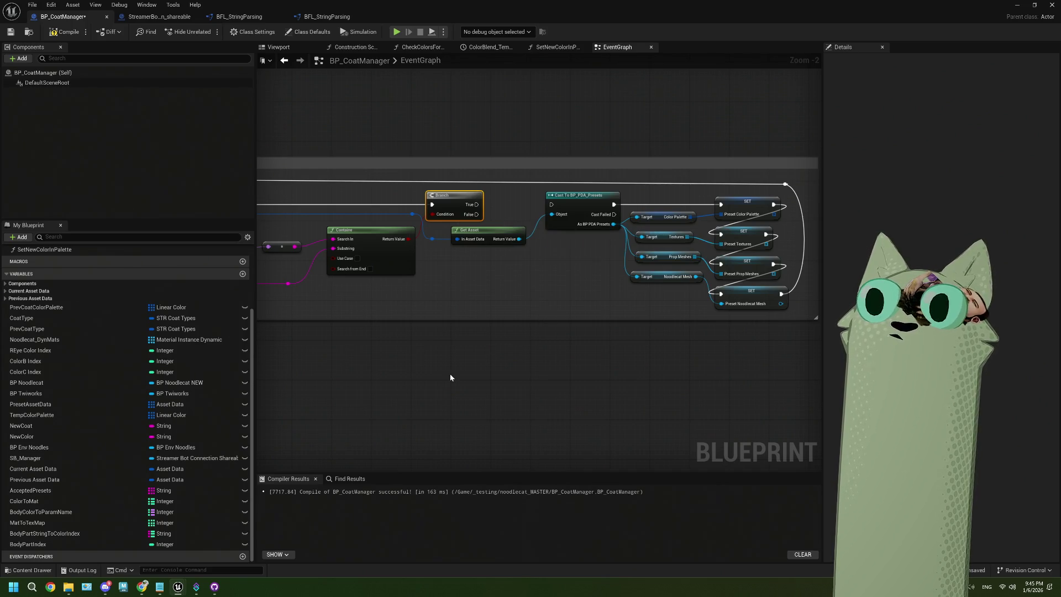
scroll(450, 377, "down", 2)
scroll(551, 365, "up", 2)
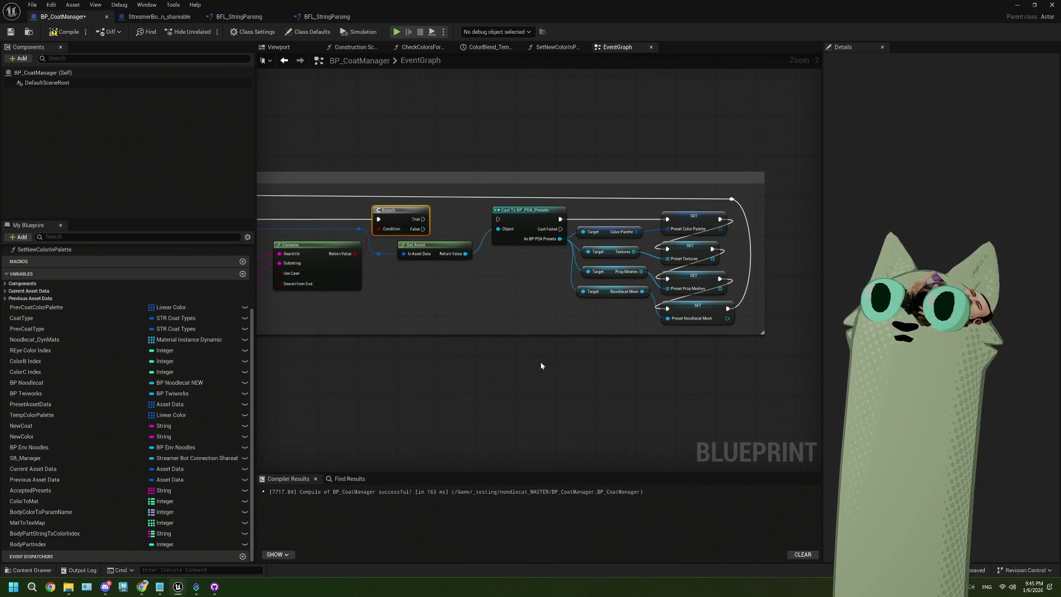
Box-select the Color Palette, Textures and Prop Meshes SET nodes, then frame the whole Get Coat Preset comment
left_click_drag(594, 238, 547, 227)
mouse_move(638, 188)
left_mouse_down()
mouse_move(547, 221)
mouse_move(564, 243)
mouse_move(553, 255)
mouse_move(579, 271)
left_mouse_up()
left_click_drag(550, 304, 605, 312)
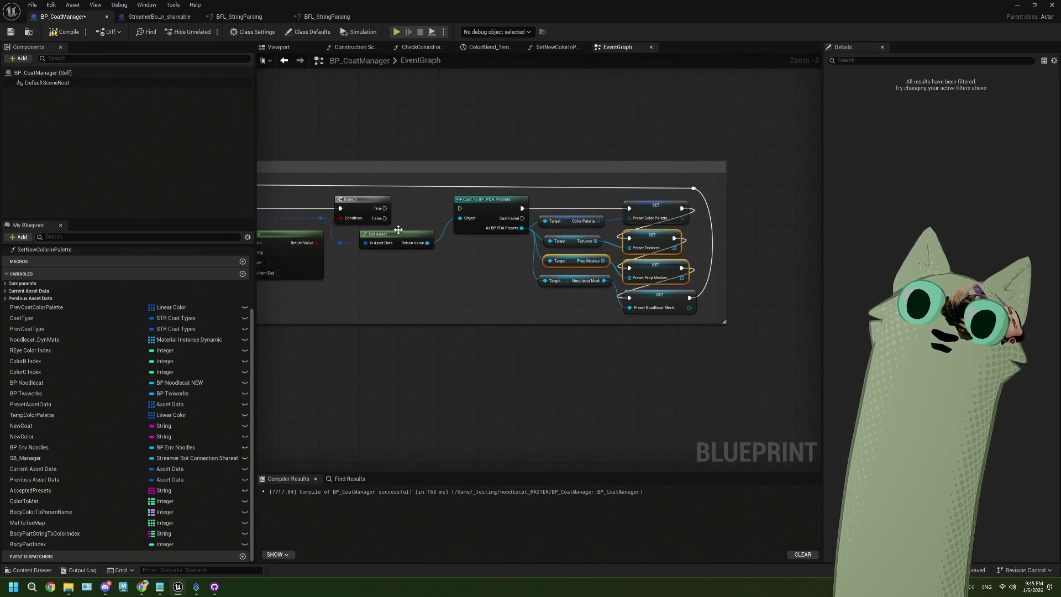
left_click(463, 410)
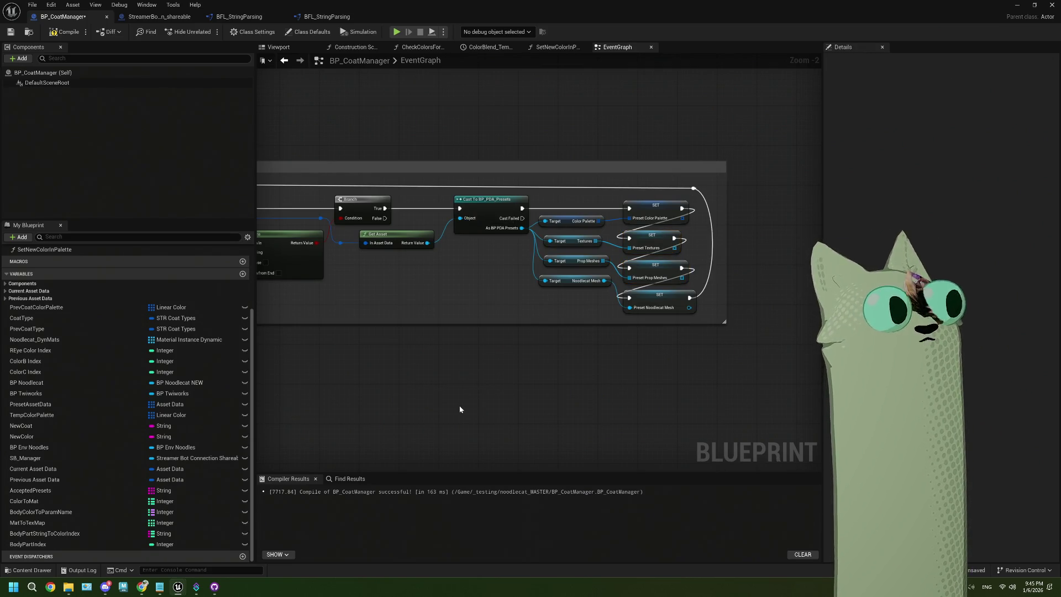
scroll(459, 409, "down", 3)
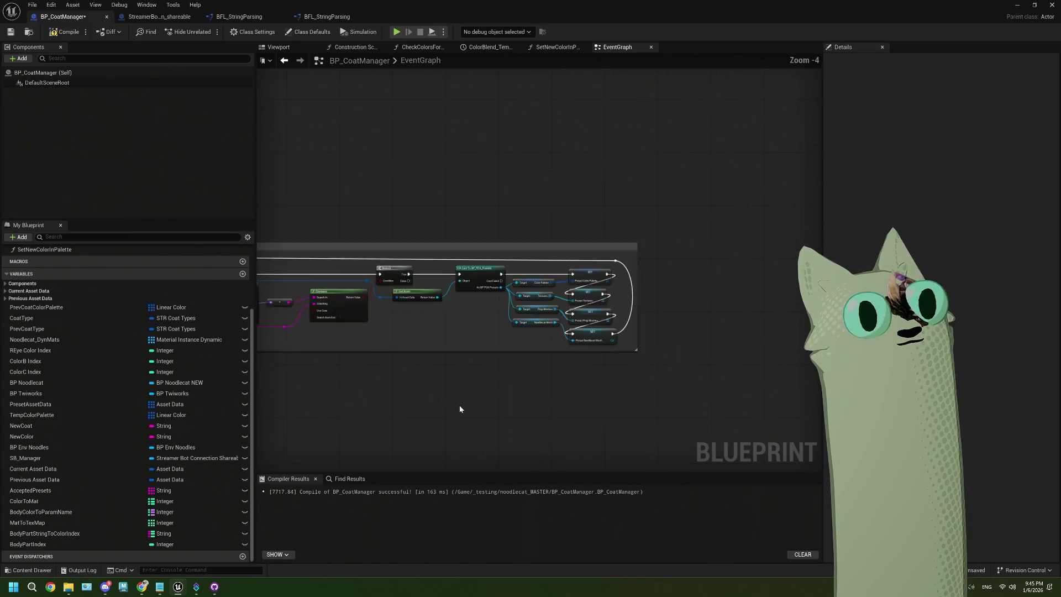
left_click_drag(524, 382, 584, 382)
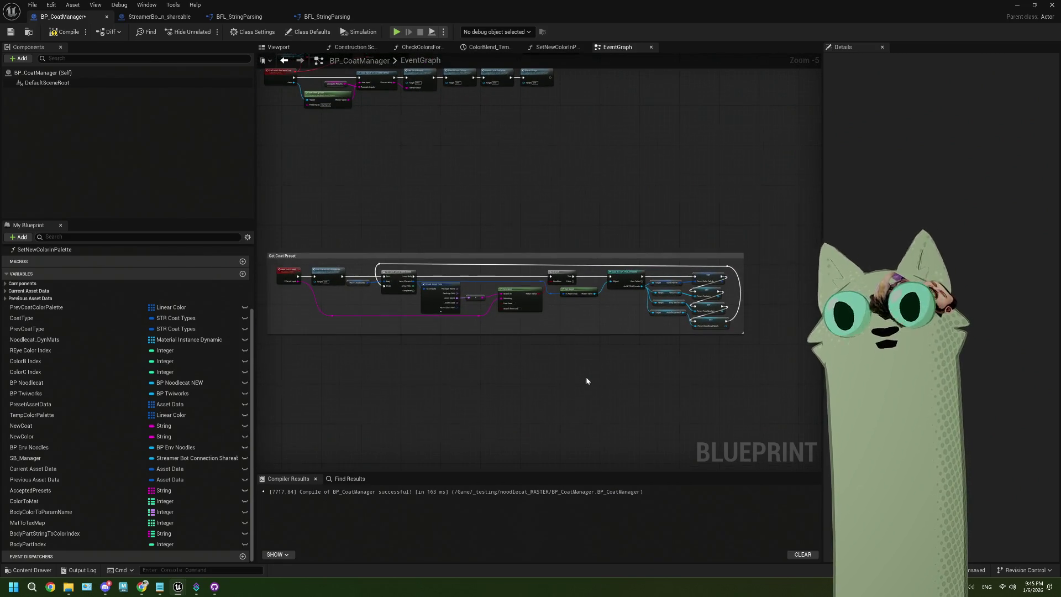
scroll(586, 377, "up", 3)
scroll(476, 365, "down", 2)
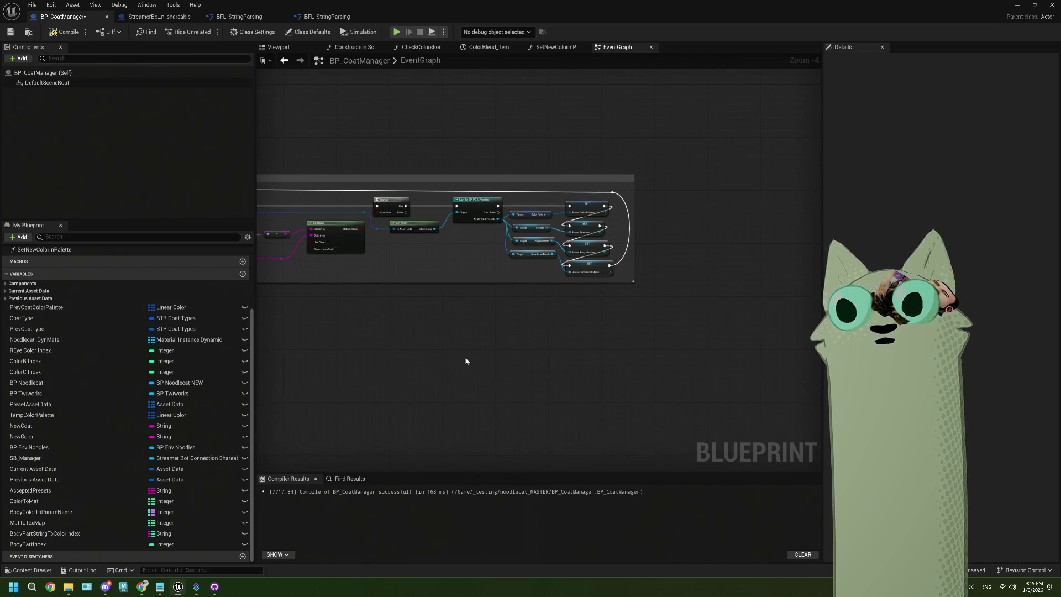
scroll(466, 356, "up", 1)
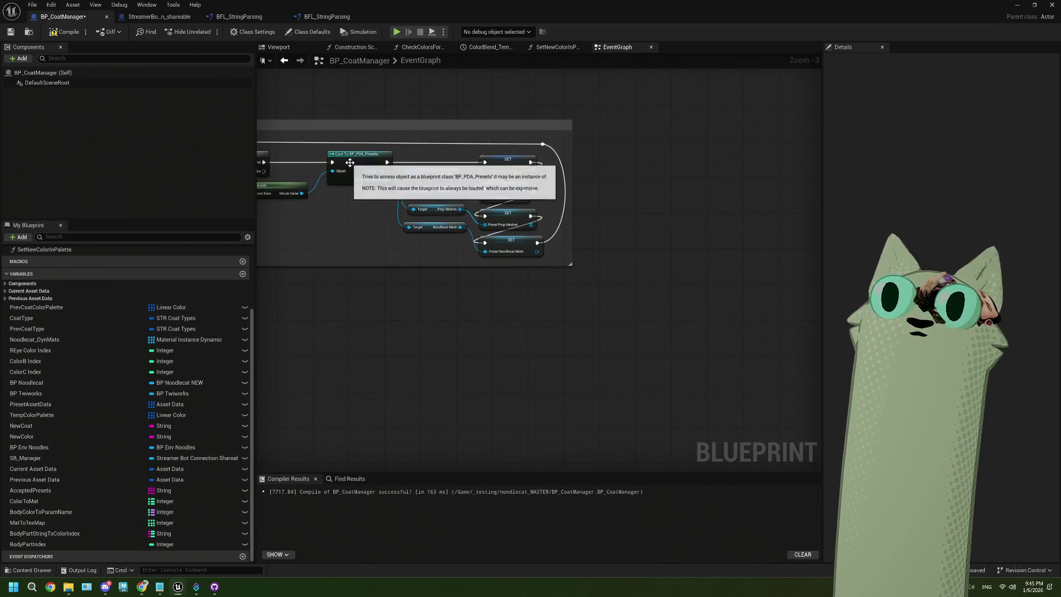
left_click_drag(393, 336, 450, 329)
left_click(409, 160)
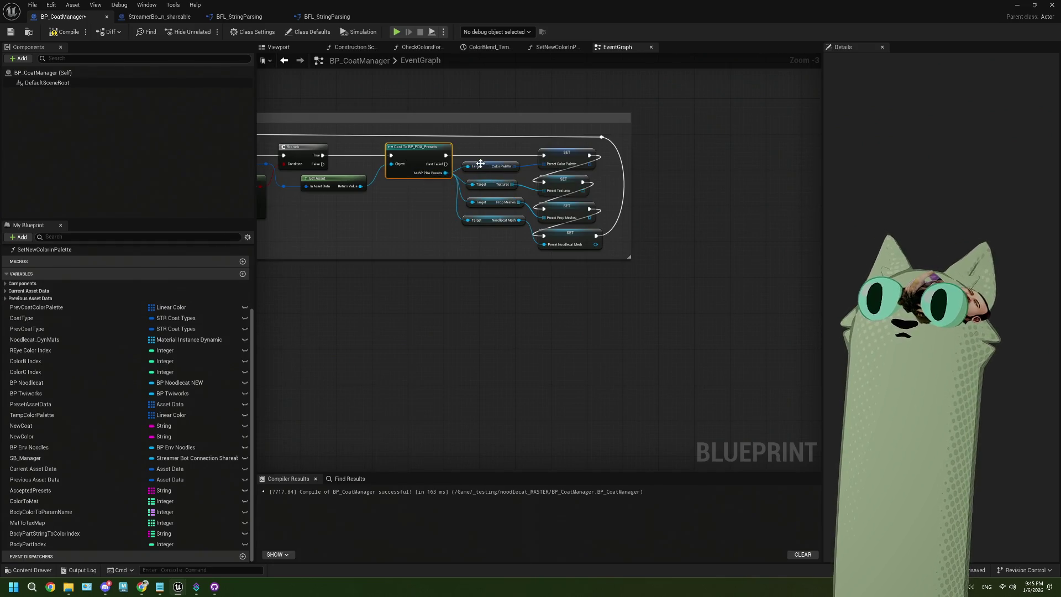
left_click(519, 157)
left_click_drag(427, 140, 575, 168)
key("ctrl+c")
key("ctrl+v")
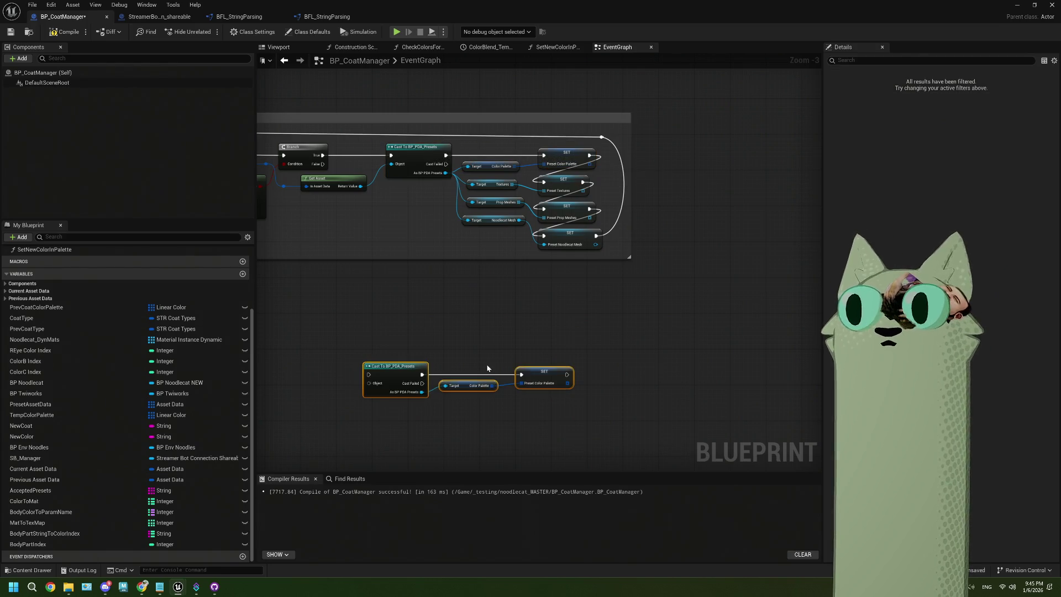
left_click_drag(381, 365, 429, 313)
left_click(432, 199)
left_click(428, 158)
left_click_drag(489, 178, 587, 195)
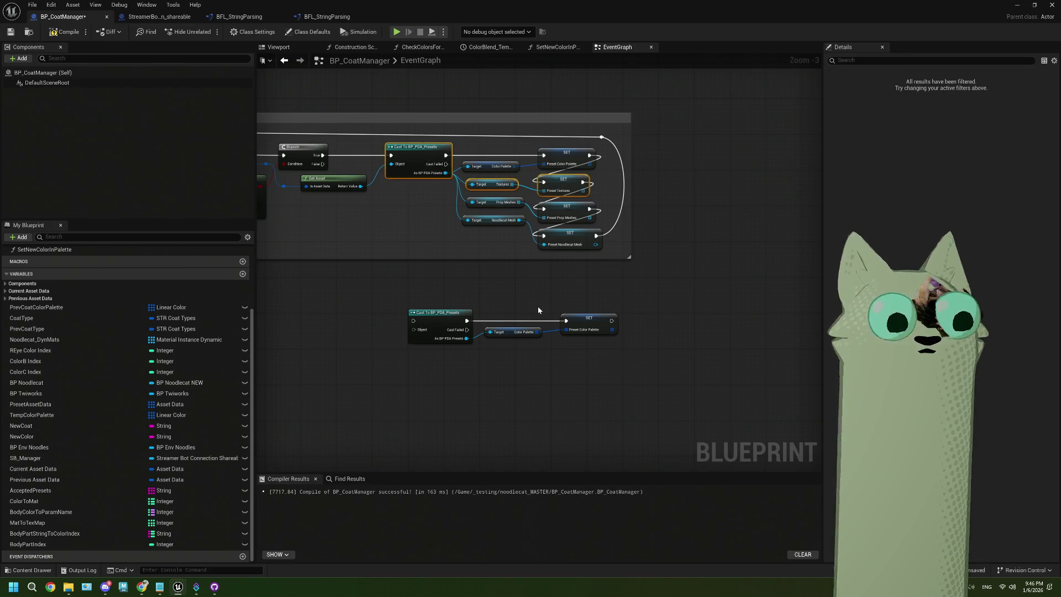
key("ctrl+c")
key("ctrl+v")
left_click_drag(457, 383, 449, 372)
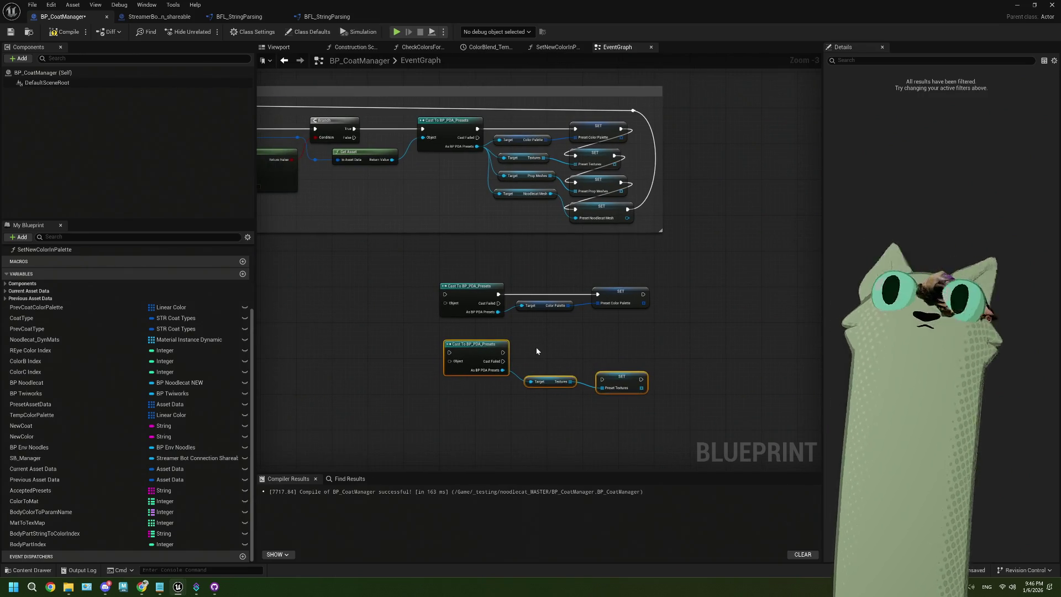
left_click_drag(675, 431, 468, 295)
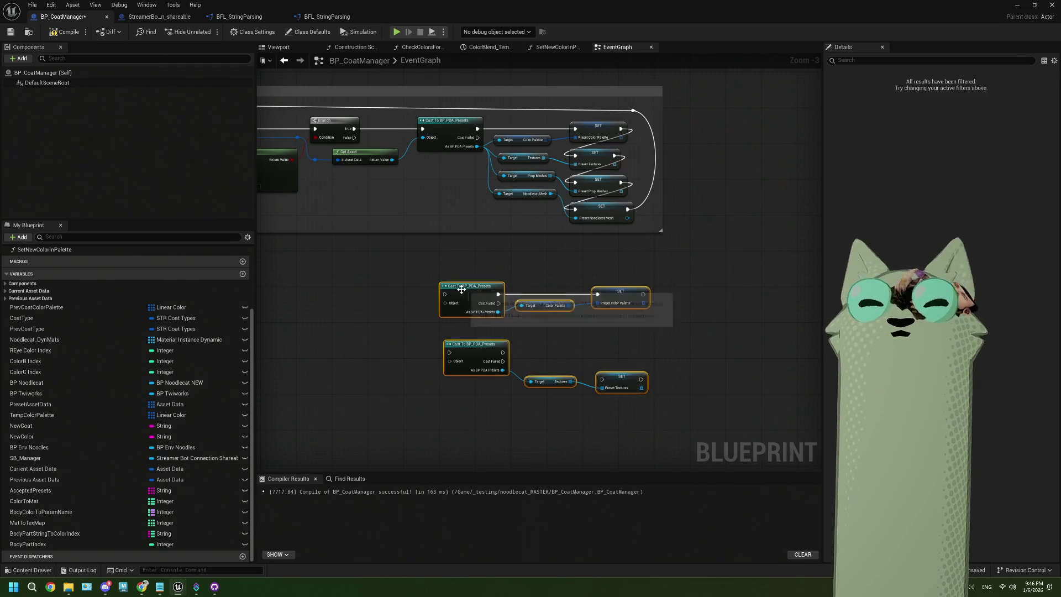
key("Delete")
scroll(462, 293, "up", 3)
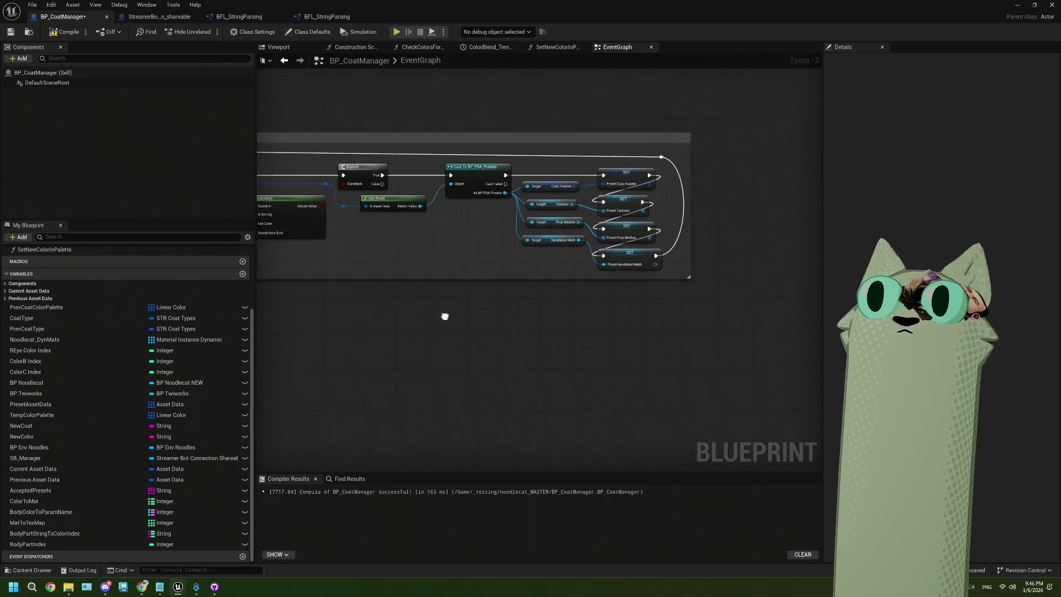
scroll(475, 296, "down", 3)
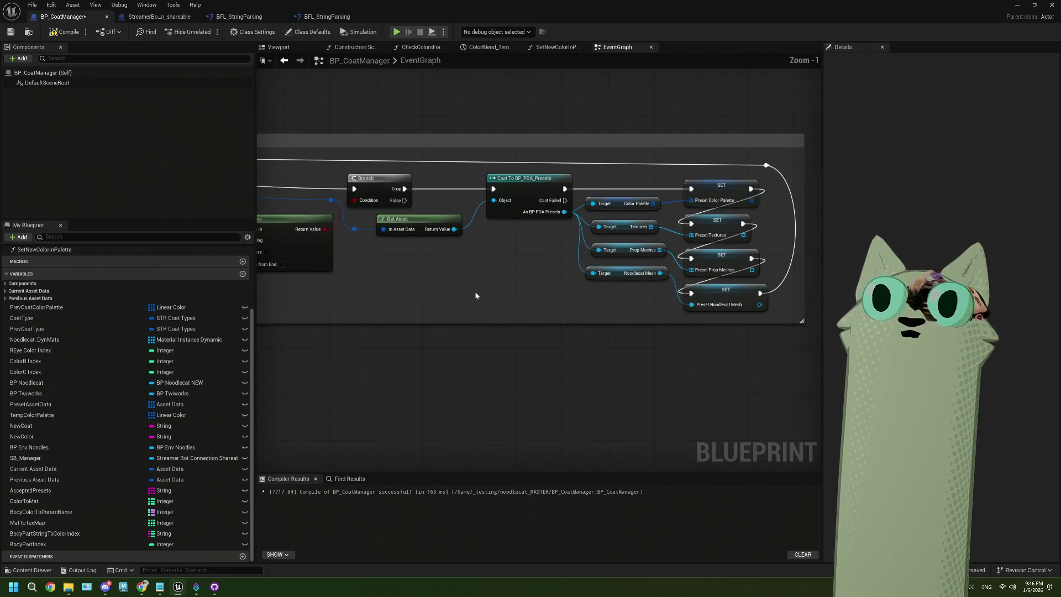
scroll(424, 327, "up", 2)
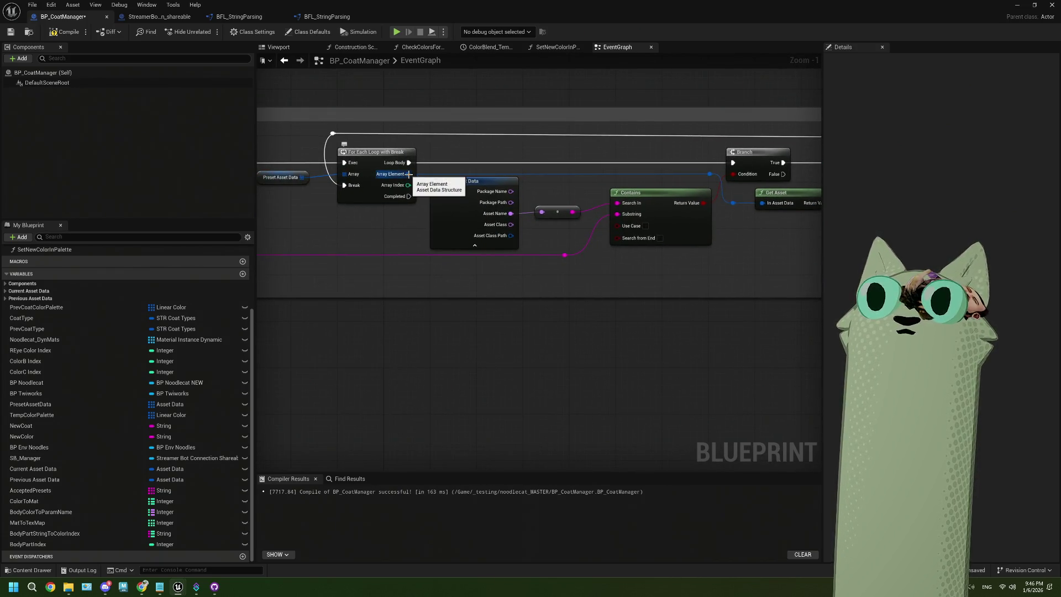
mouse_move(790, 188)
left_mouse_down()
mouse_move(531, 204)
mouse_move(442, 237)
left_mouse_up()
left_click_drag(607, 232, 457, 234)
left_click_drag(516, 178, 652, 323)
left_click(565, 395)
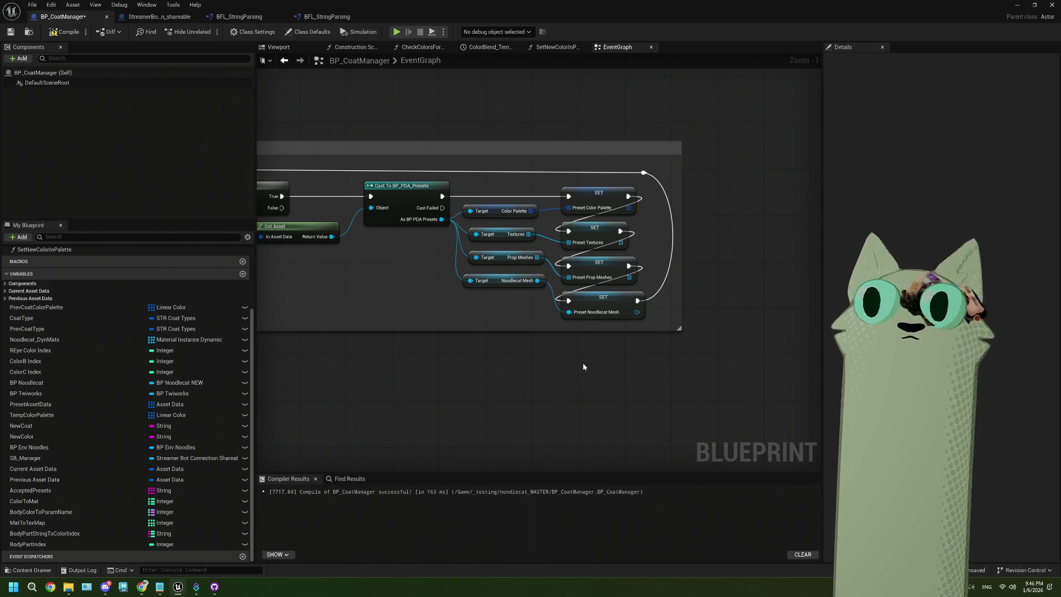
left_click_drag(331, 338, 453, 335)
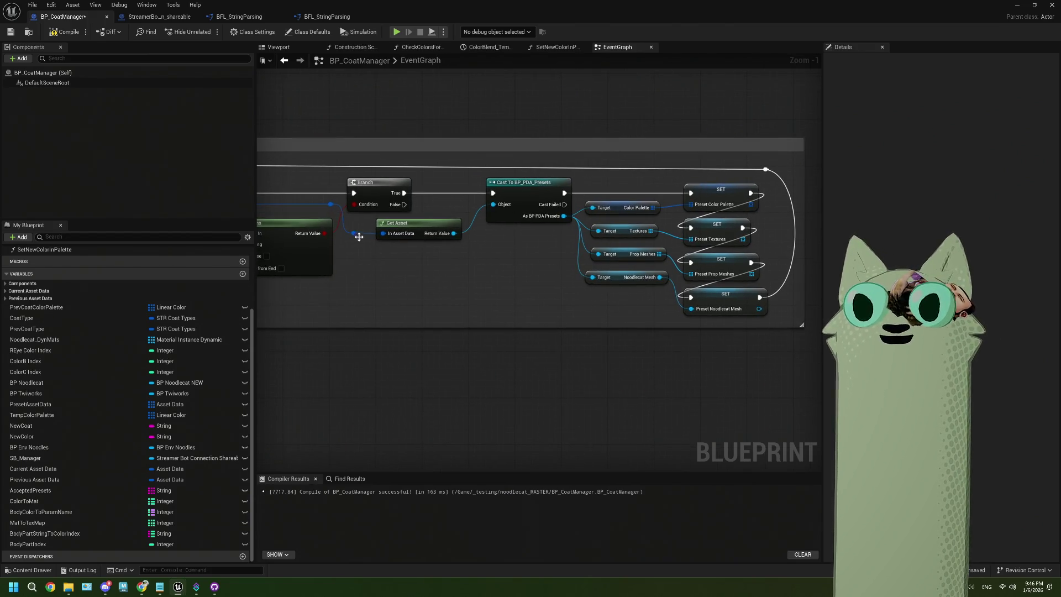
left_click_drag(353, 232, 417, 382)
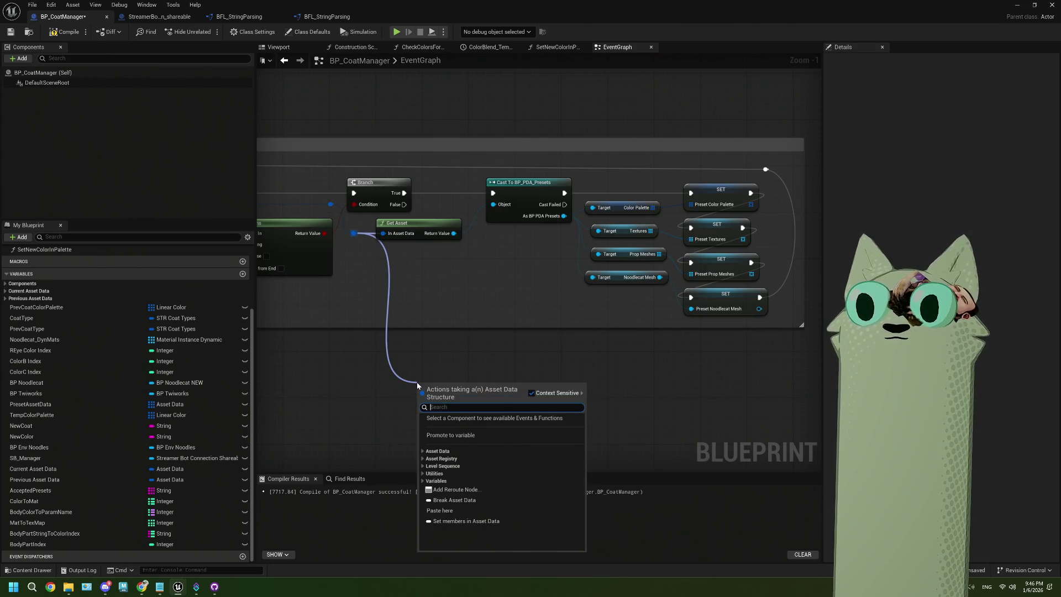
left_click(437, 480)
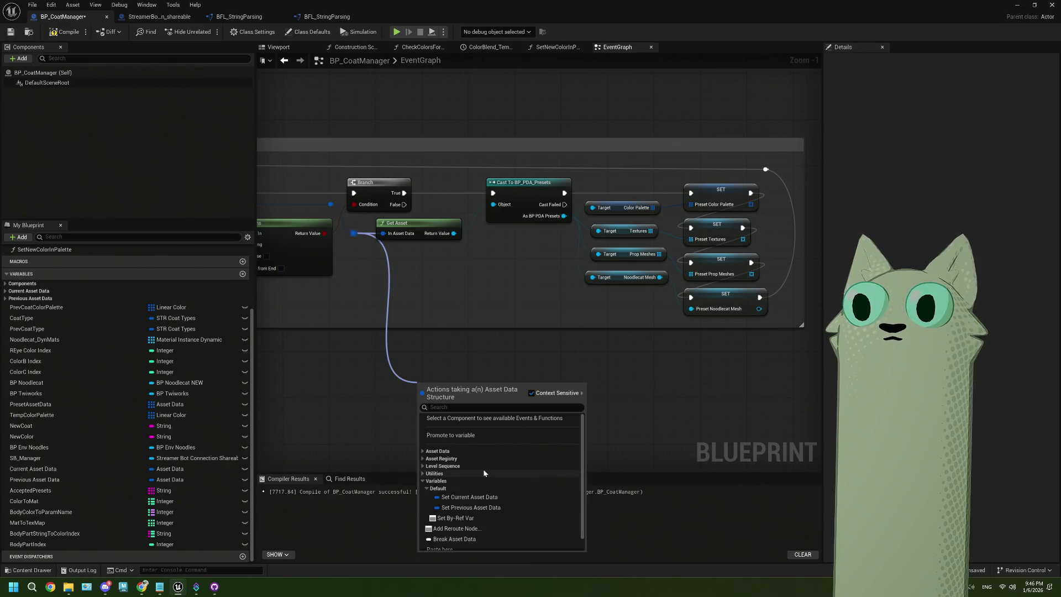
left_click(682, 397)
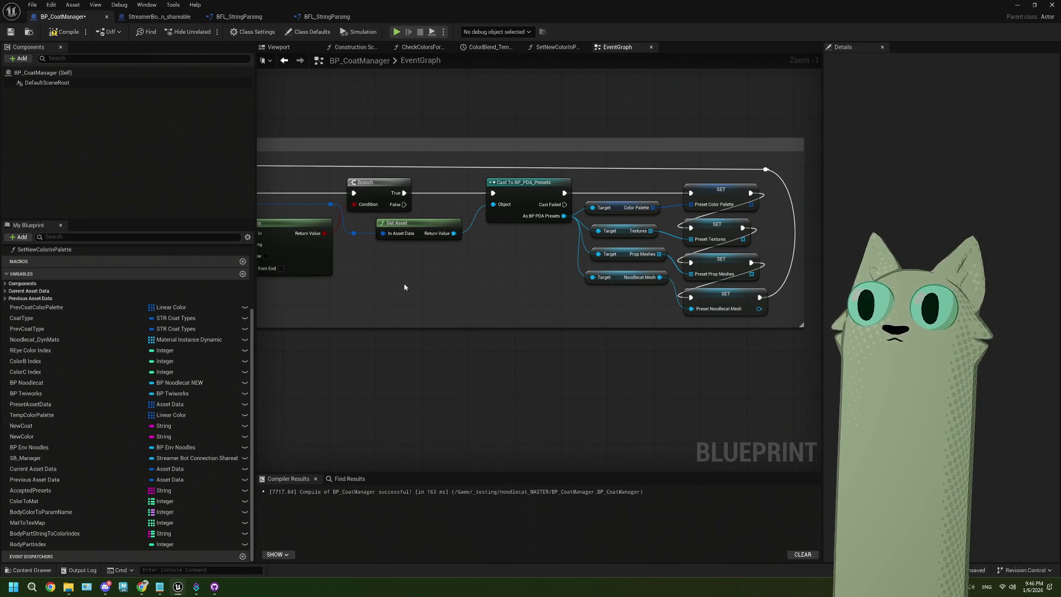
mouse_move(516, 393)
left_mouse_down()
mouse_move(474, 367)
mouse_move(464, 407)
mouse_move(433, 424)
left_mouse_up()
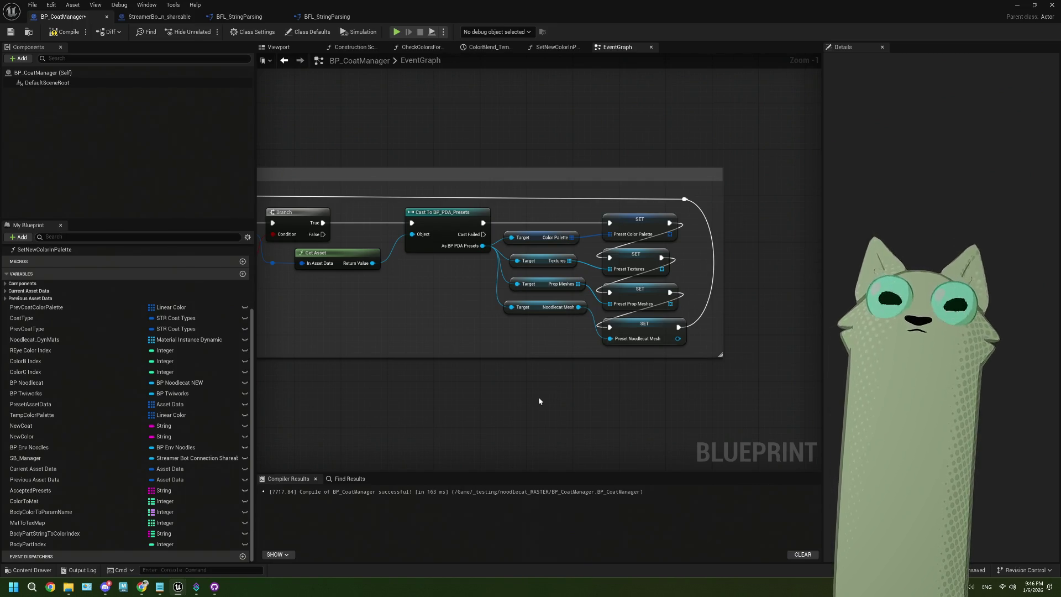
scroll(535, 401, "down", 4)
mouse_move(535, 402)
left_mouse_down()
mouse_move(558, 173)
mouse_move(534, 233)
left_mouse_up()
scroll(490, 357, "up", 3)
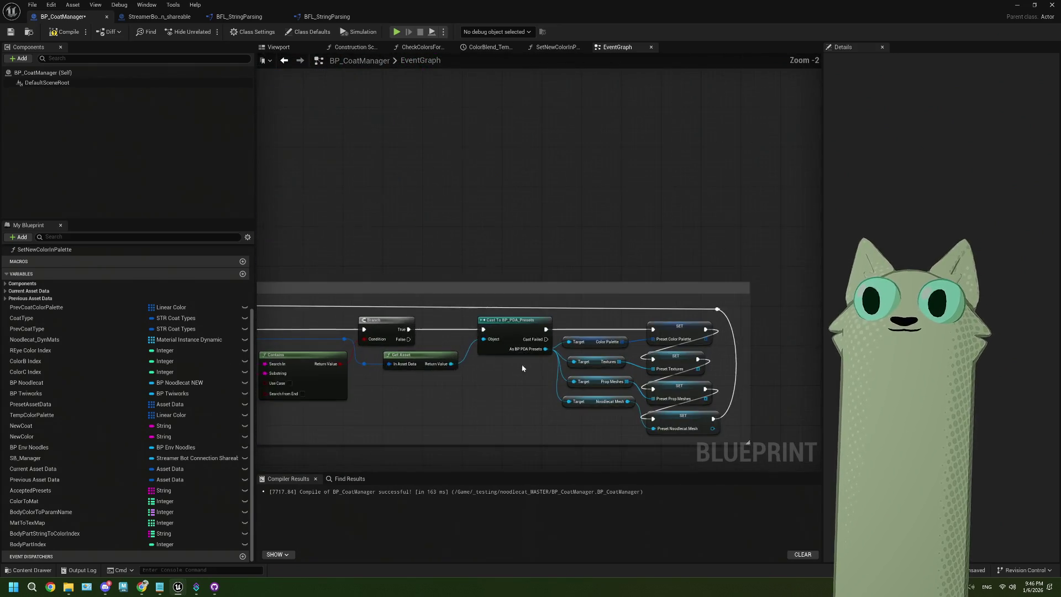
scroll(464, 383, "up", 1)
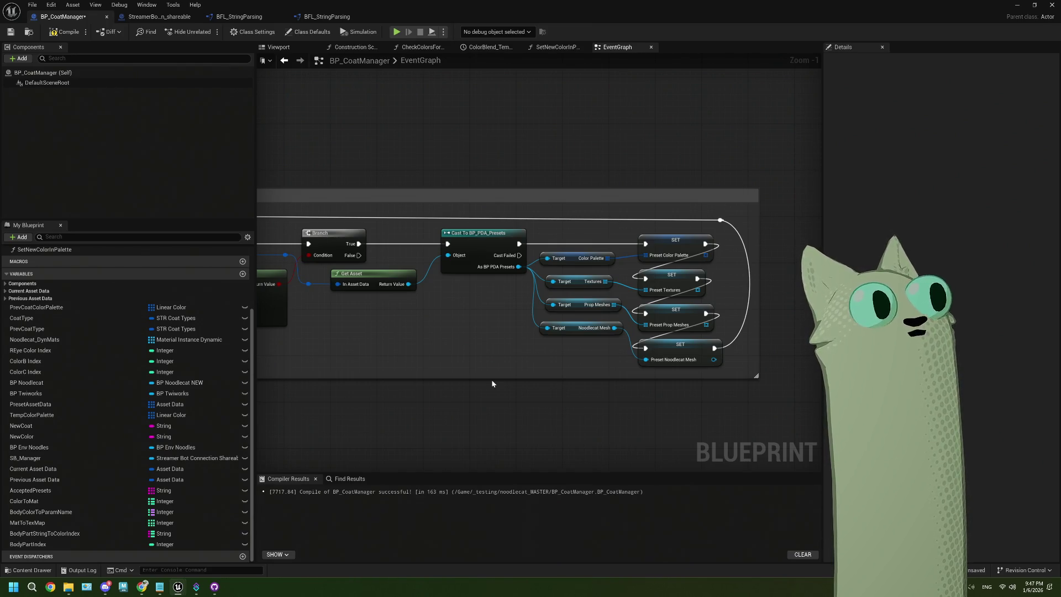
left_click_drag(462, 407, 458, 355)
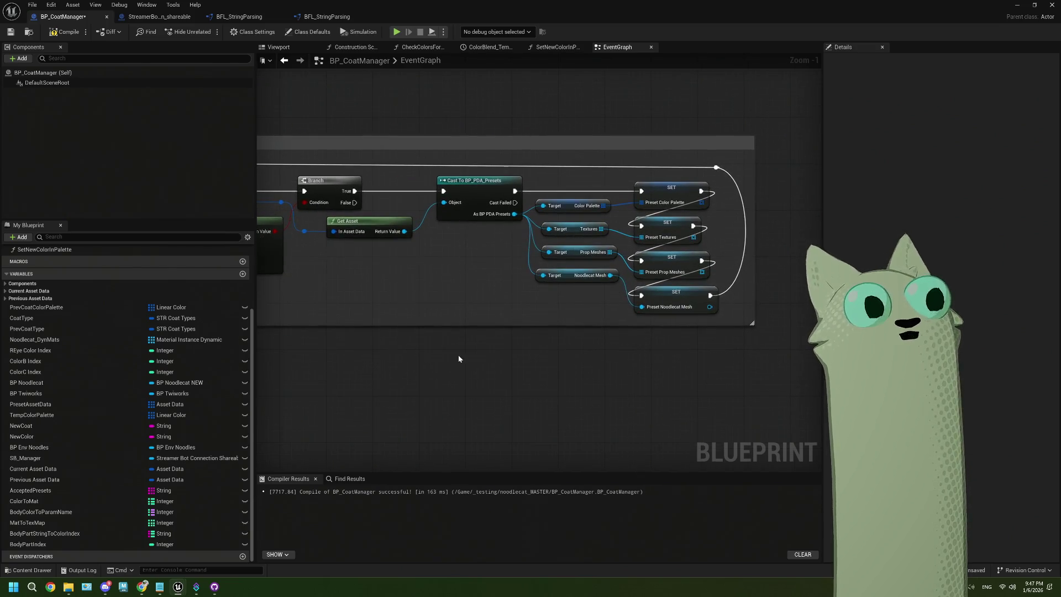
Drop a Current Asset Data getter node into the graph
left_click(81, 471)
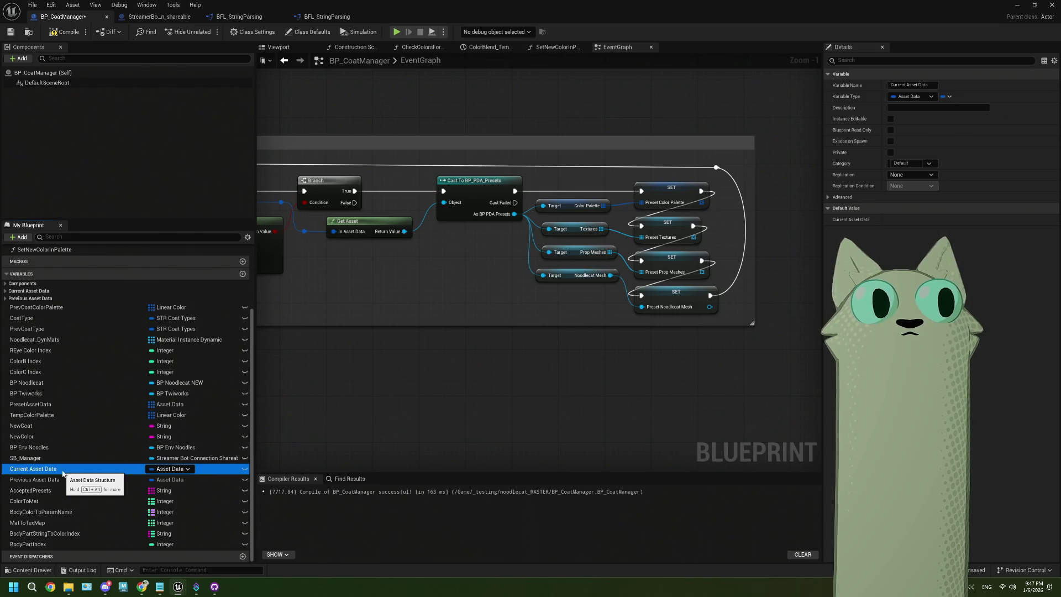
left_click_drag(63, 473, 475, 323)
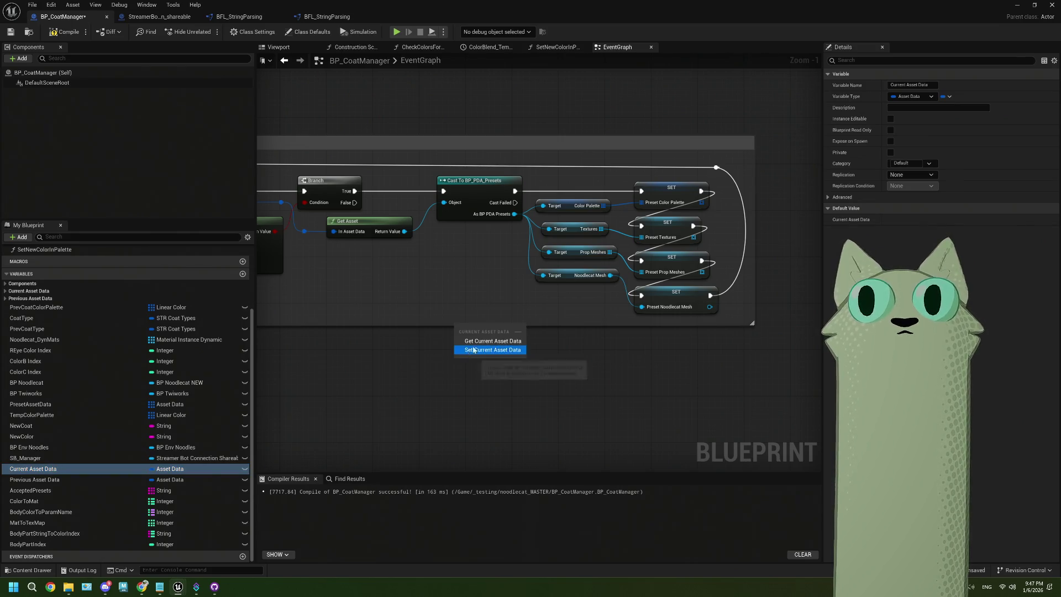
left_click(486, 336)
left_click(479, 353)
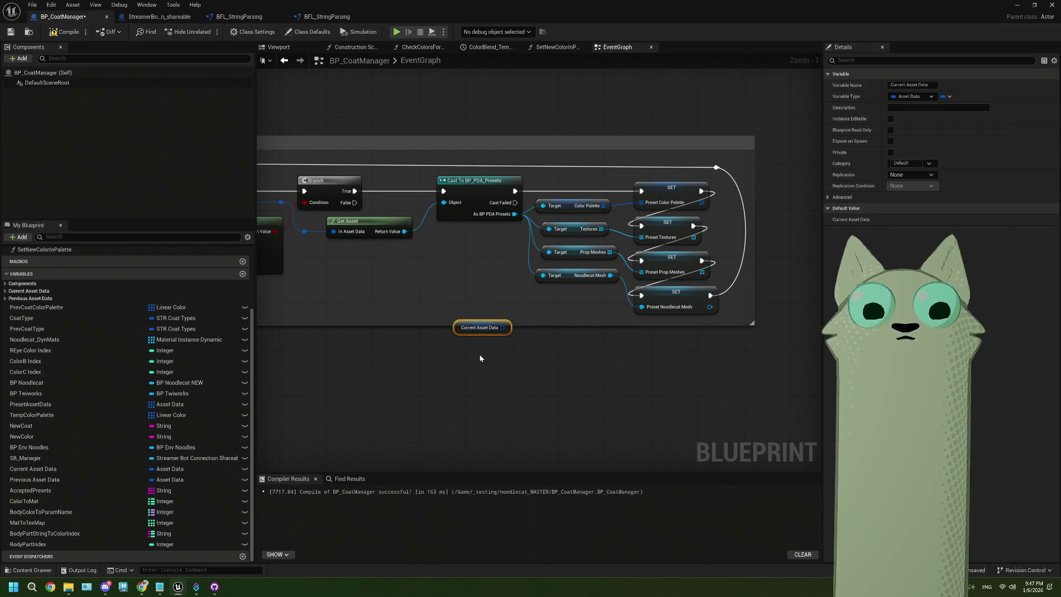
Add a SET Current Asset Data node driven by Branch True and fed the matched asset data
mouse_move(33, 468)
left_mouse_down()
mouse_move(387, 326)
mouse_move(408, 280)
left_mouse_up()
left_click(437, 284)
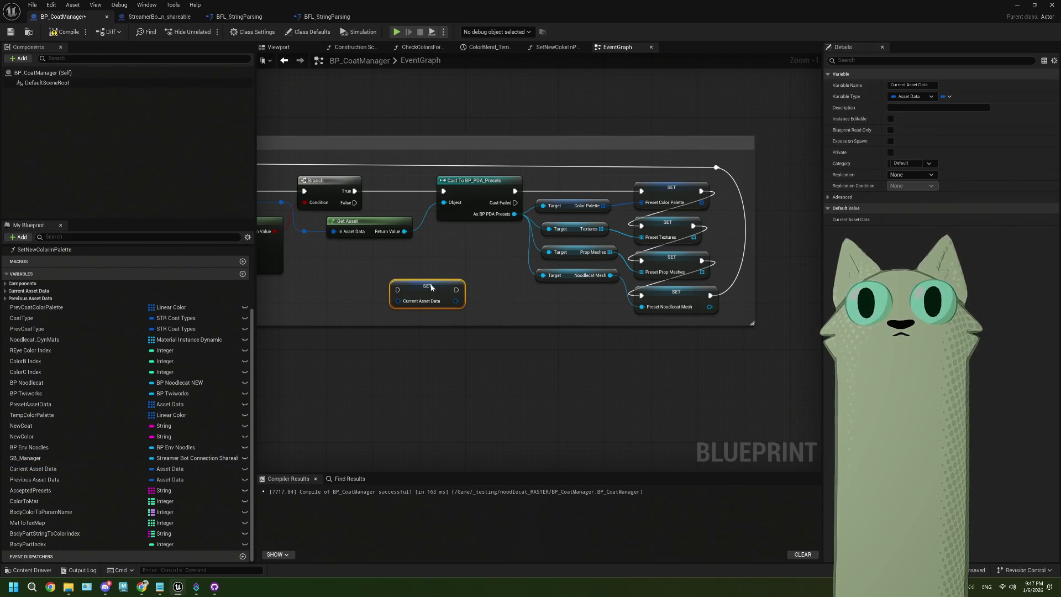
left_click_drag(354, 191, 397, 290)
left_click_drag(304, 231, 400, 303)
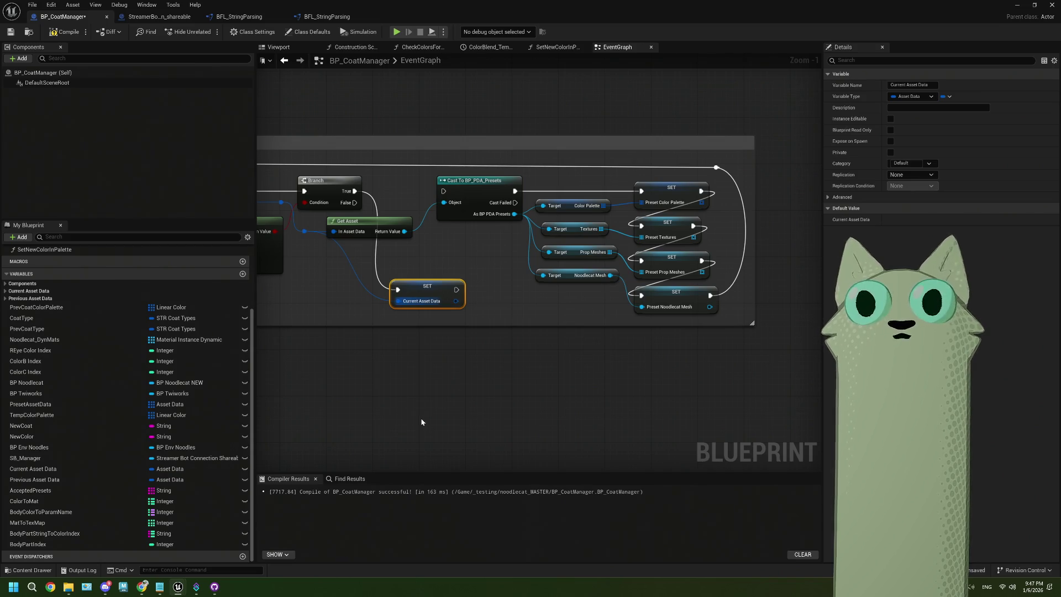
scroll(529, 350, "down", 3)
scroll(495, 299, "up", 3)
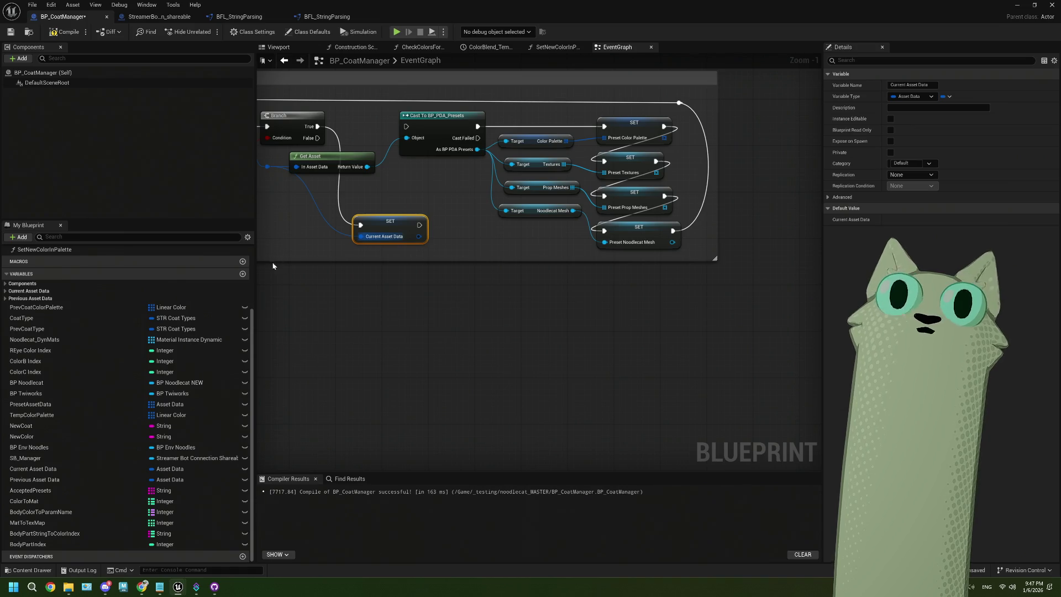
left_click_drag(256, 273, 162, 273)
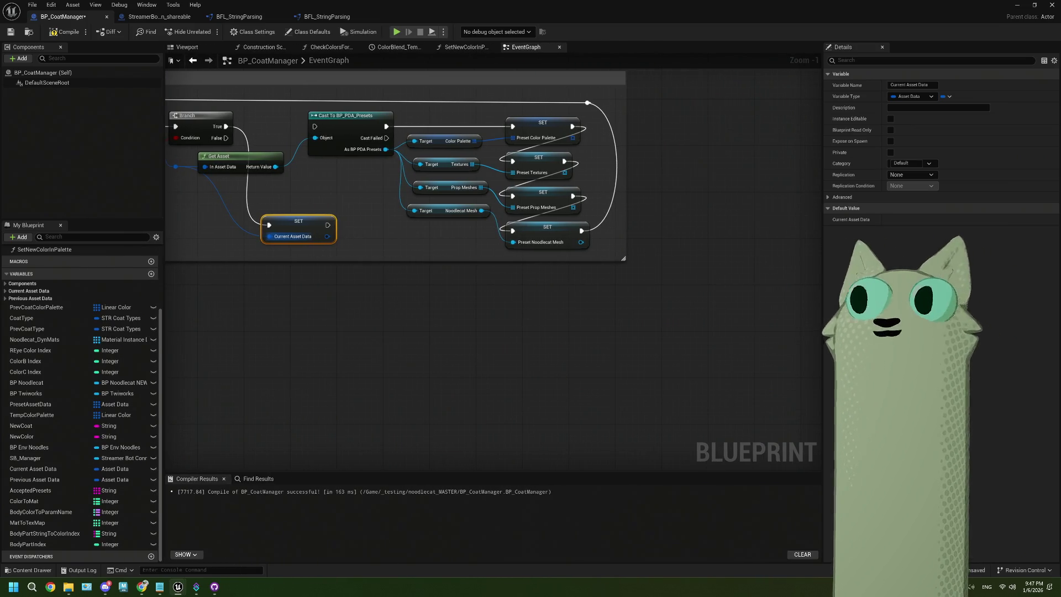
Shift the Preset Asset Data node slightly to the right
scroll(588, 318, "down", 3)
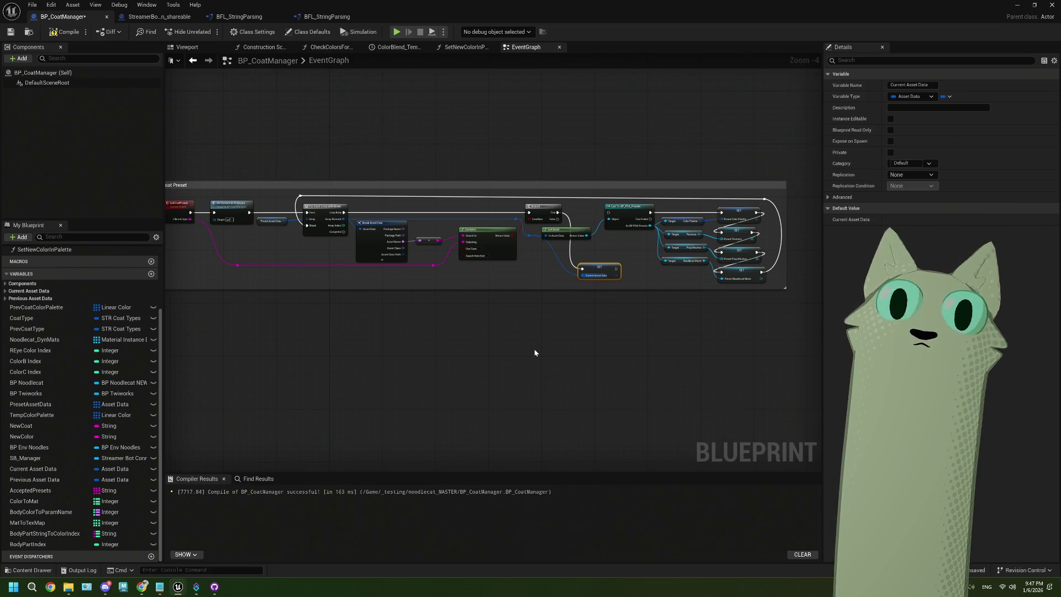
scroll(279, 232, "up", 3)
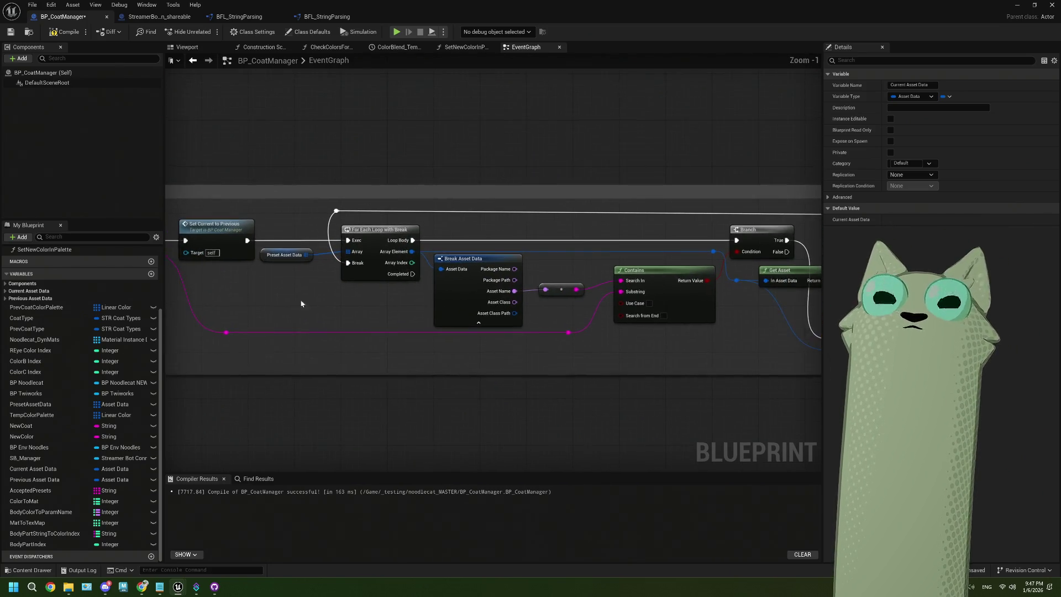
left_click(298, 255)
left_click_drag(293, 261, 305, 266)
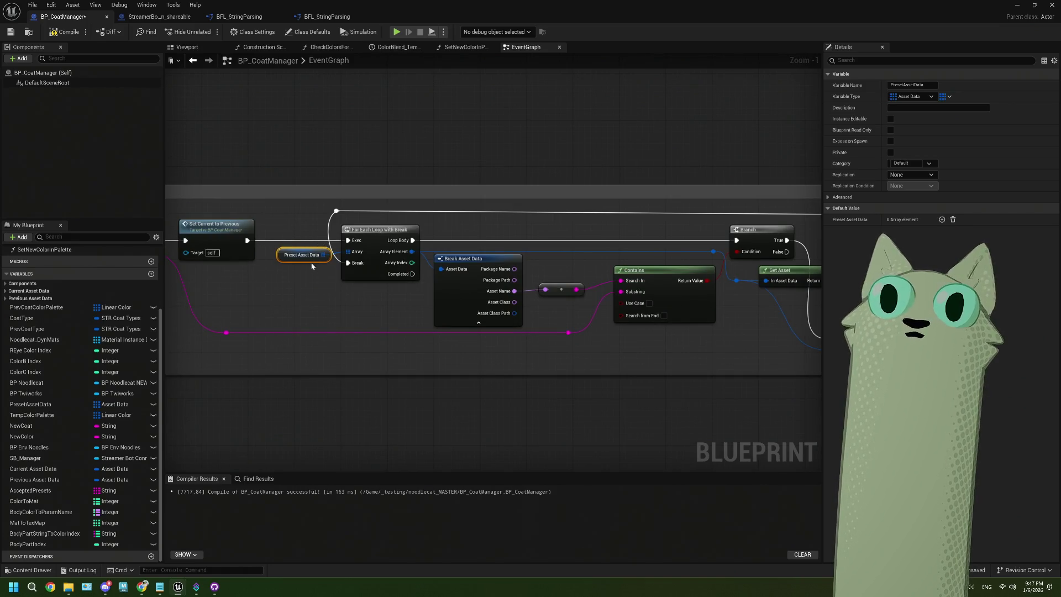
left_click_drag(387, 308, 311, 262)
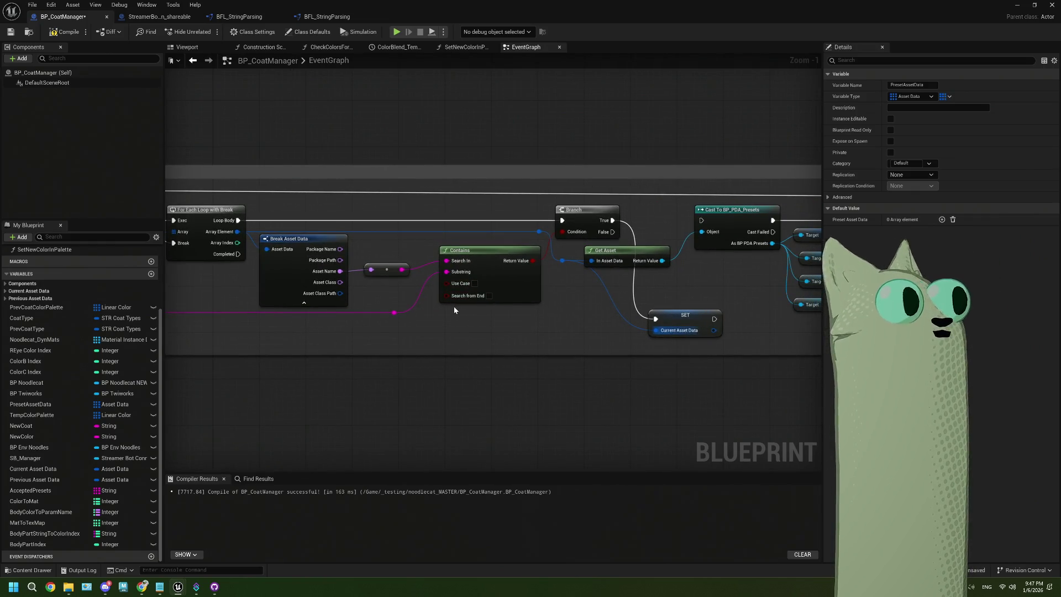
Reroute Branch True execution into SET Current Asset Data and compile the blueprint
scroll(584, 298, "down", 1)
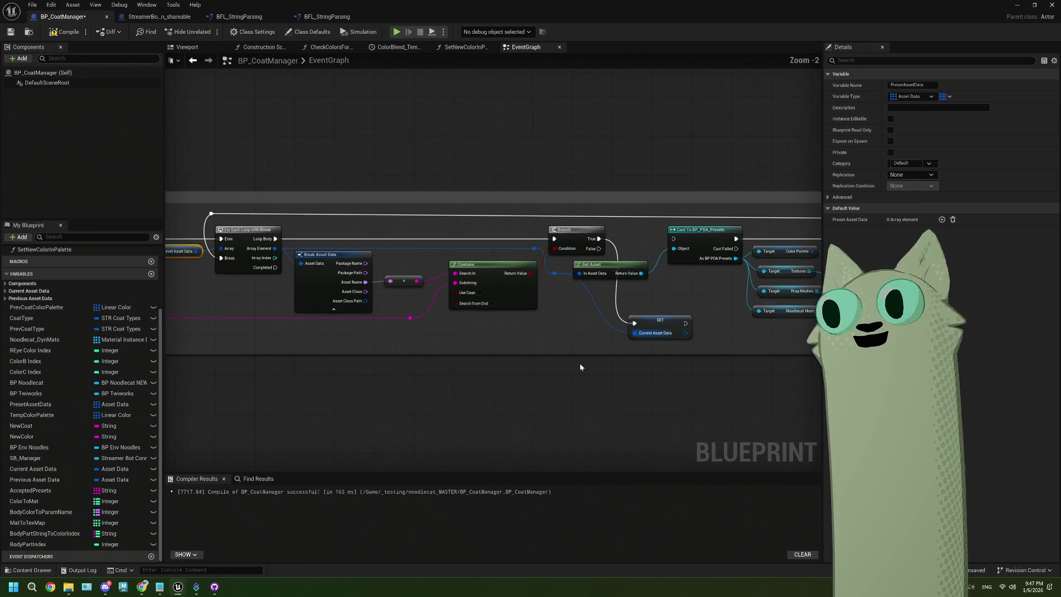
left_click_drag(703, 311, 584, 298)
left_click(584, 298)
left_click_drag(492, 218, 565, 219)
left_click(65, 31)
Save BP_CoatManager and show the 07_DataAssets folder contents in the Content Browser
left_click(11, 31)
left_click(1016, 5)
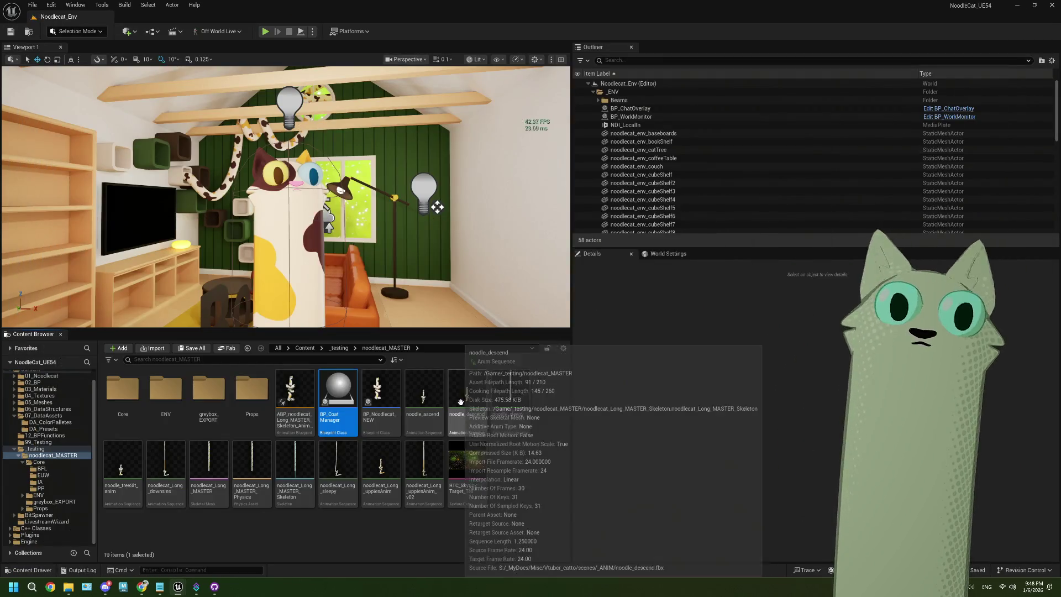
left_click(14, 415)
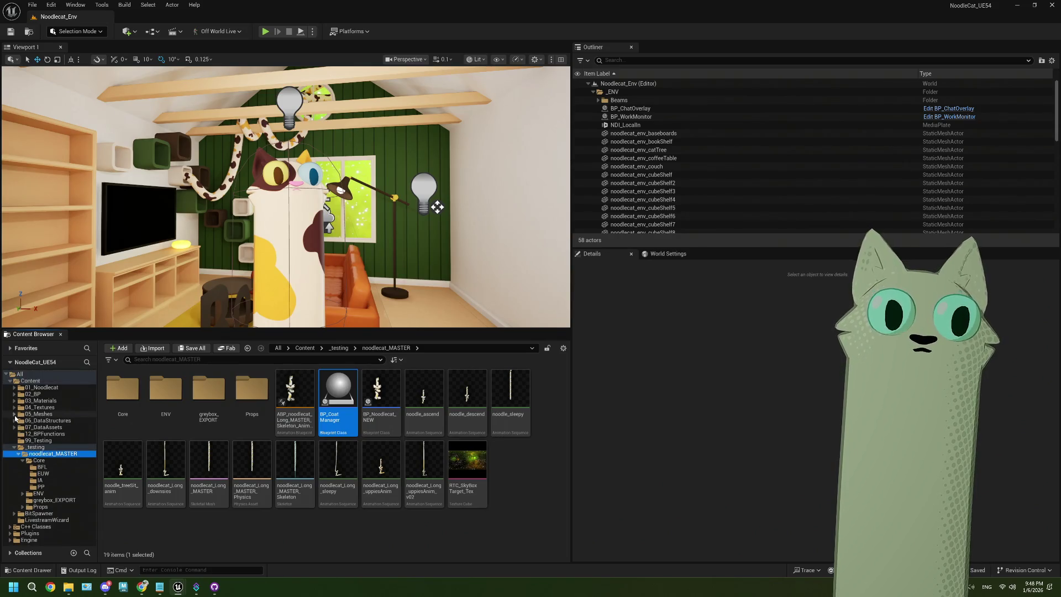
left_click(14, 428)
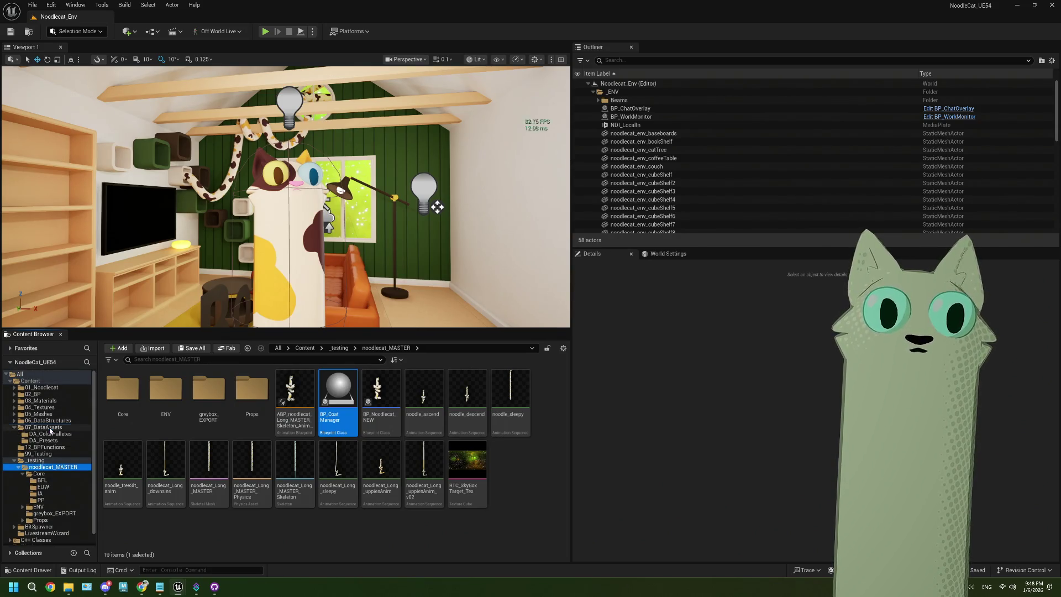
left_click(46, 427)
Browse the DA_Presets folder and BP_PDA_Presets class, ending back in 07_DataAssets
left_click(315, 496)
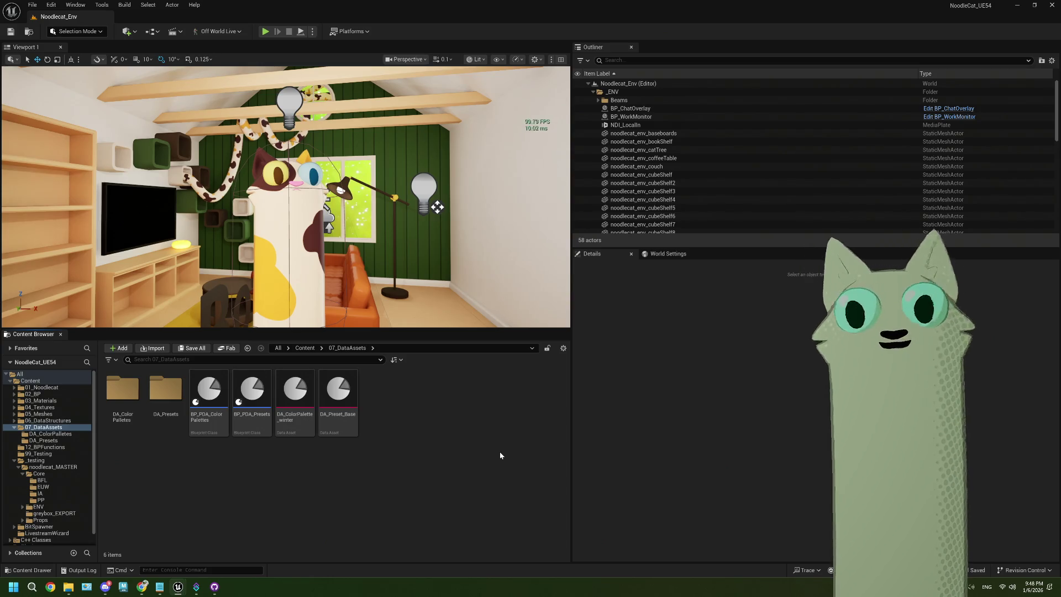
left_click(257, 425)
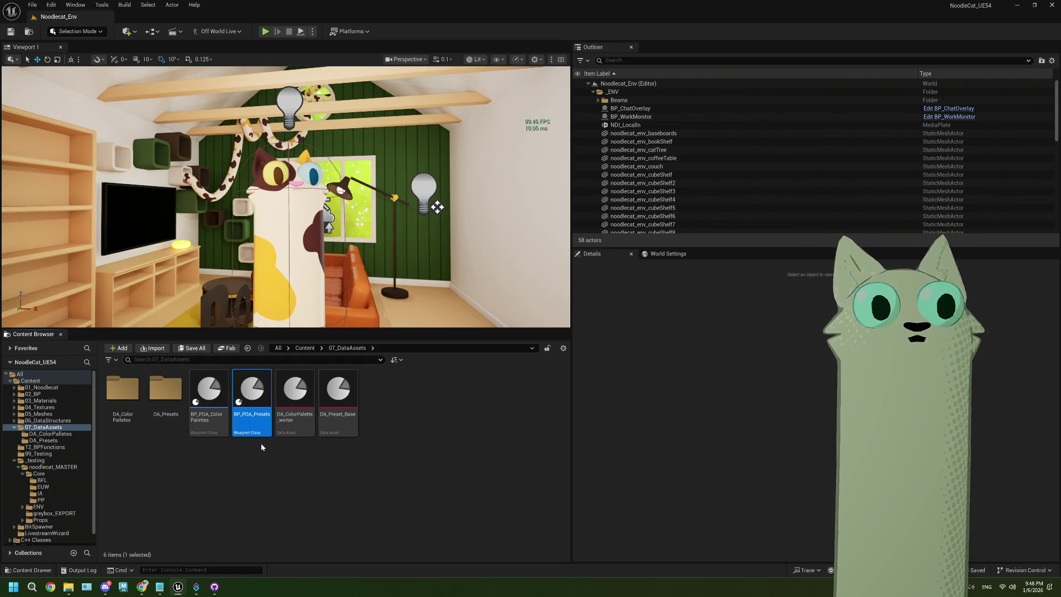
double_click(172, 391)
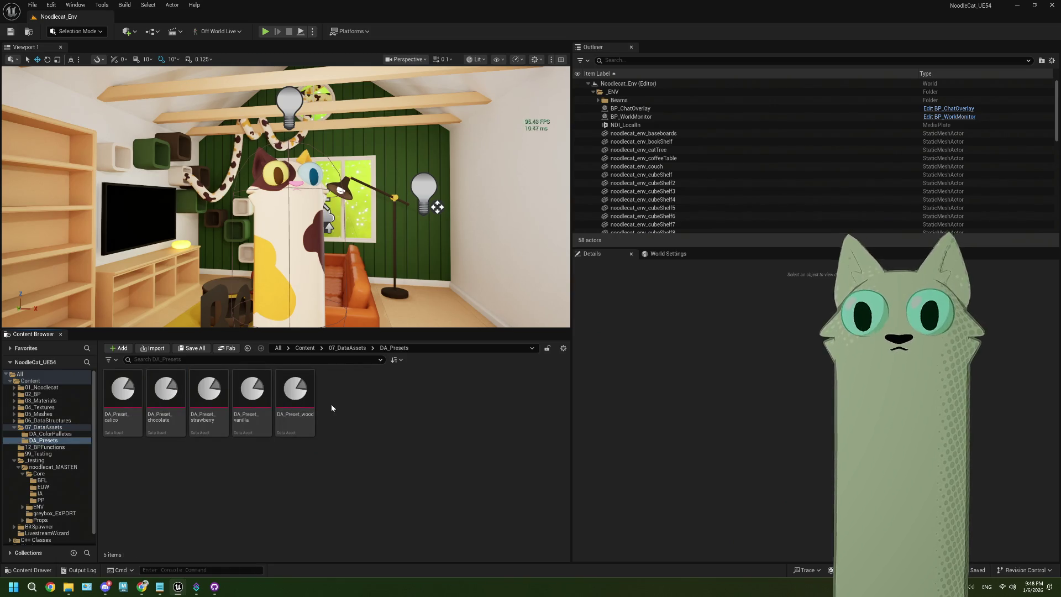
left_click(359, 350)
left_click(252, 395)
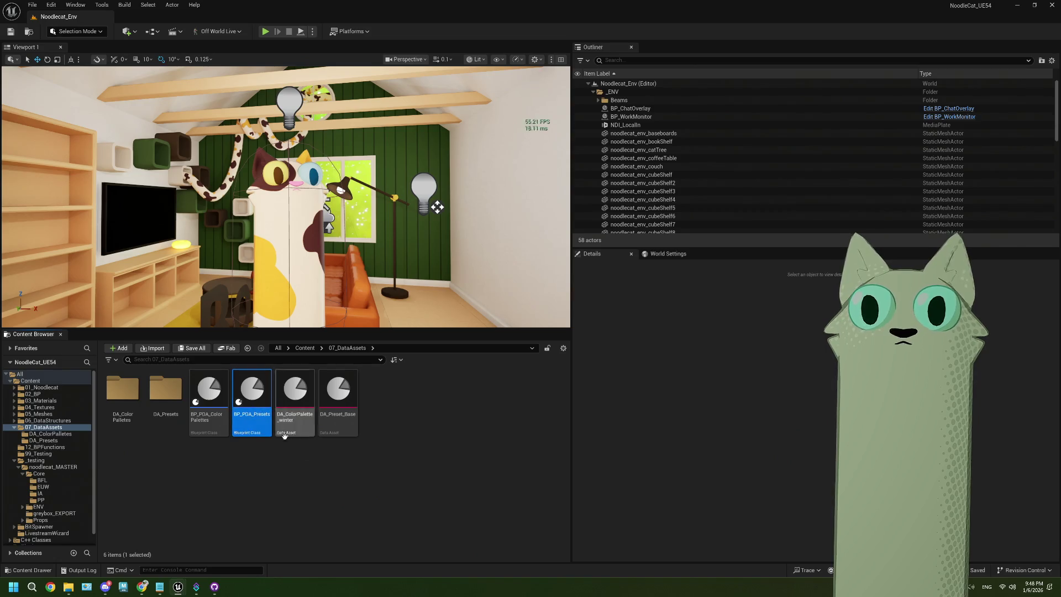
left_click(303, 456)
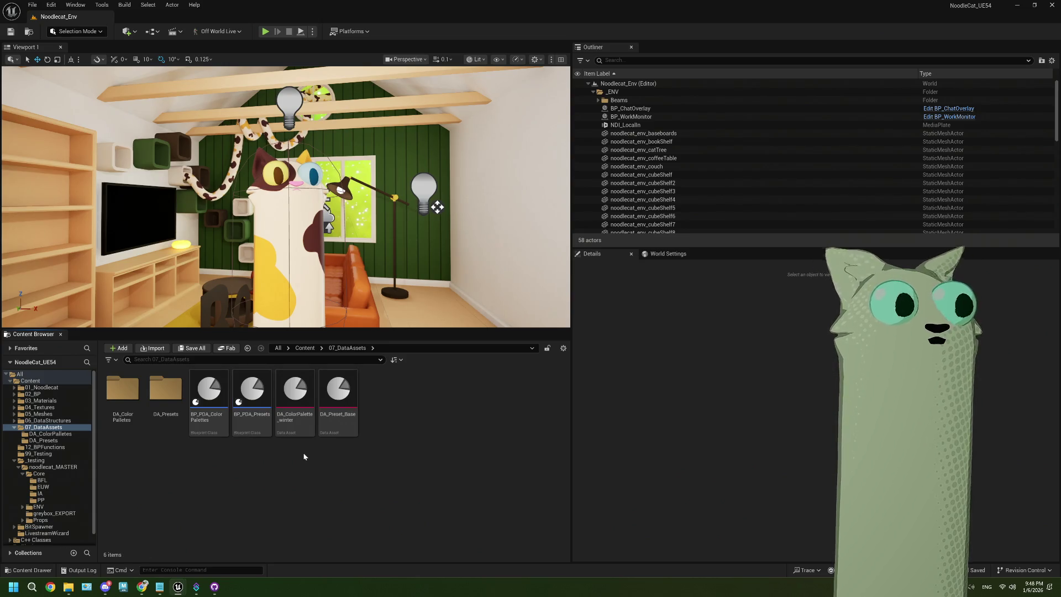
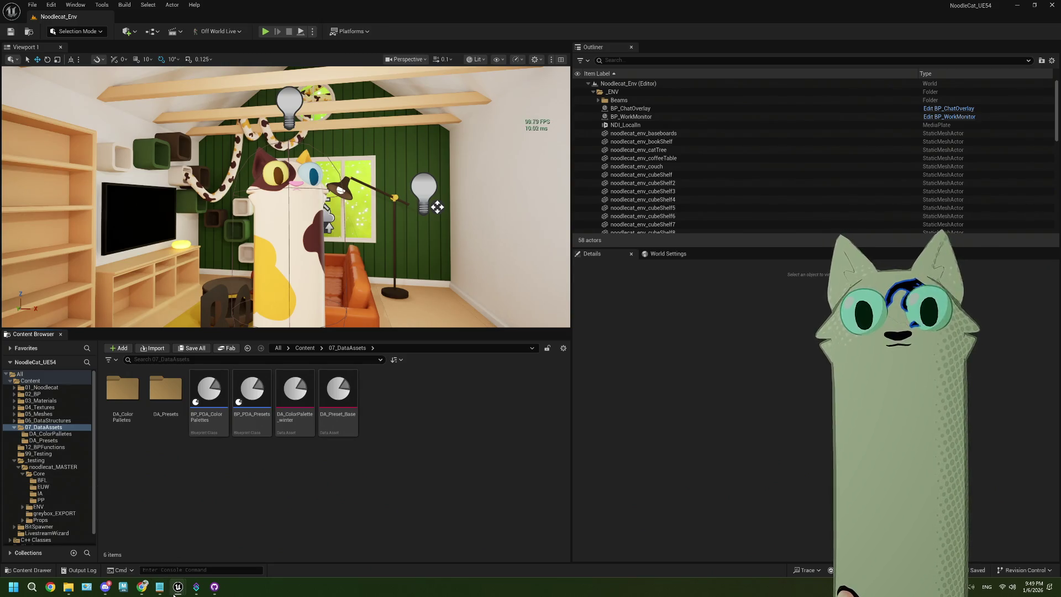
Switch from the Noodlecat_Env level to the BP_CoatManager Blueprint editor window
mouse_move(177, 588)
left_click(224, 539)
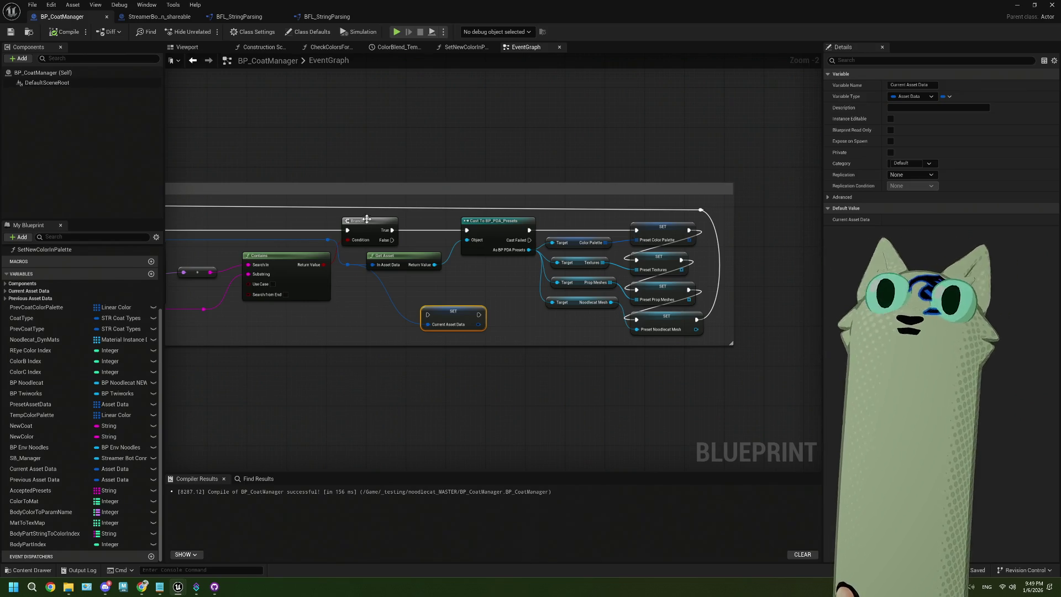
Move the Get Coat Preset and Blend Coat Textures nodes together, right and down
scroll(458, 265, "down", 5)
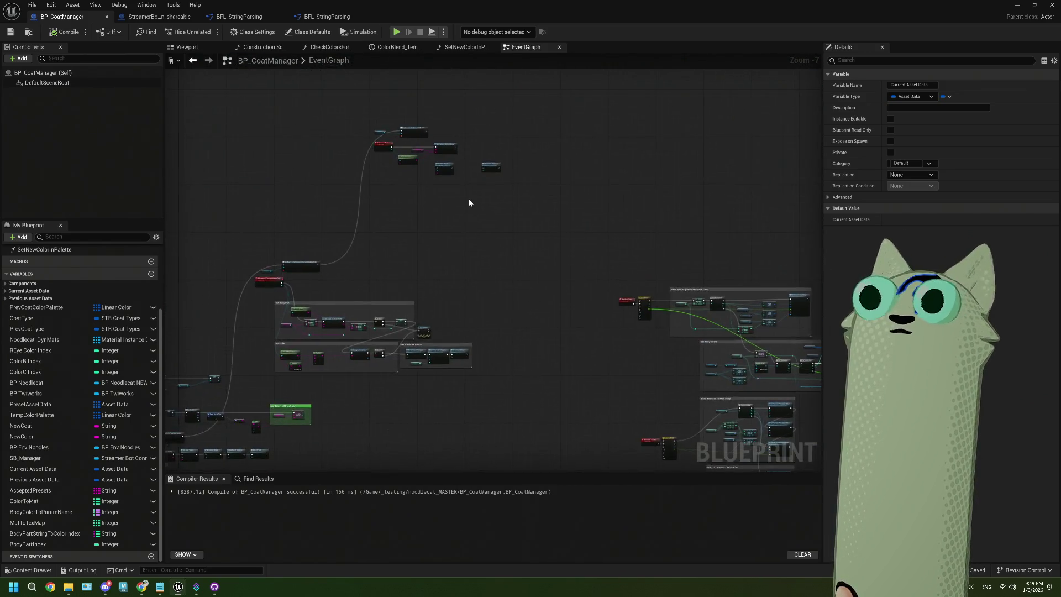
scroll(469, 197, "up", 6)
left_click_drag(470, 271, 522, 300)
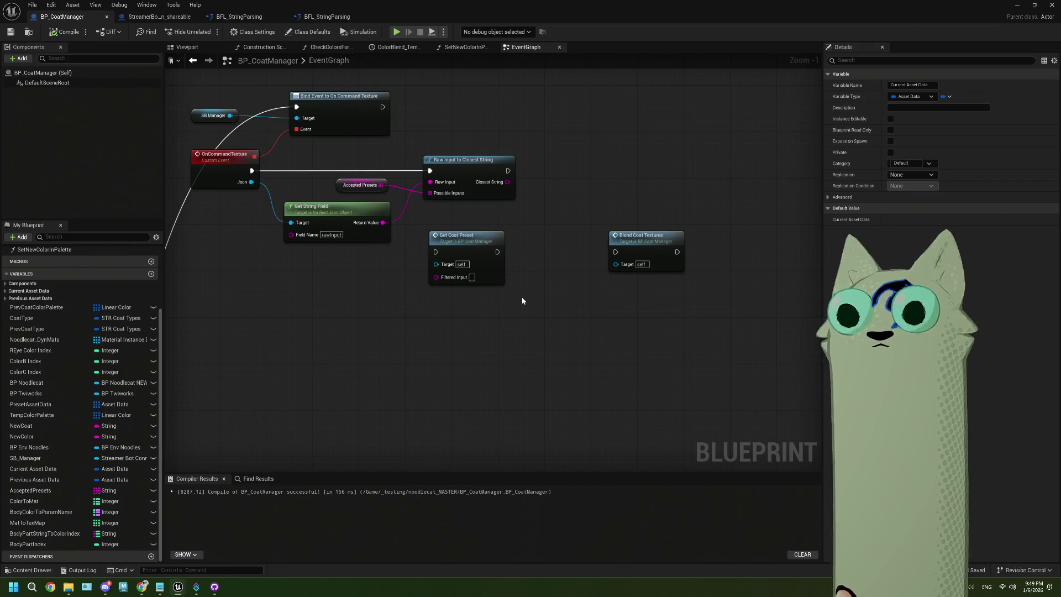
scroll(521, 300, "down", 1)
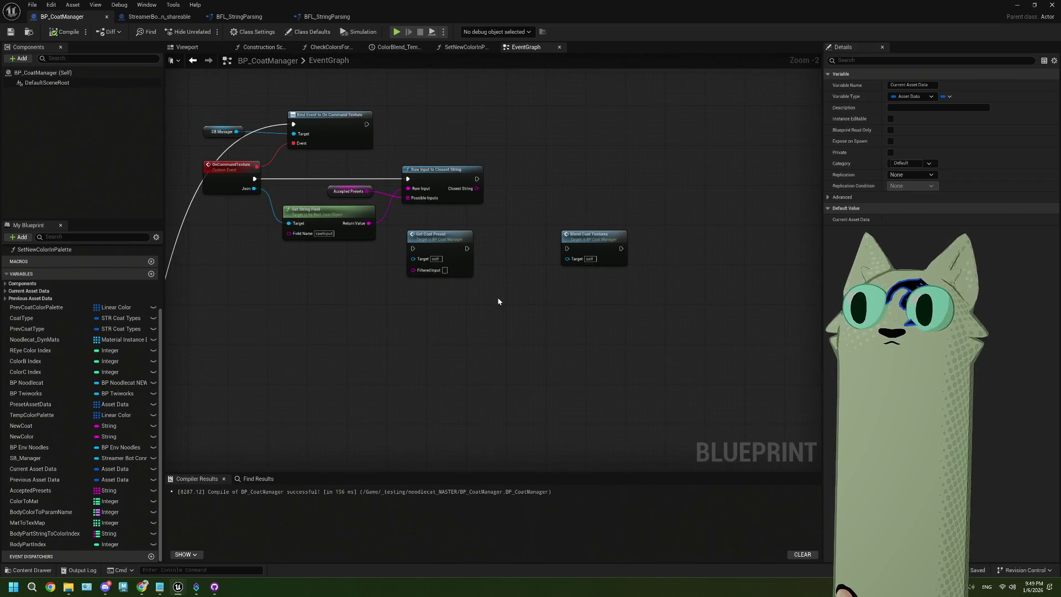
left_click_drag(522, 300, 410, 266)
left_click_drag(313, 242, 462, 331)
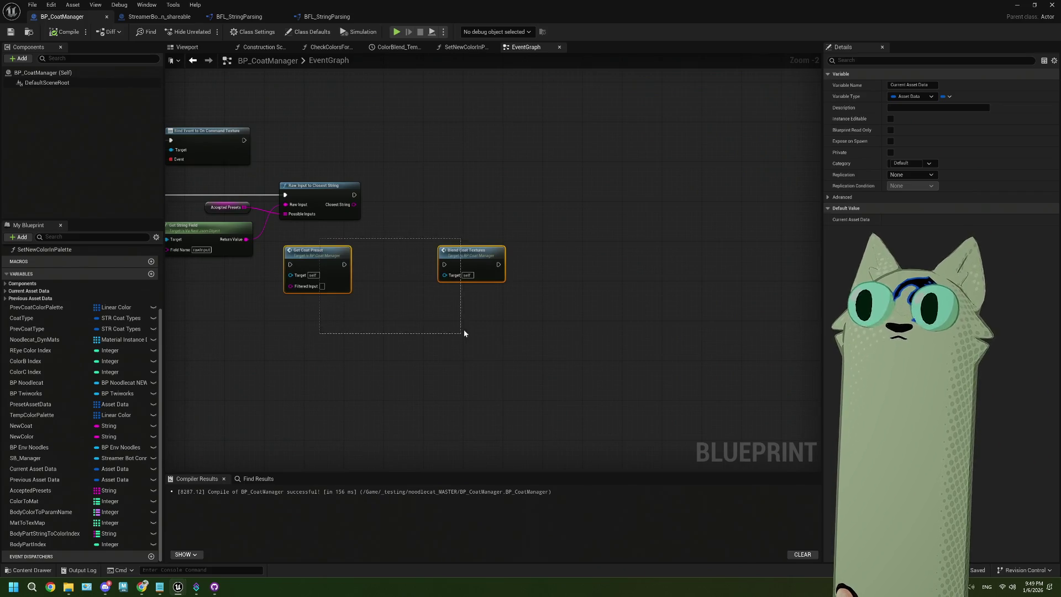
left_click_drag(336, 285, 480, 325)
Nudge Get Coat Preset and Blend Coat Textures up and left, one at a time, into place
scroll(480, 325, "up", 2)
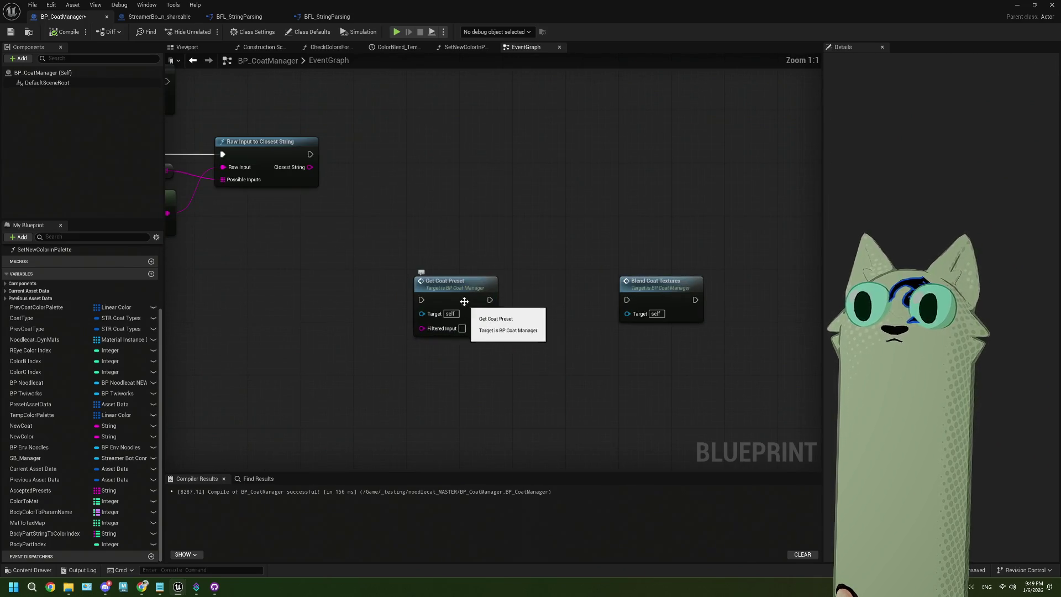
left_click(440, 316)
mouse_move(446, 312)
left_mouse_down()
mouse_move(393, 271)
mouse_move(400, 287)
left_mouse_up()
left_click_drag(659, 289, 631, 276)
scroll(454, 297, "down", 5)
scroll(416, 353, "up", 3)
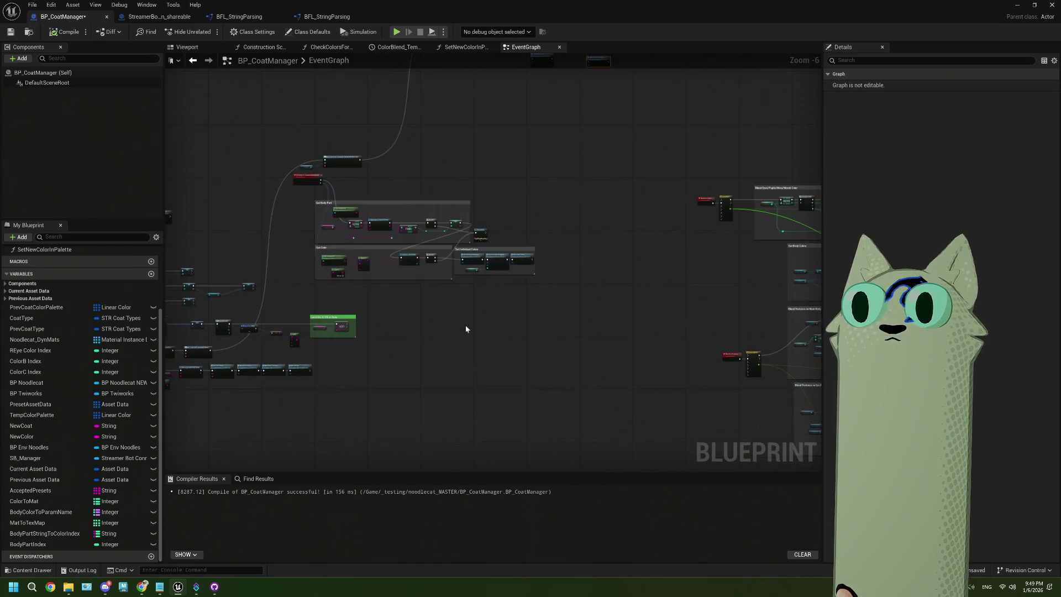
scroll(553, 309, "up", 2)
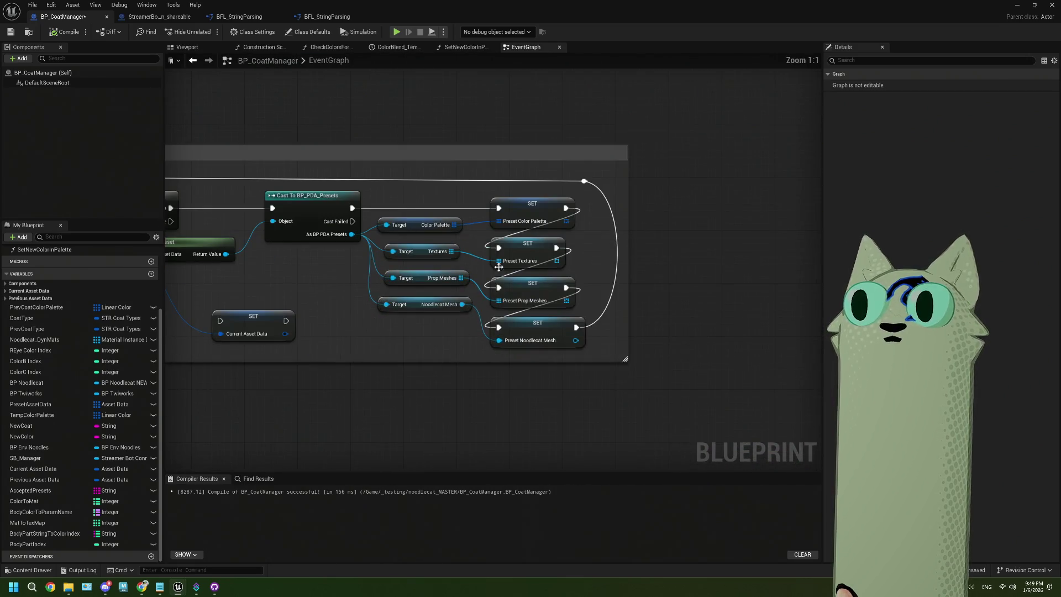
left_click_drag(443, 239, 565, 269)
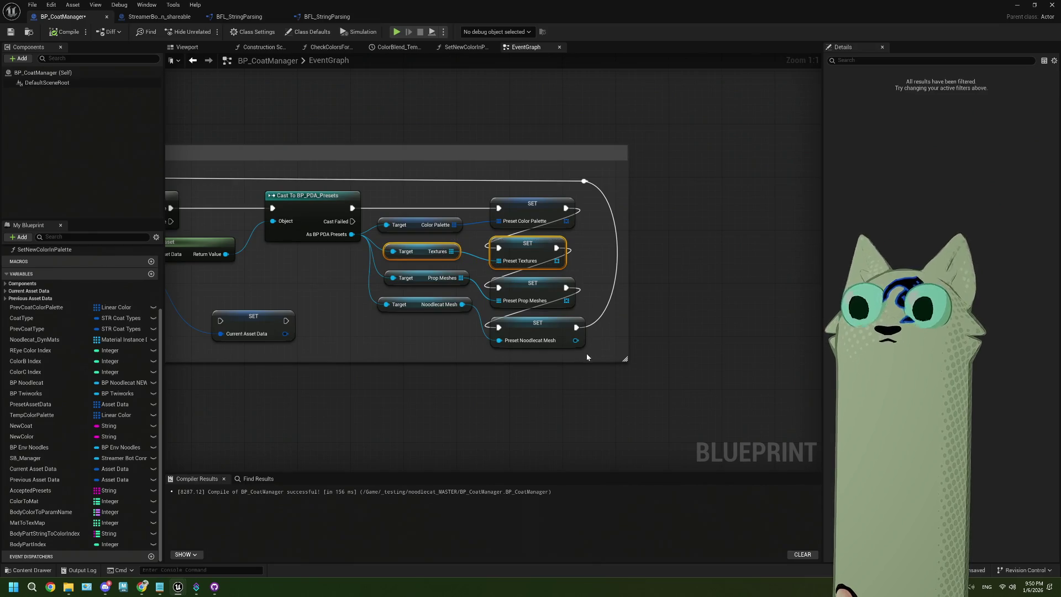
mouse_move(446, 243)
left_mouse_down()
mouse_move(525, 299)
mouse_move(579, 360)
mouse_move(521, 261)
left_mouse_up()
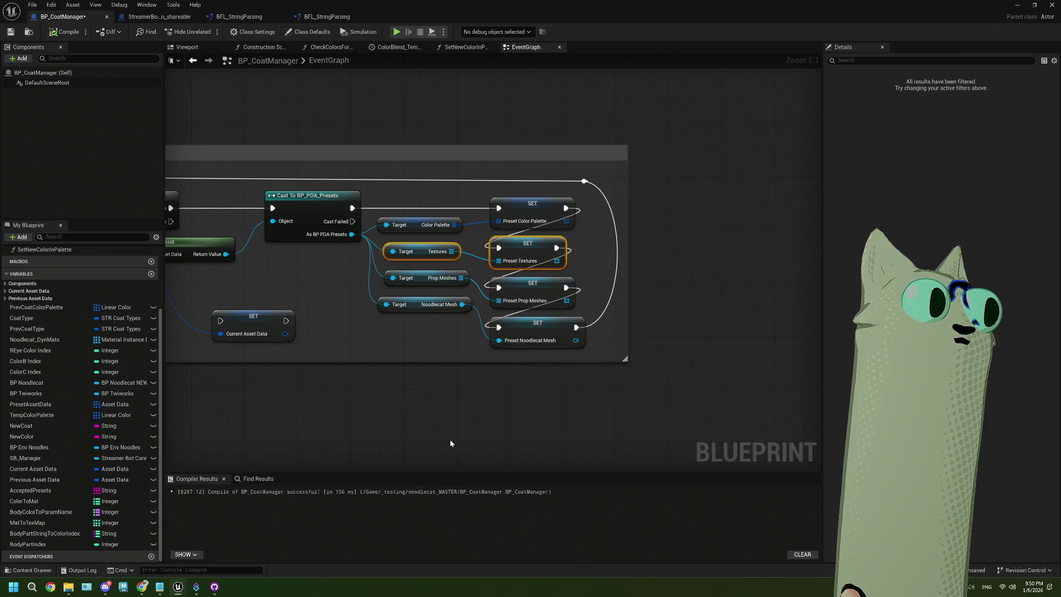
left_click_drag(450, 443, 540, 408)
mouse_move(440, 199)
left_mouse_down()
mouse_move(422, 406)
mouse_move(420, 398)
left_mouse_up()
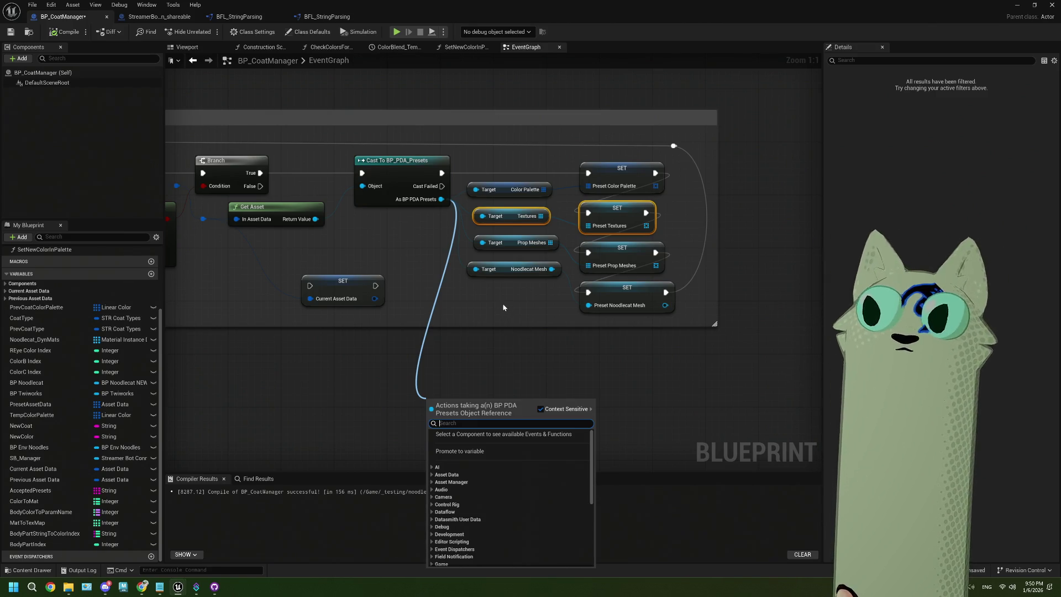
left_click_drag(315, 218, 364, 264)
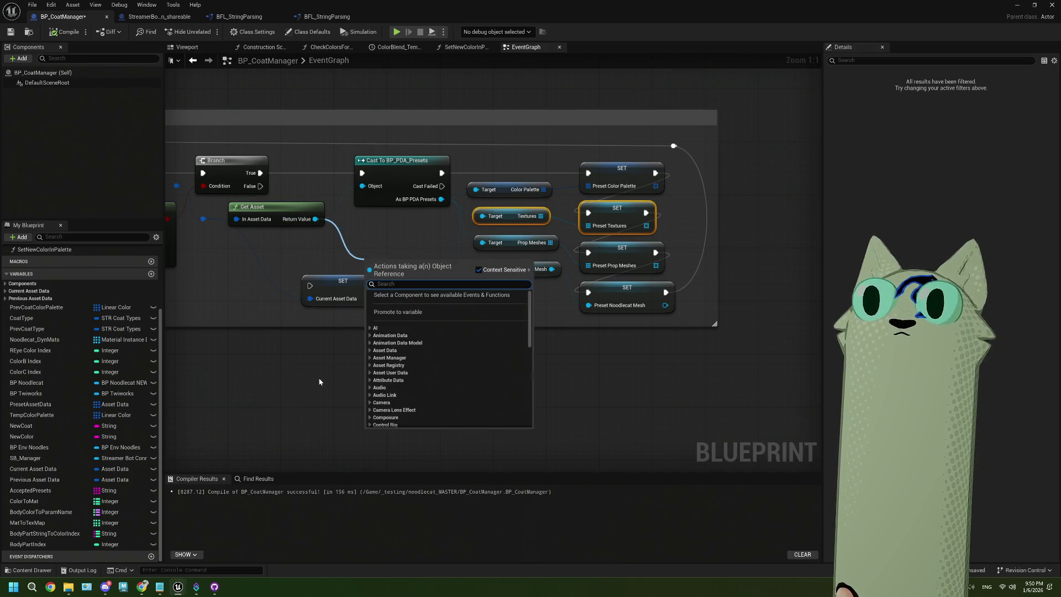
left_click(315, 219)
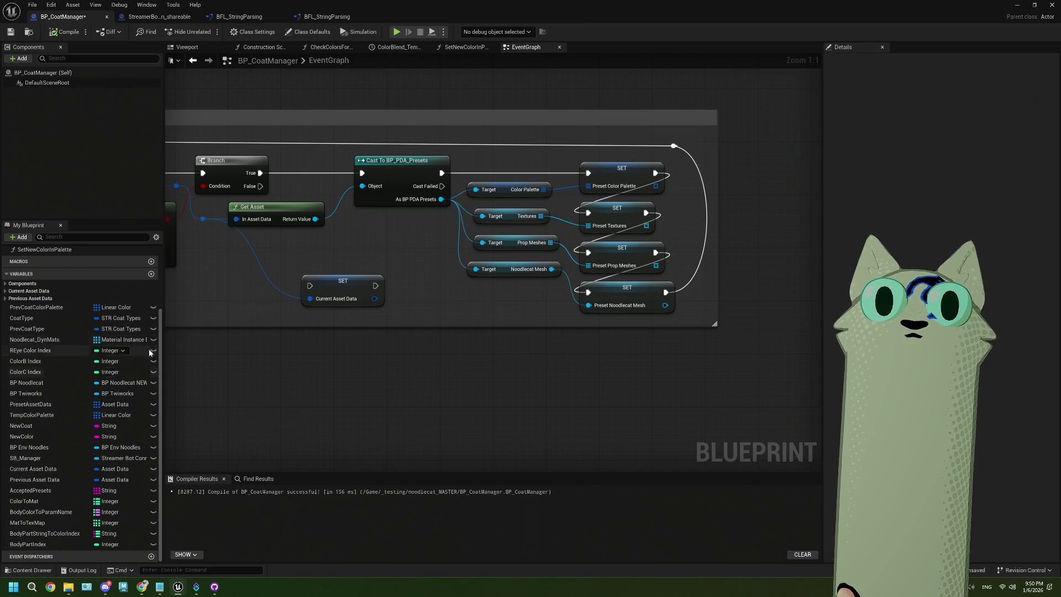
left_click(151, 274)
type("test")
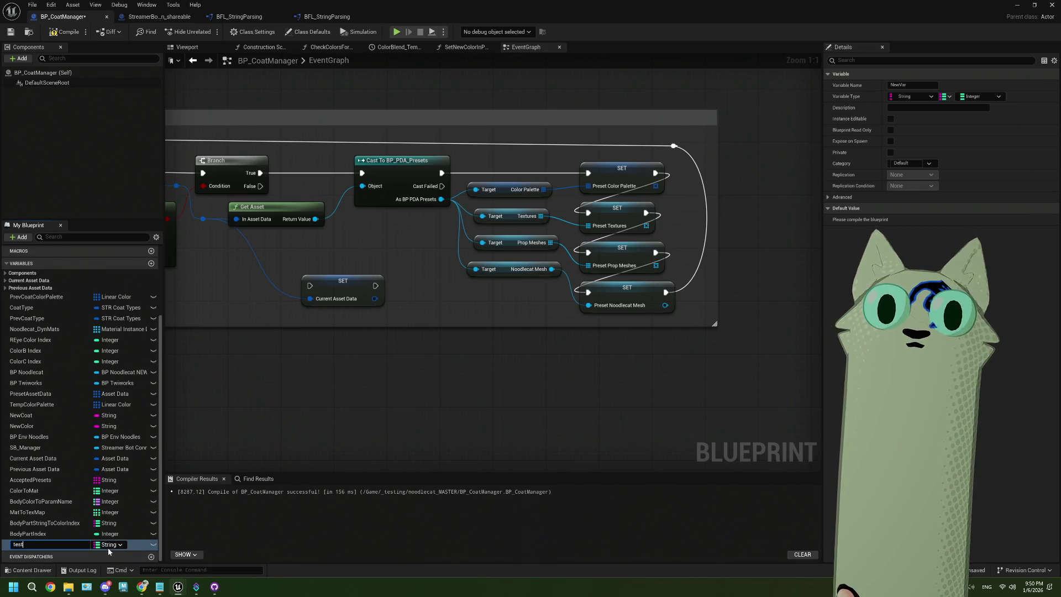
Name the new variable test and make it a single BP PDA Presets object reference
key("Return")
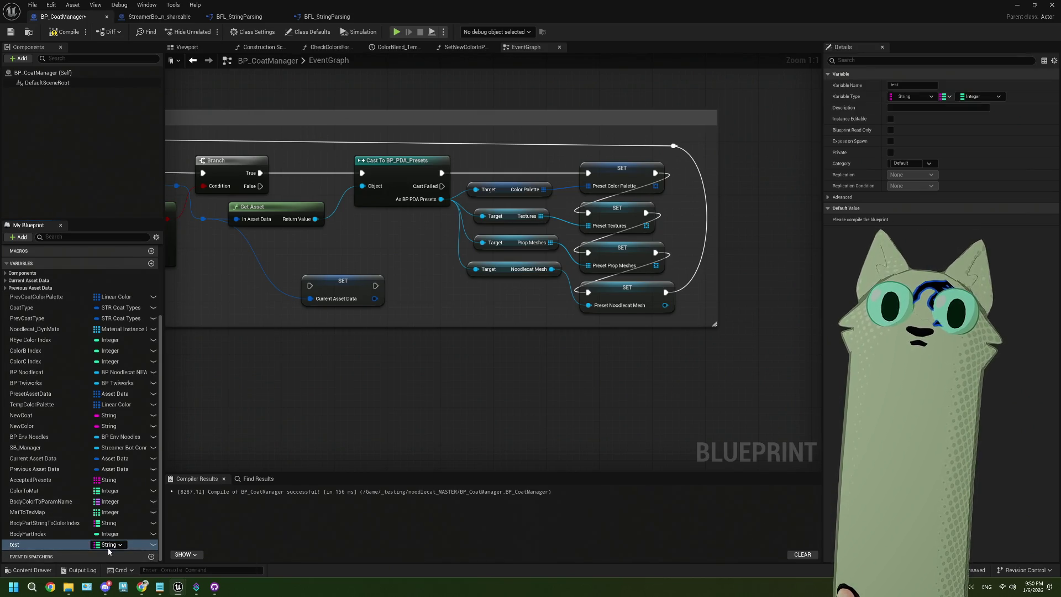
right_click(109, 545)
left_click(110, 545)
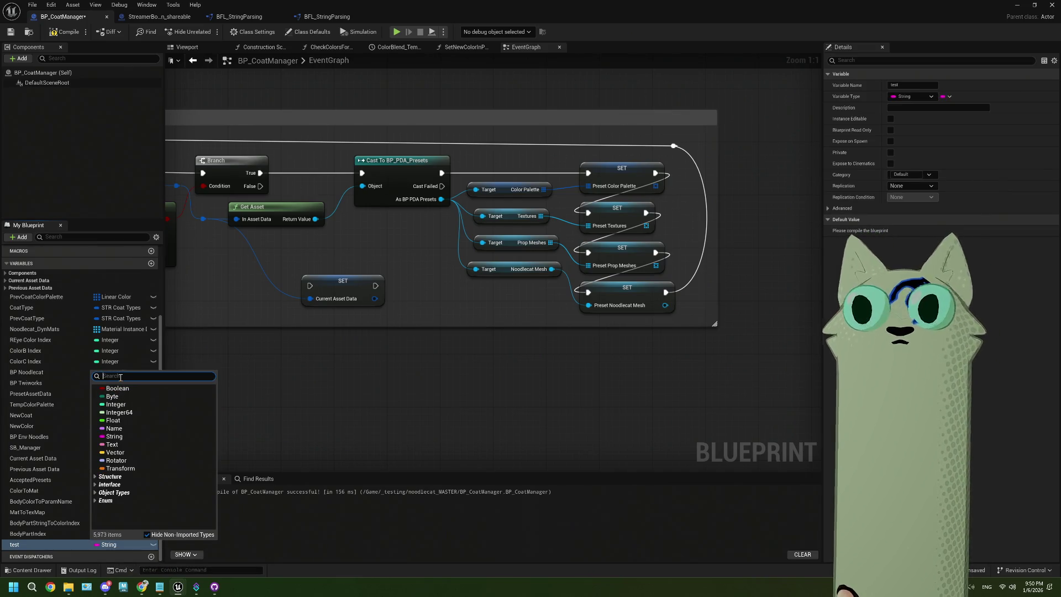
type("P")
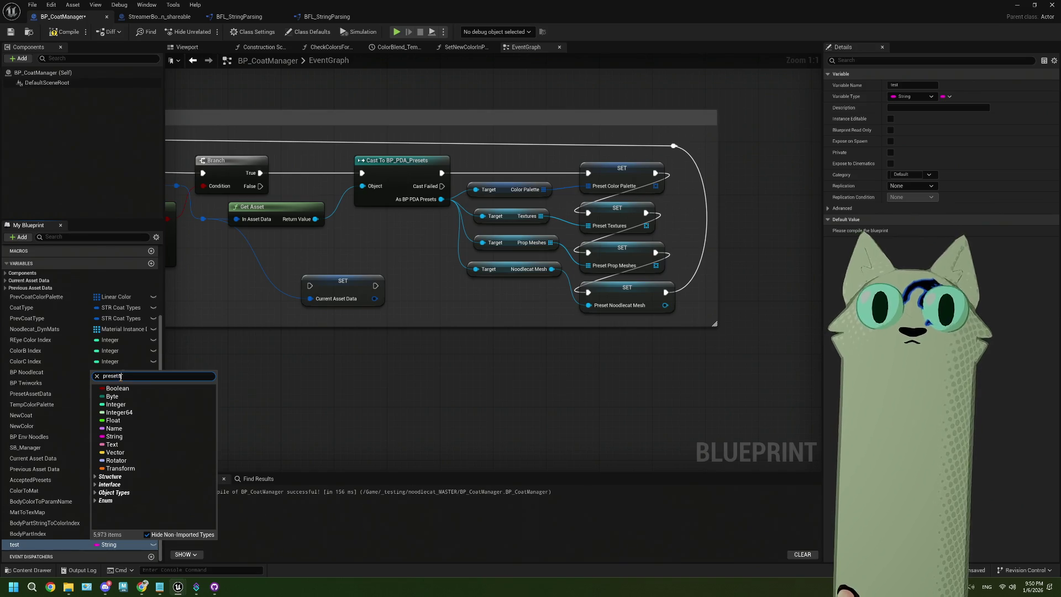
mouse_move(160, 412)
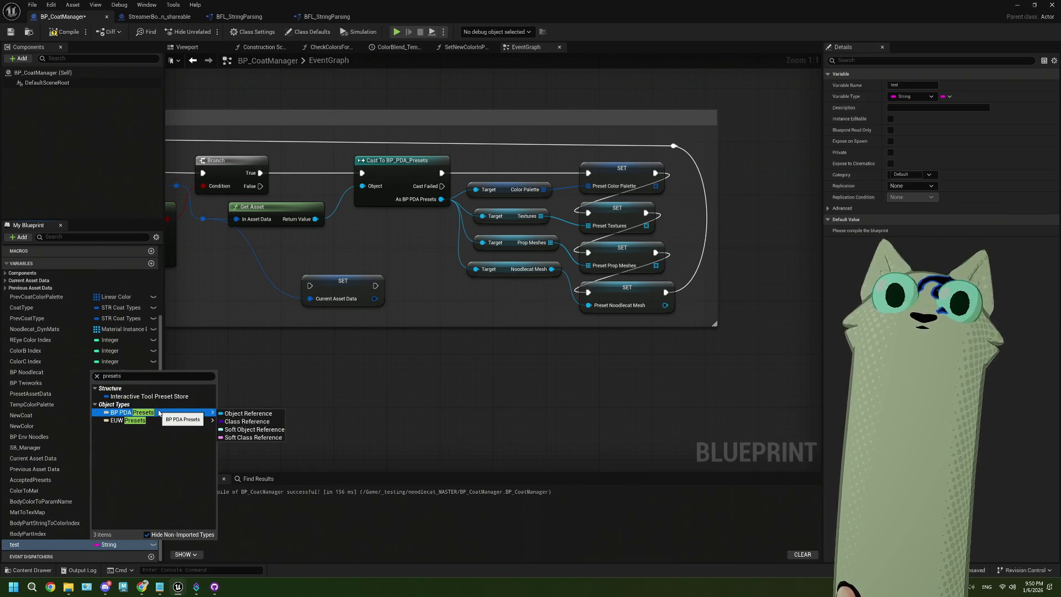
left_click(244, 414)
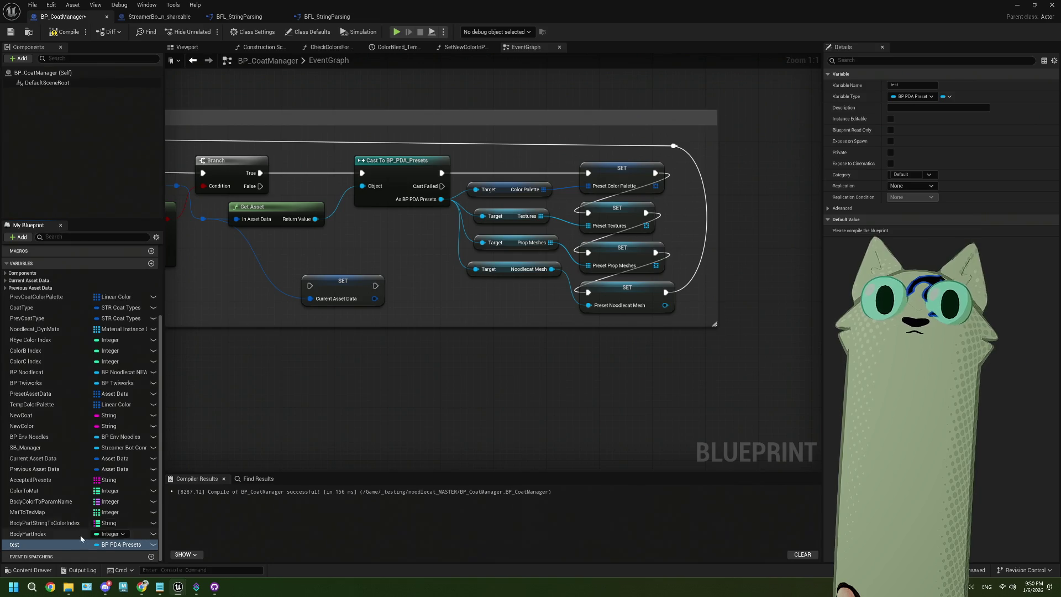
Keep the name test and compile BP_CoatManager to expose the variable's default value
double_click(32, 546)
key("Return")
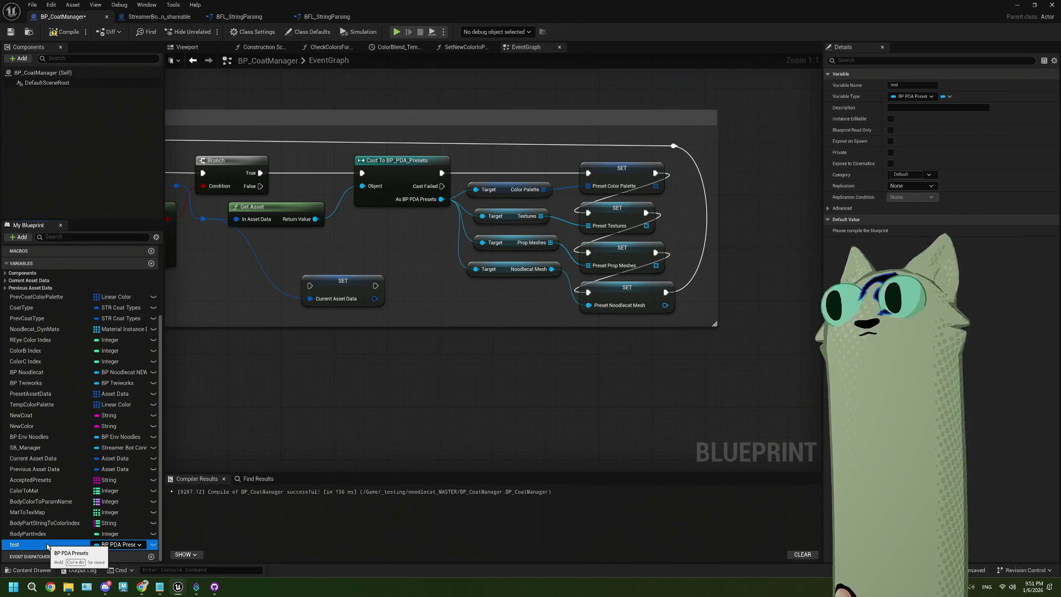
left_click(65, 31)
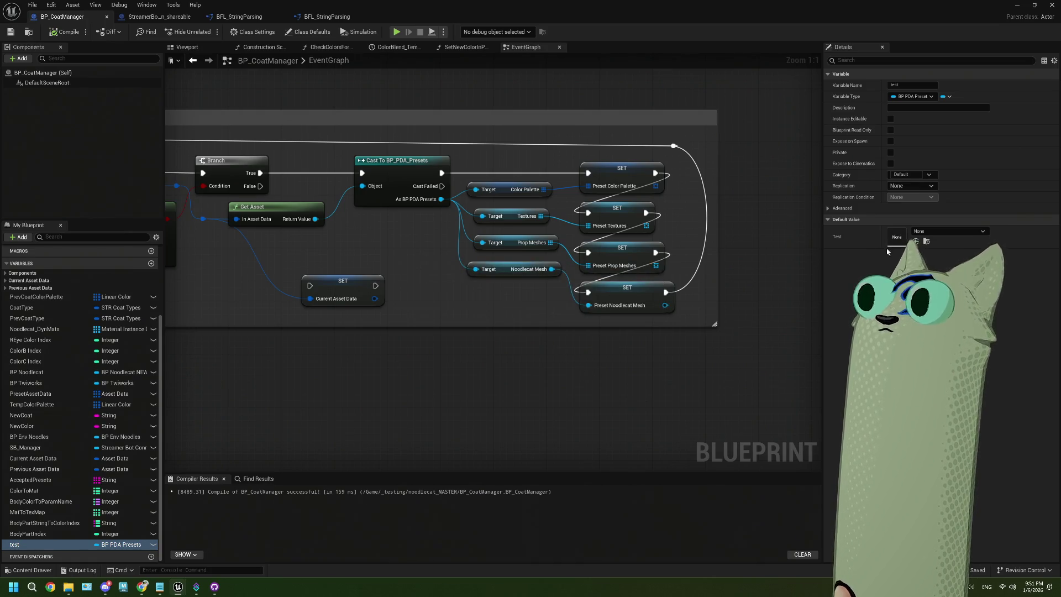
left_click_drag(822, 260, 629, 230)
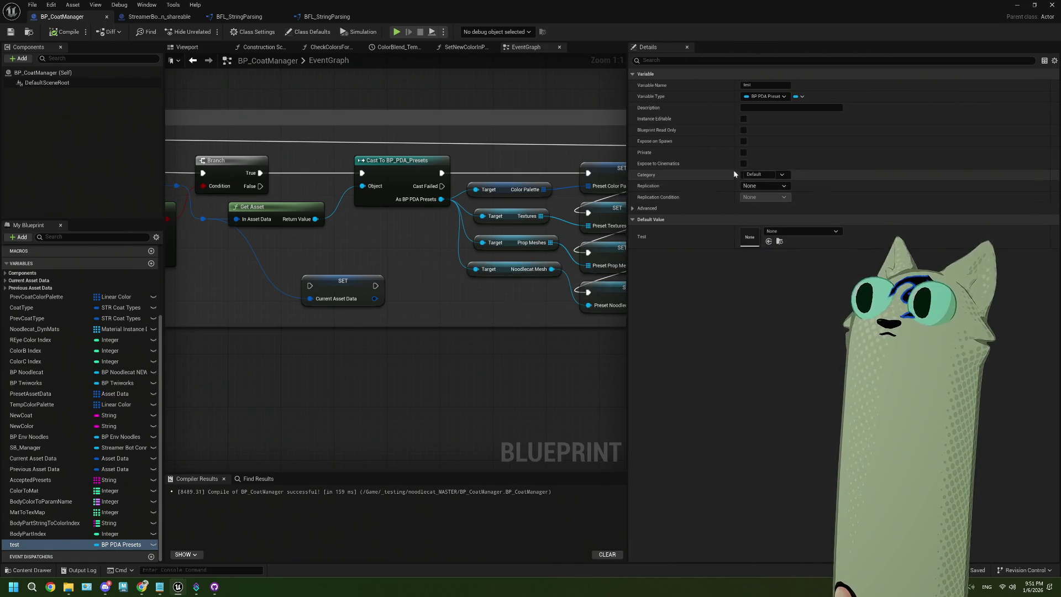
left_click(784, 231)
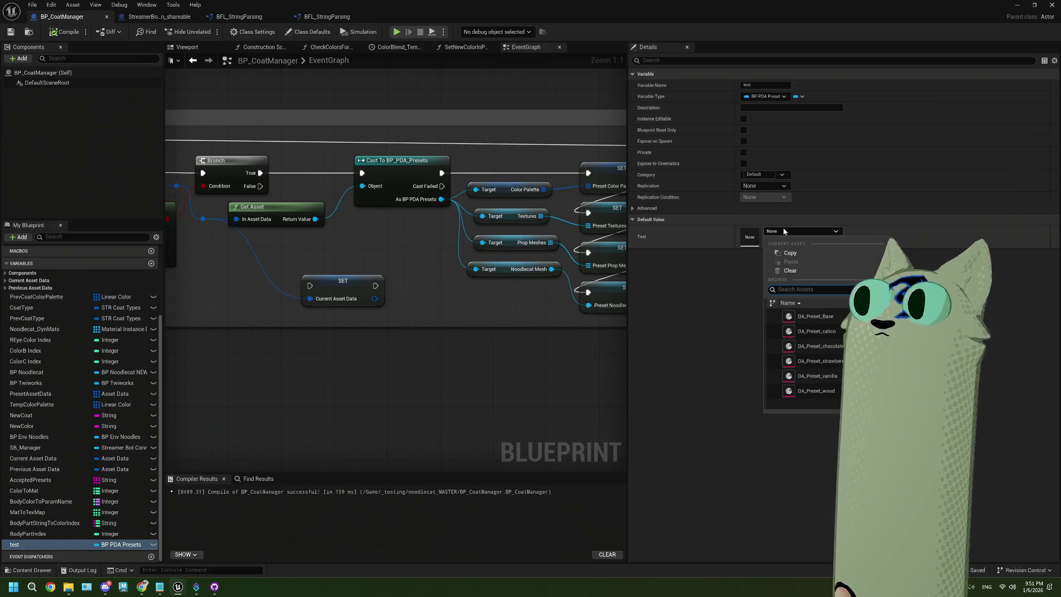
left_click(659, 267)
left_click(777, 231)
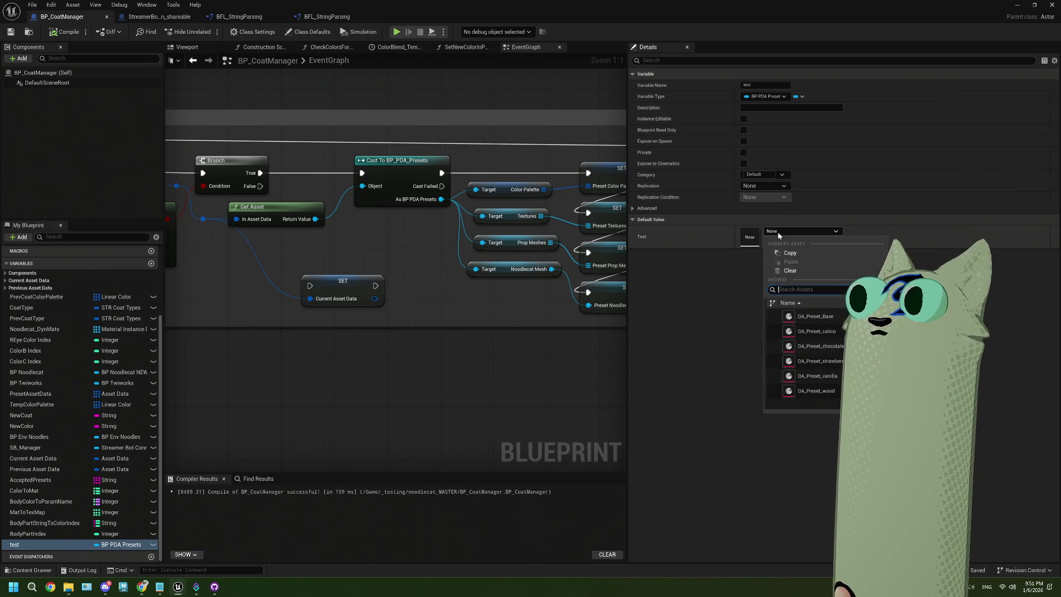
left_click(545, 372)
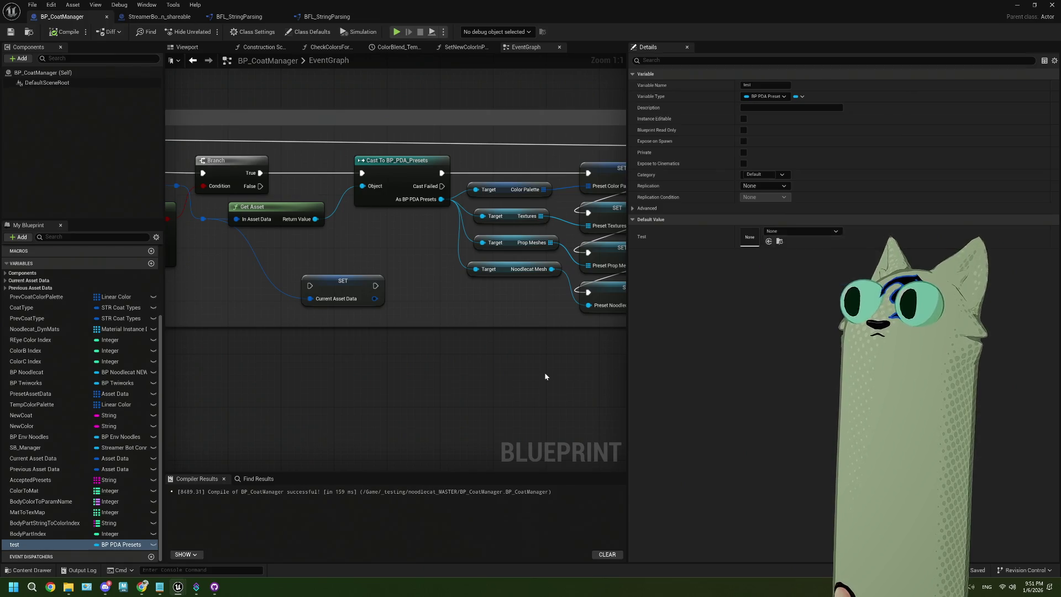
left_click_drag(627, 333, 733, 333)
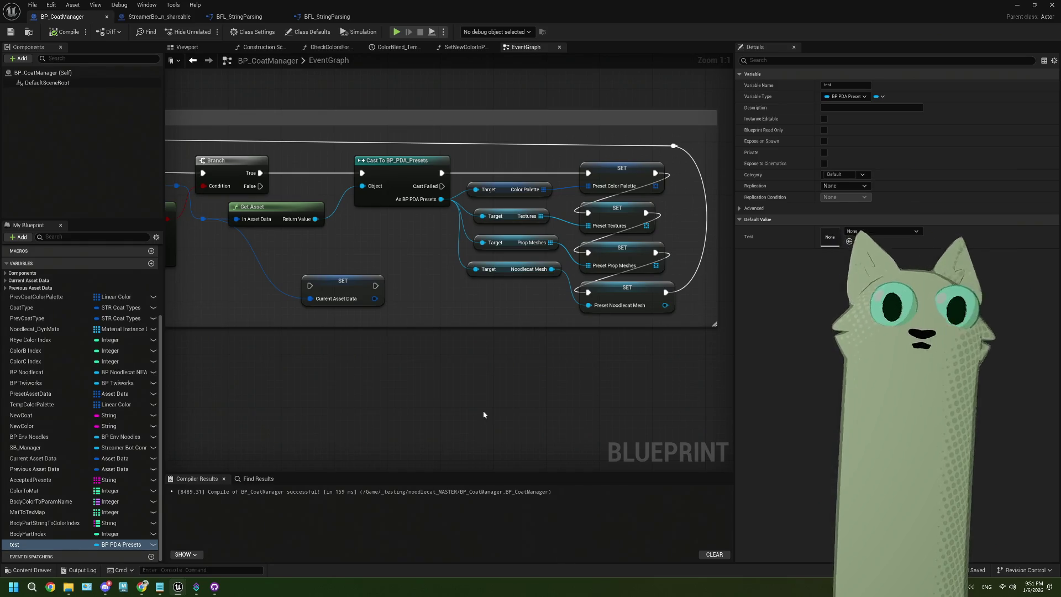
left_click_drag(417, 429, 510, 418)
left_click(448, 293)
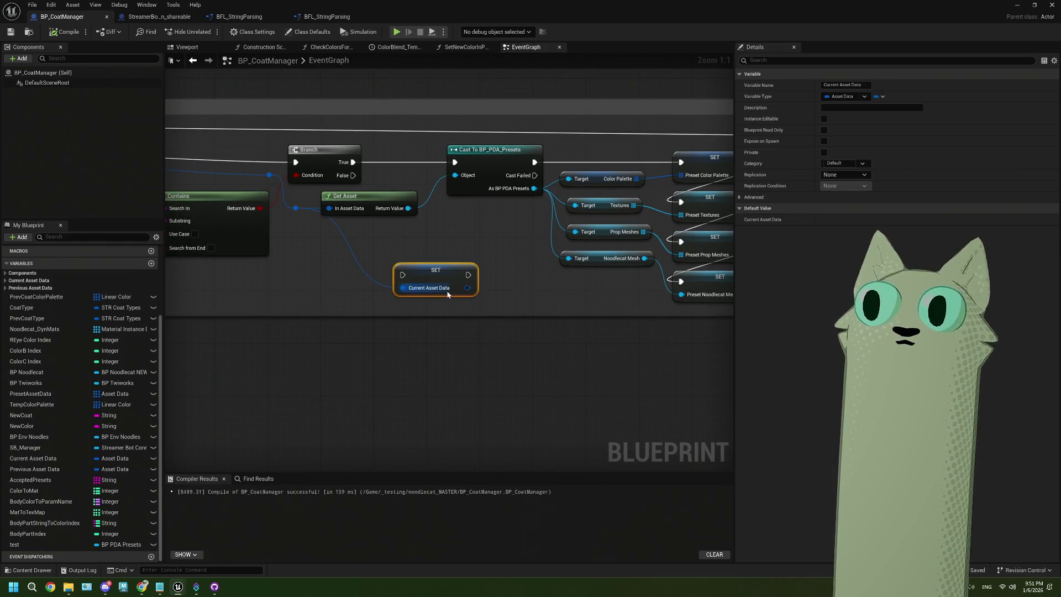
key("Delete")
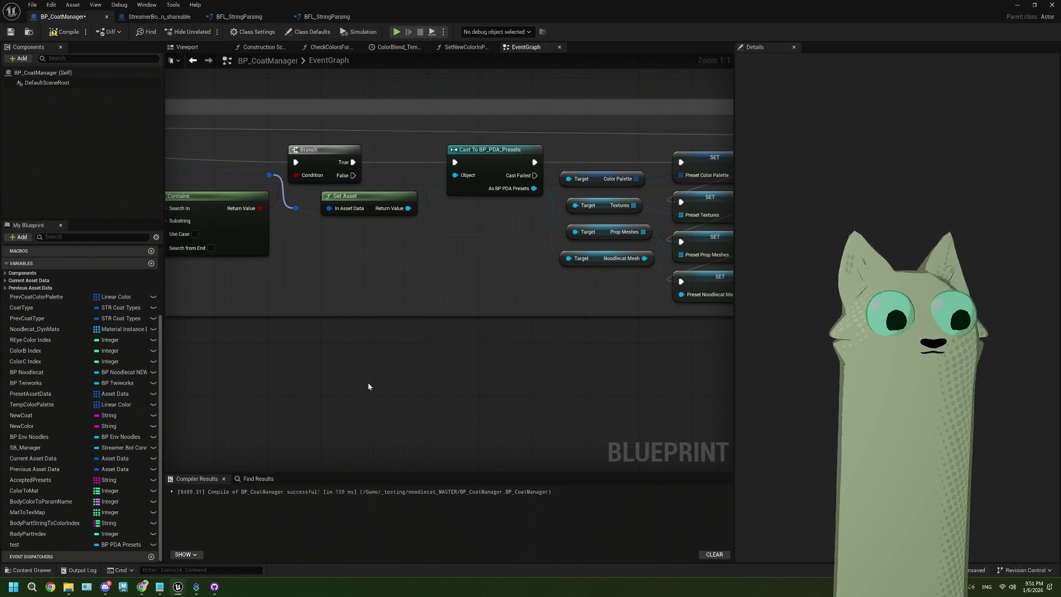
key("ctrl+s")
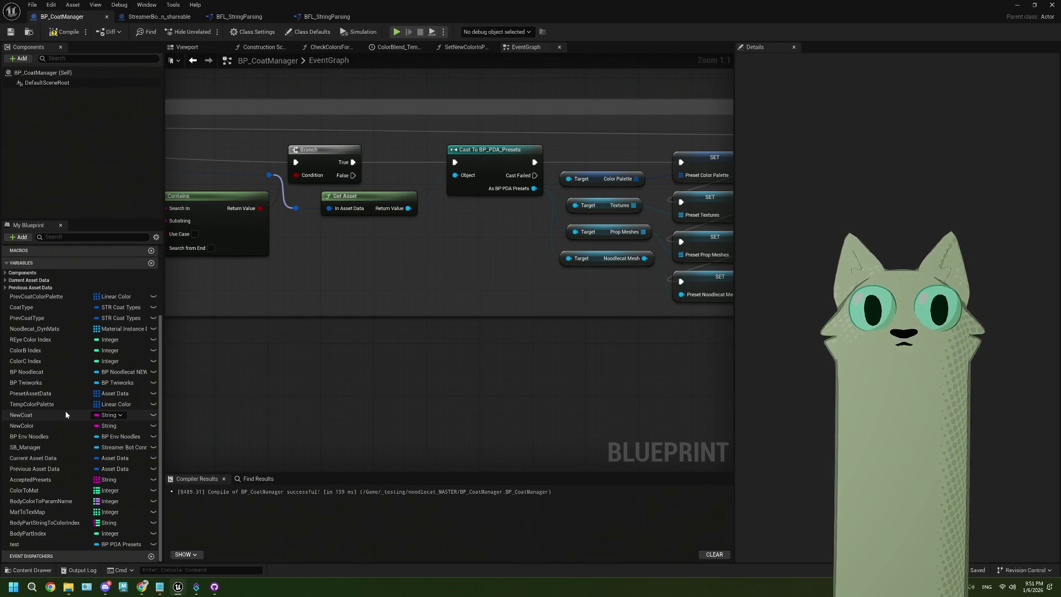
left_click(8, 280)
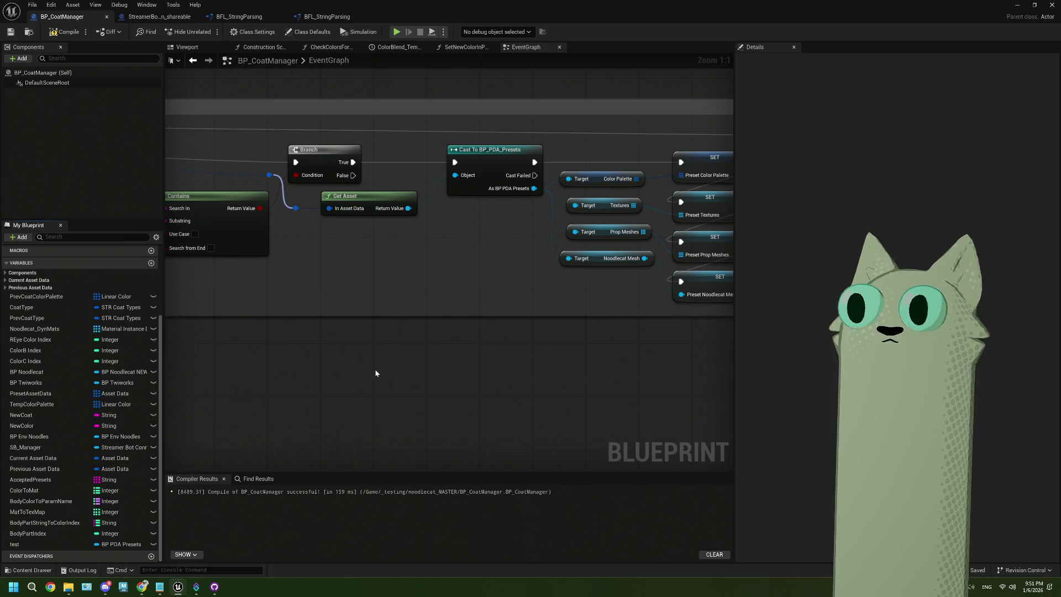
scroll(376, 372, "down", 3)
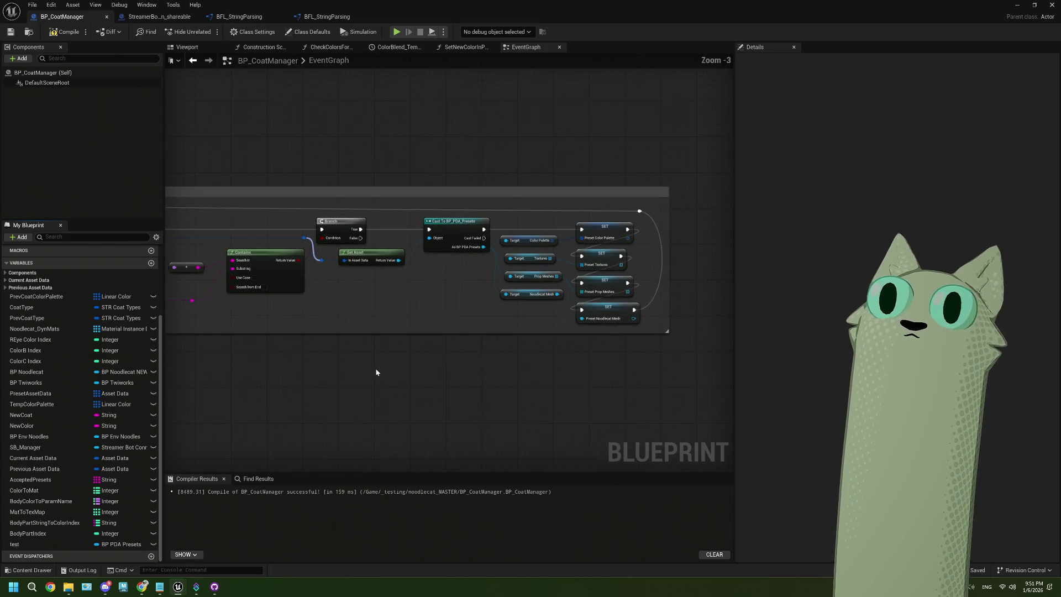
left_click_drag(375, 372, 478, 372)
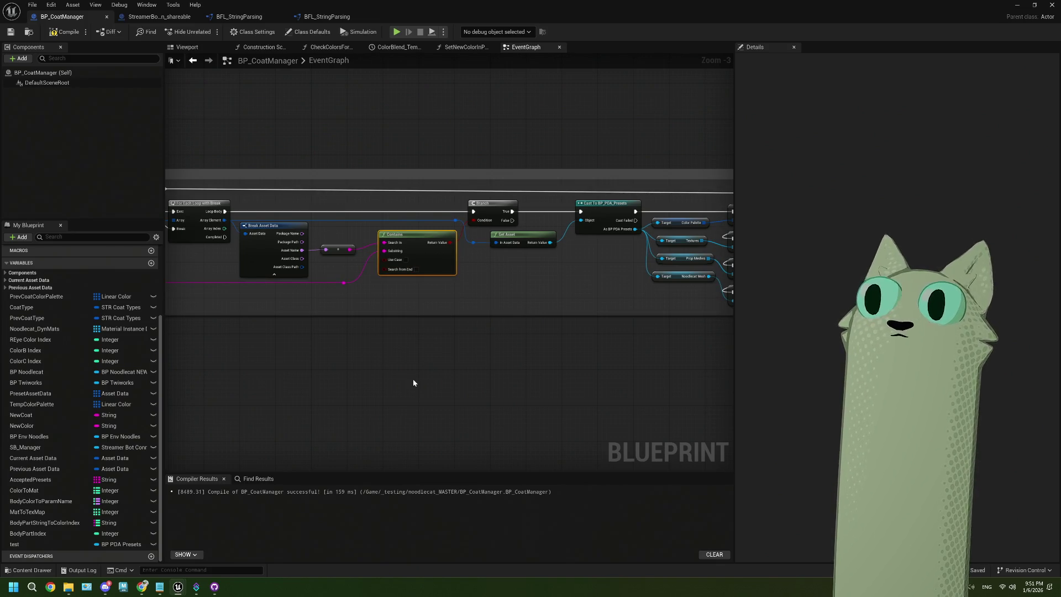
scroll(432, 350, "down", 2)
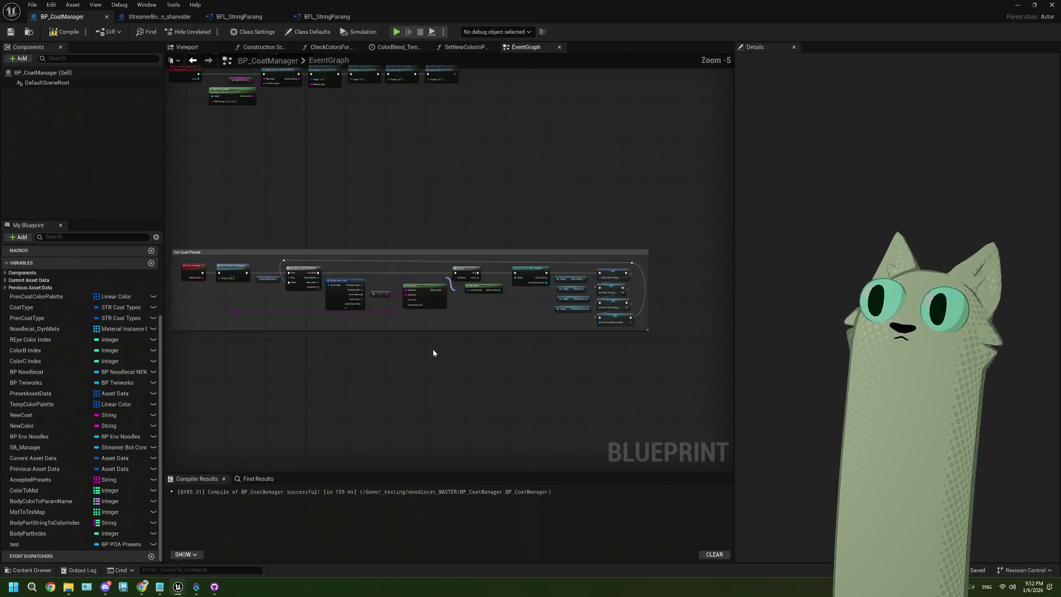
scroll(460, 318, "up", 4)
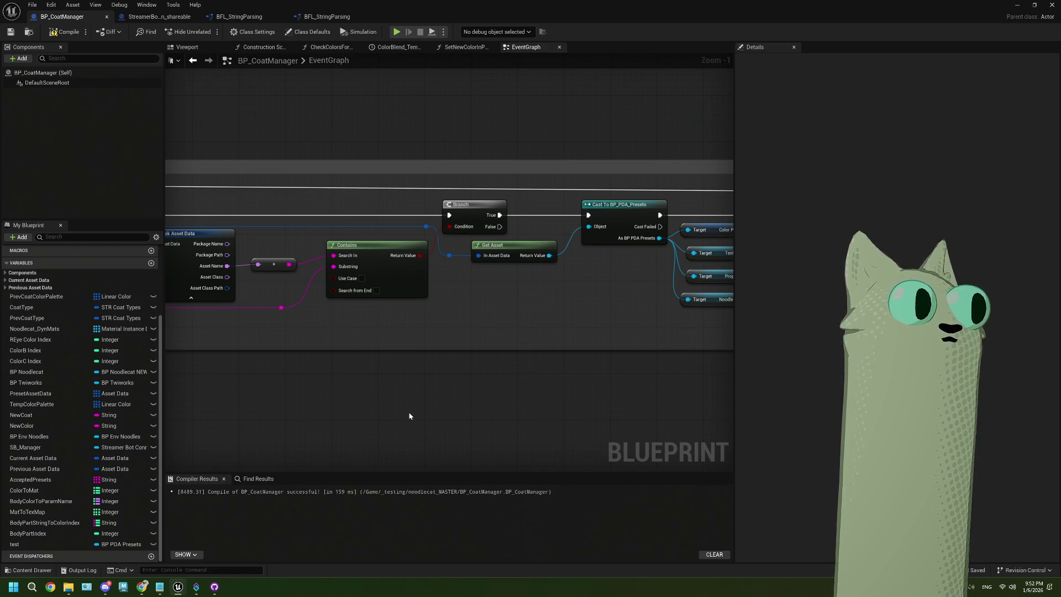
mouse_move(409, 416)
left_mouse_down()
mouse_move(287, 406)
mouse_move(296, 418)
left_mouse_up()
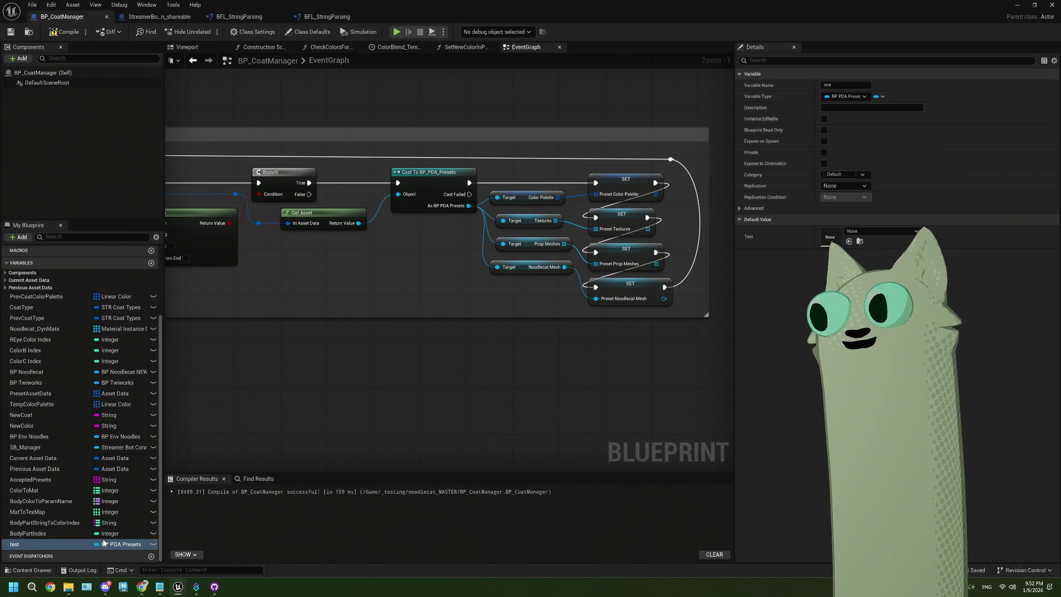
left_click_drag(14, 544, 348, 393)
left_click(367, 409)
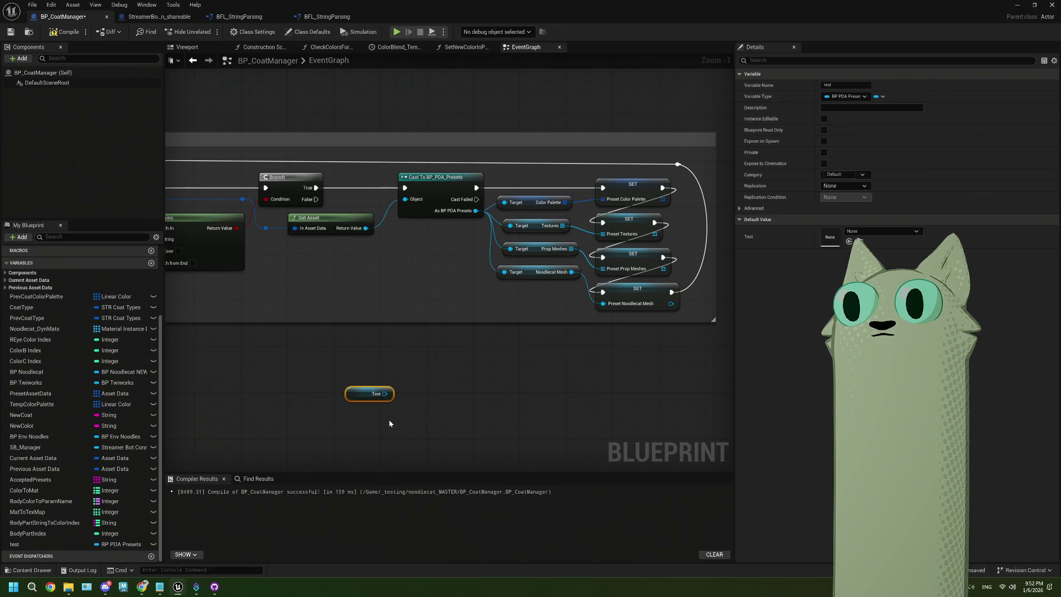
key("Delete")
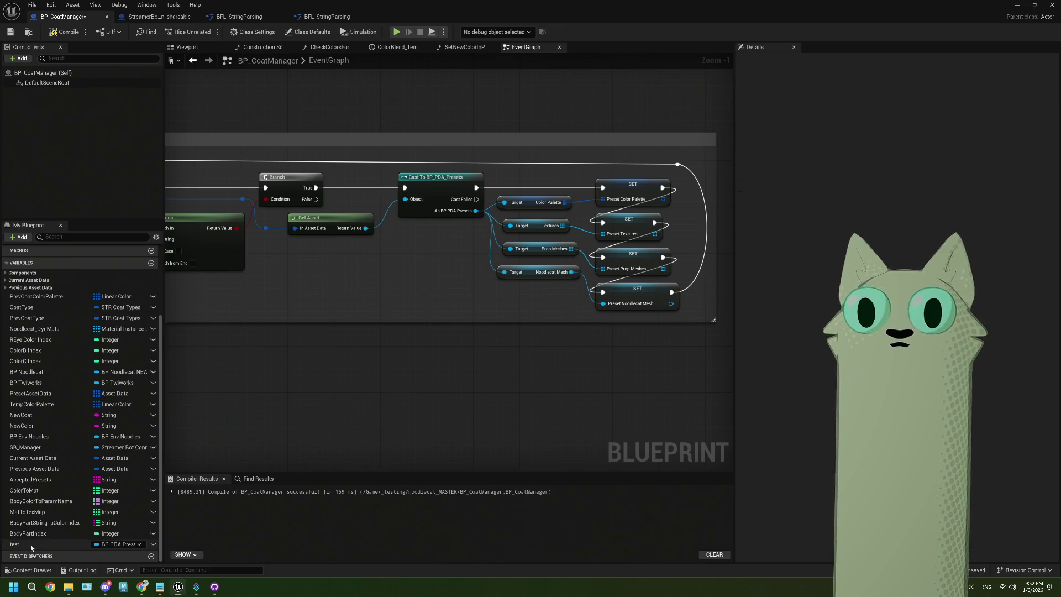
Rename the test variable to PresetDataAsset
left_click(29, 545)
right_click(29, 546)
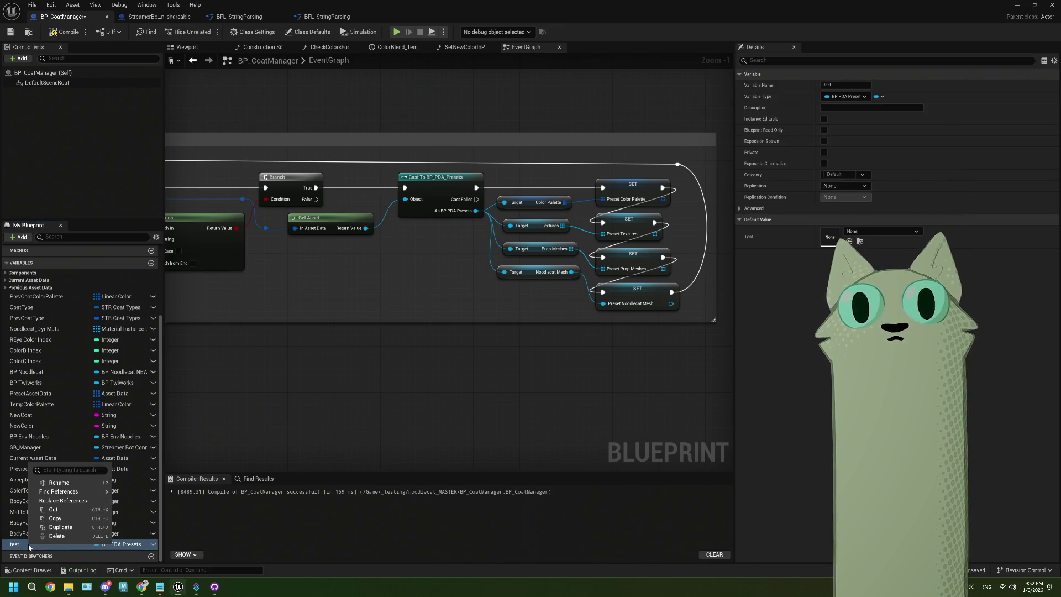
left_click(59, 483)
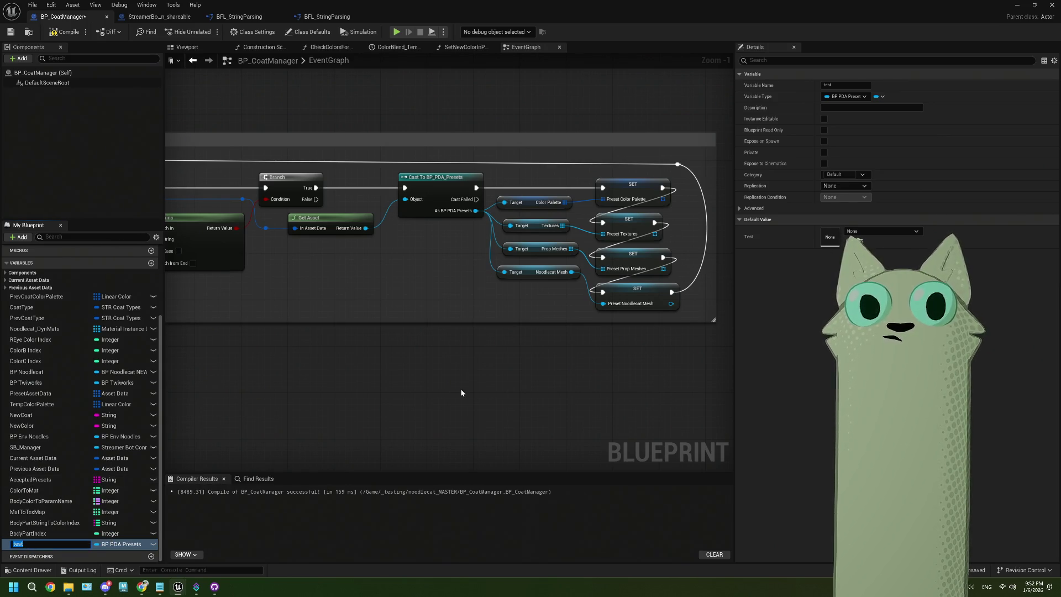
type("PresetDataAsset")
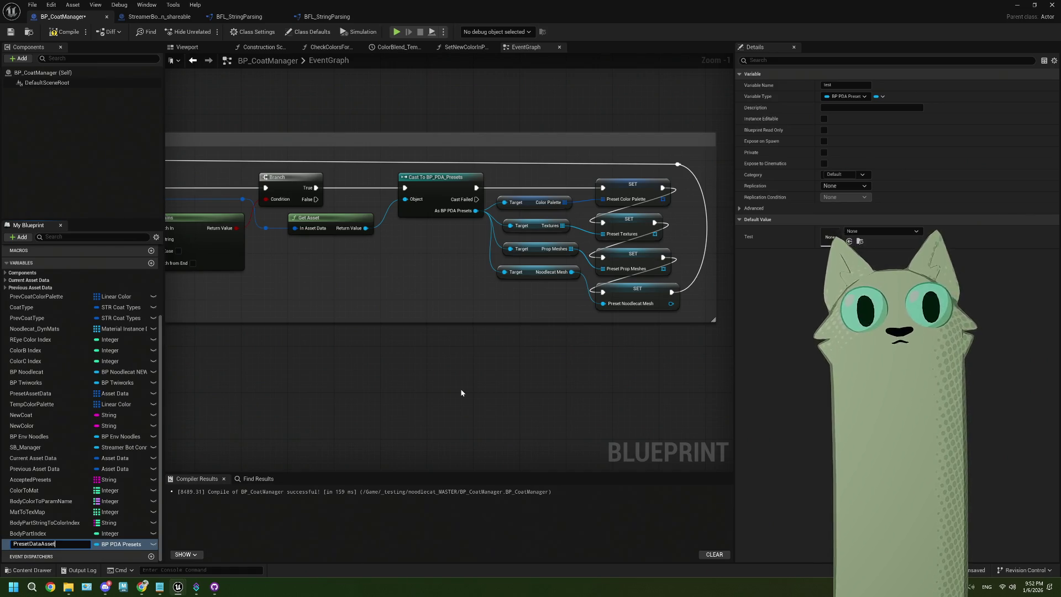
key("Return")
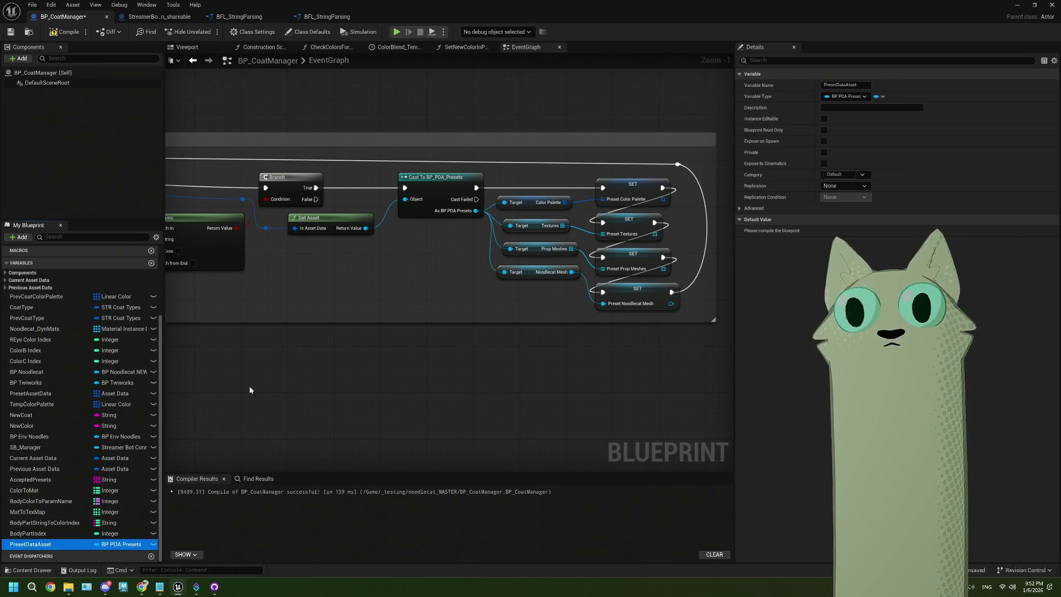
Add a SET PresetDataAsset node near Get Asset and attempt to wire its Return Value in
left_click_drag(250, 387, 250, 388)
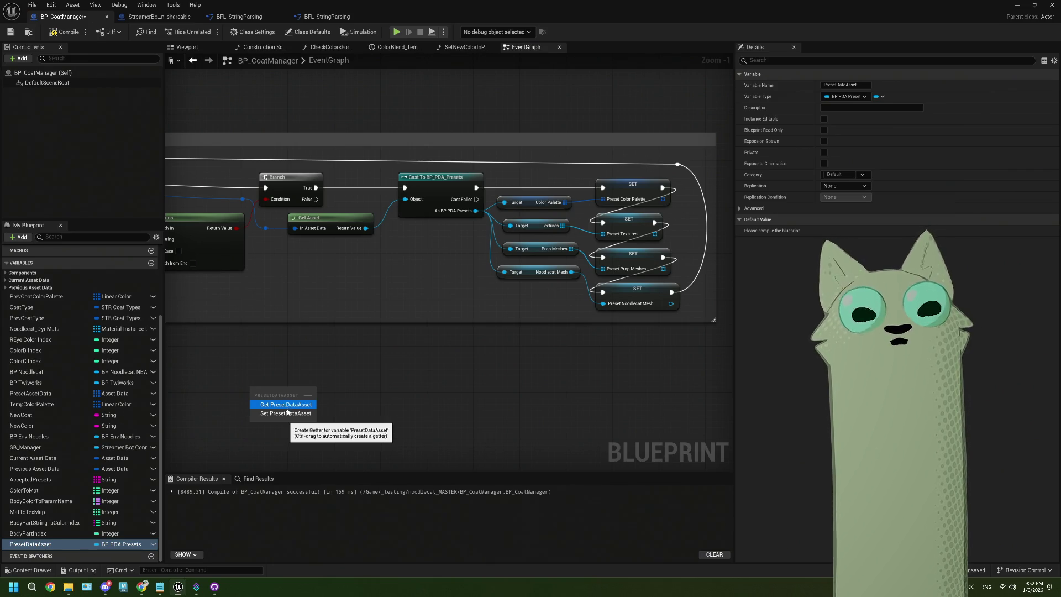
left_click(287, 413)
left_click_drag(293, 397, 438, 321)
left_click_drag(366, 228, 400, 330)
left_click(395, 363)
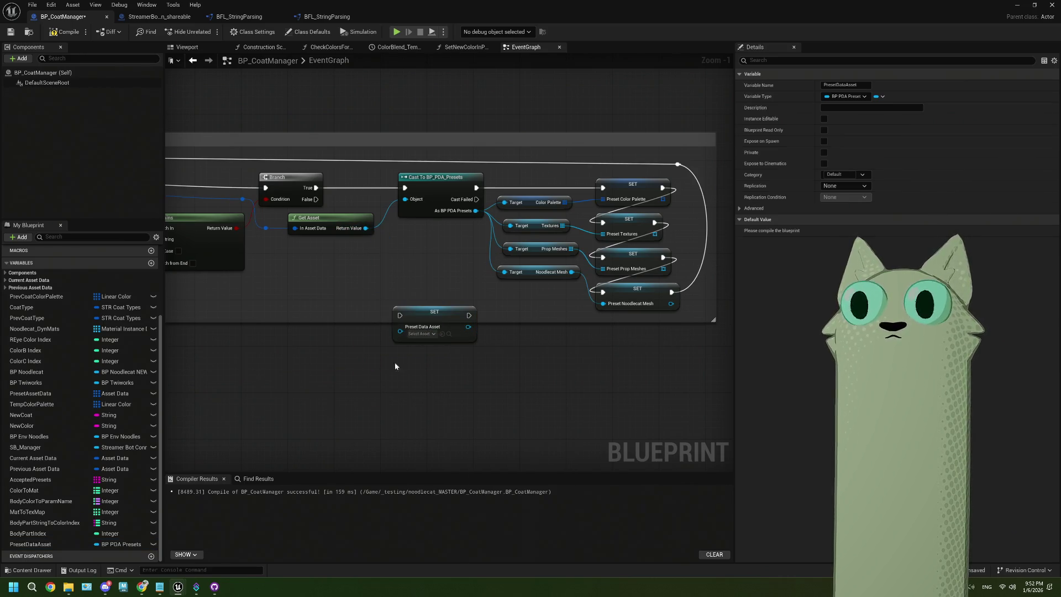
left_click_drag(366, 228, 402, 333)
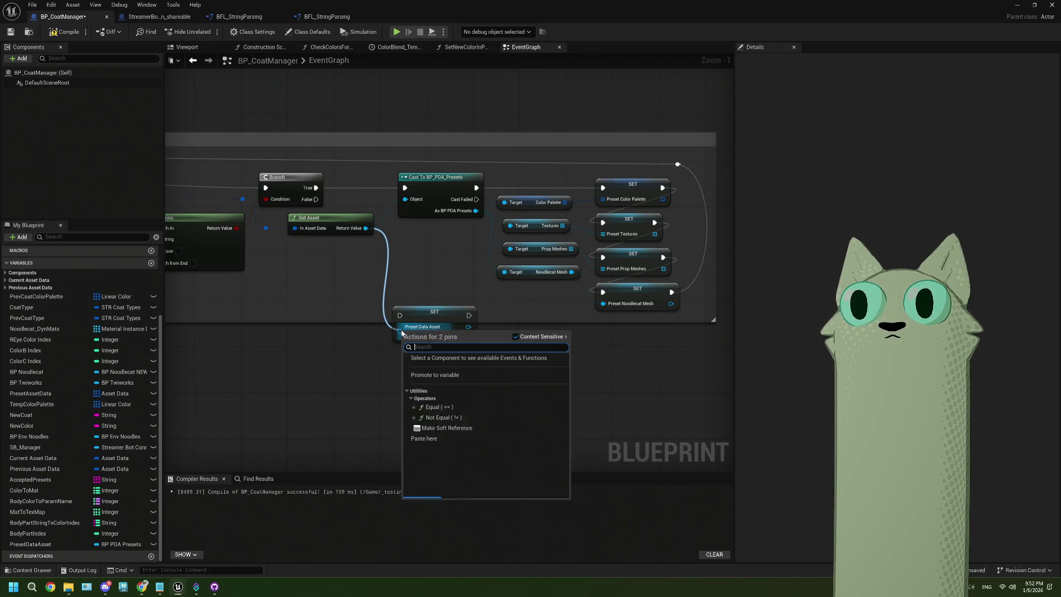
left_click(366, 343)
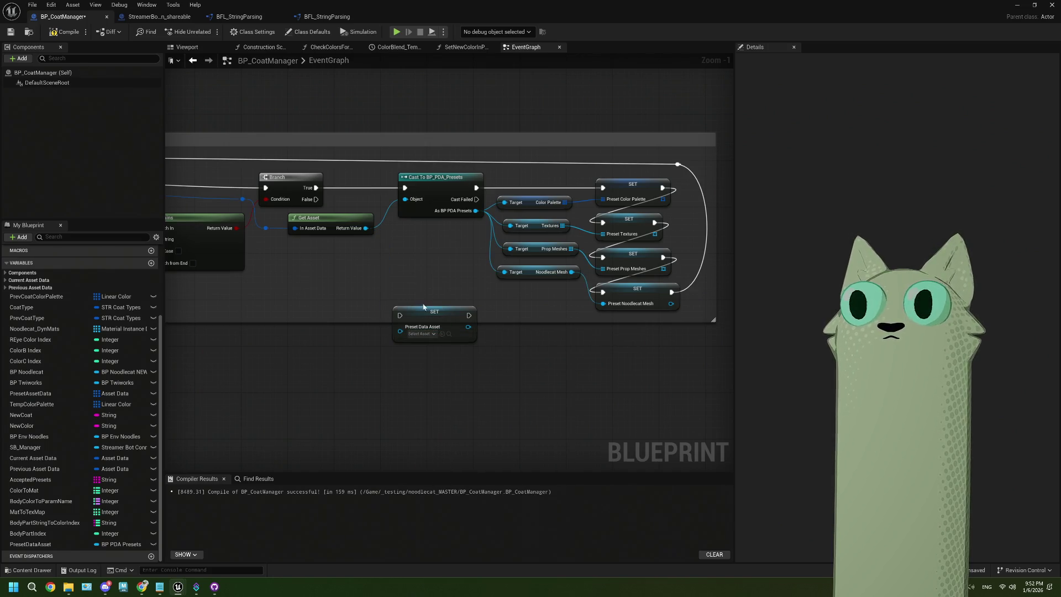
left_click_drag(429, 311, 428, 254)
left_click_drag(367, 228, 401, 278)
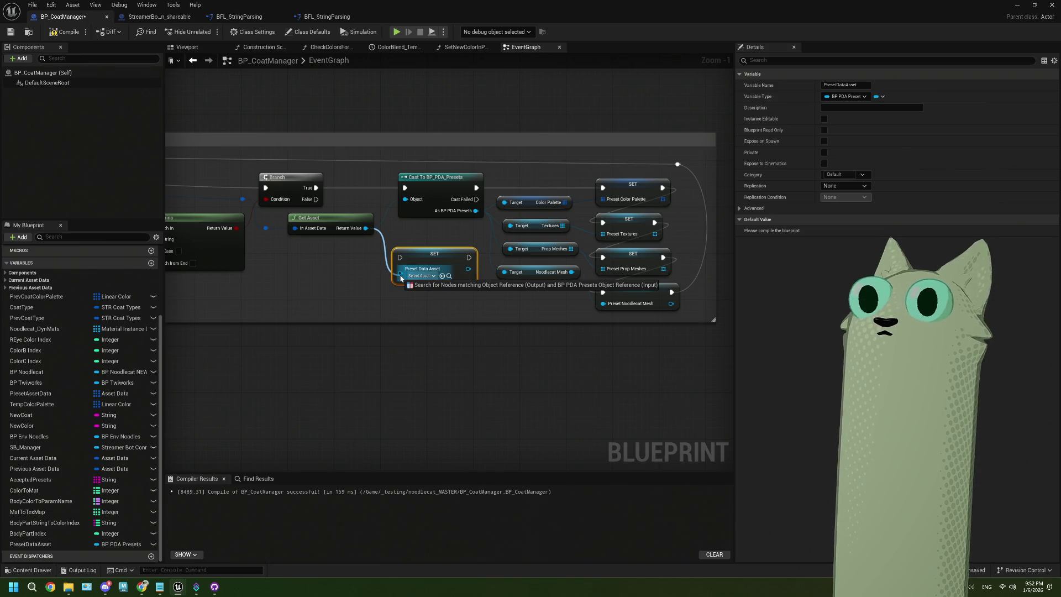
left_click_drag(401, 278, 401, 278)
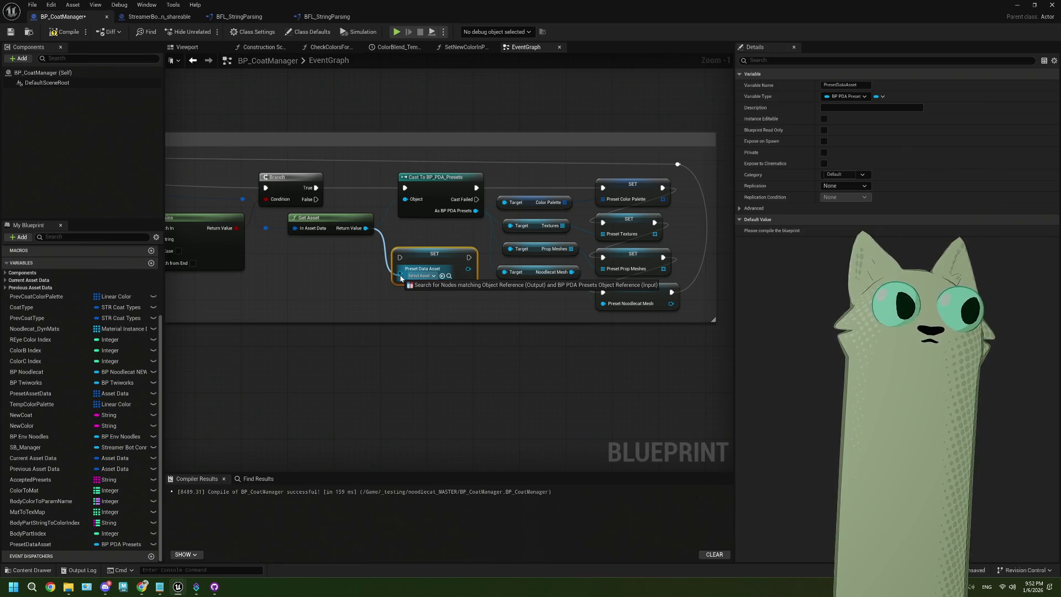
left_click_drag(402, 278, 401, 278)
left_click(310, 369)
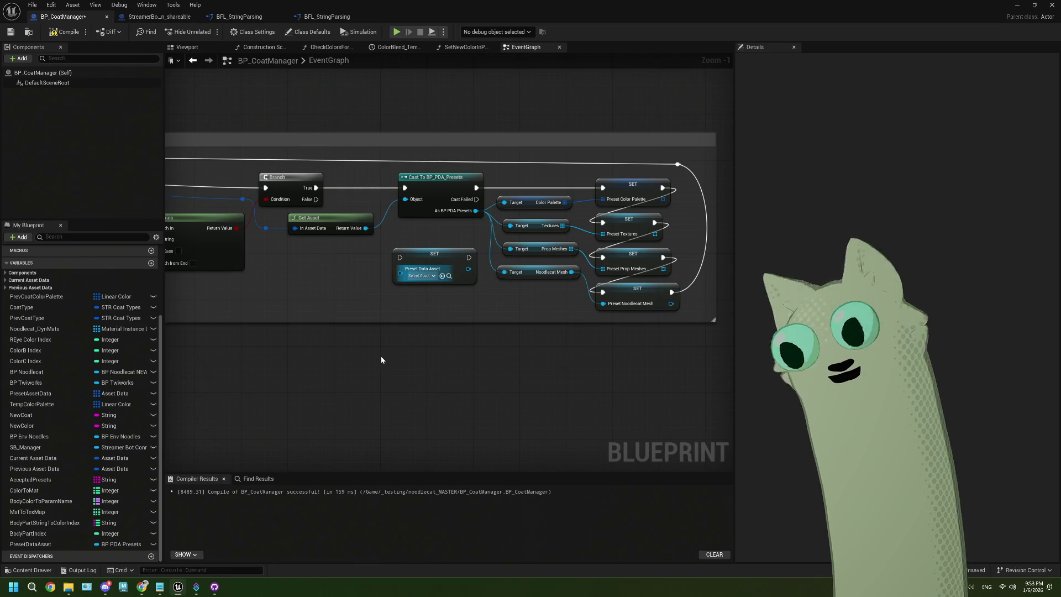
Browse the setter's preset asset list without choosing one, then move the setter under Get Asset
left_click(421, 276)
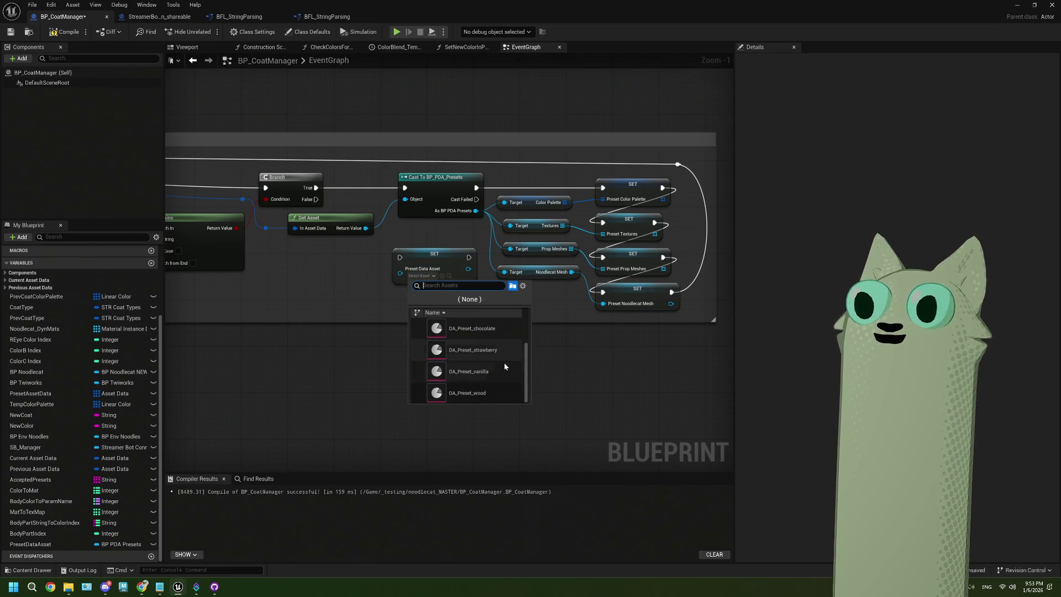
scroll(504, 363, "up", 1)
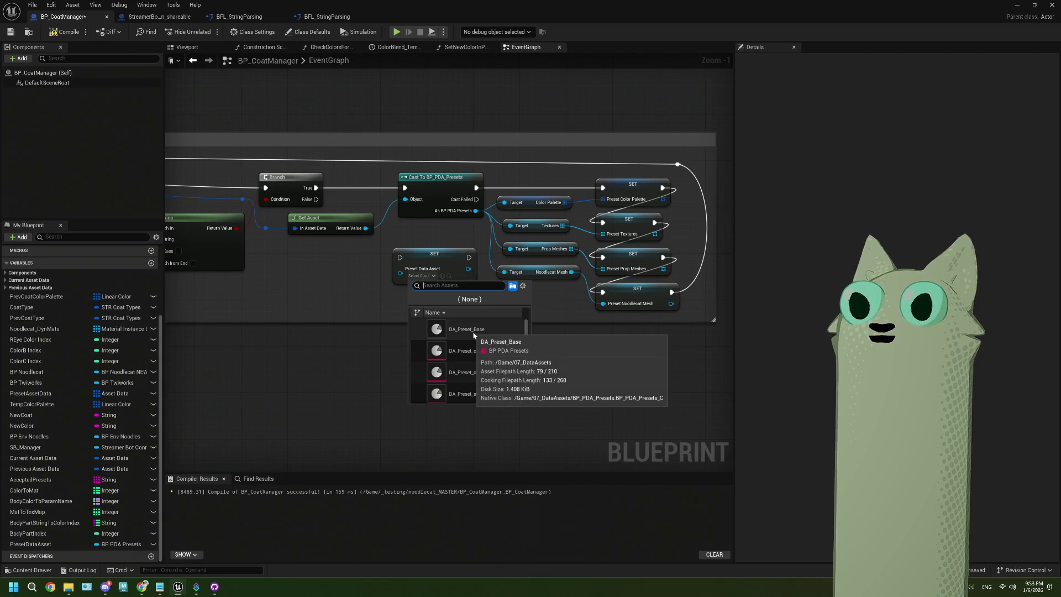
mouse_move(265, 229)
left_mouse_down()
mouse_move(399, 282)
mouse_move(403, 268)
mouse_move(397, 274)
left_mouse_up()
left_click(398, 359)
left_click_drag(398, 360, 362, 359)
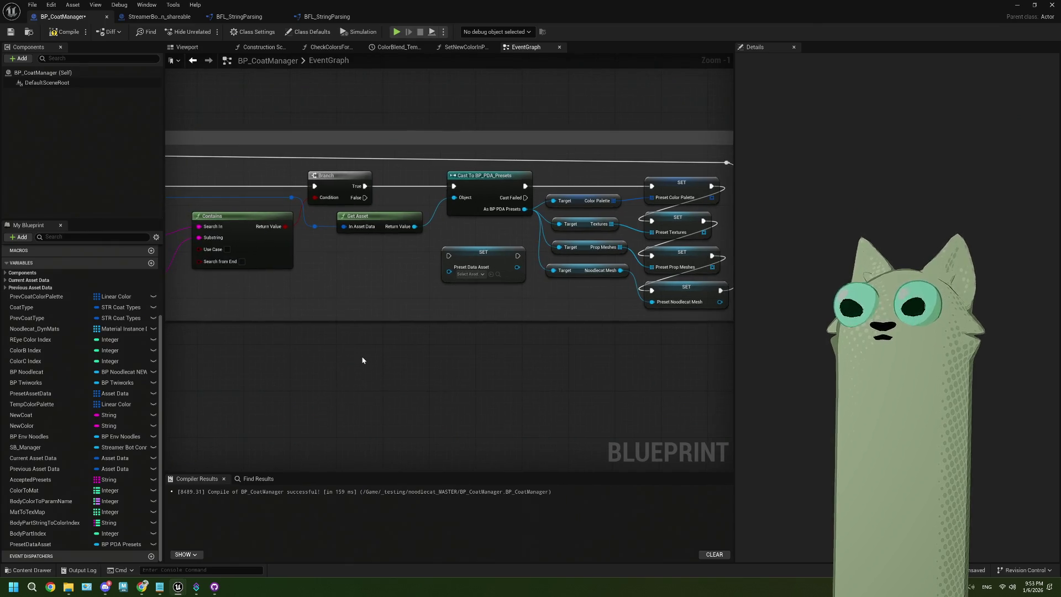
left_click(470, 274)
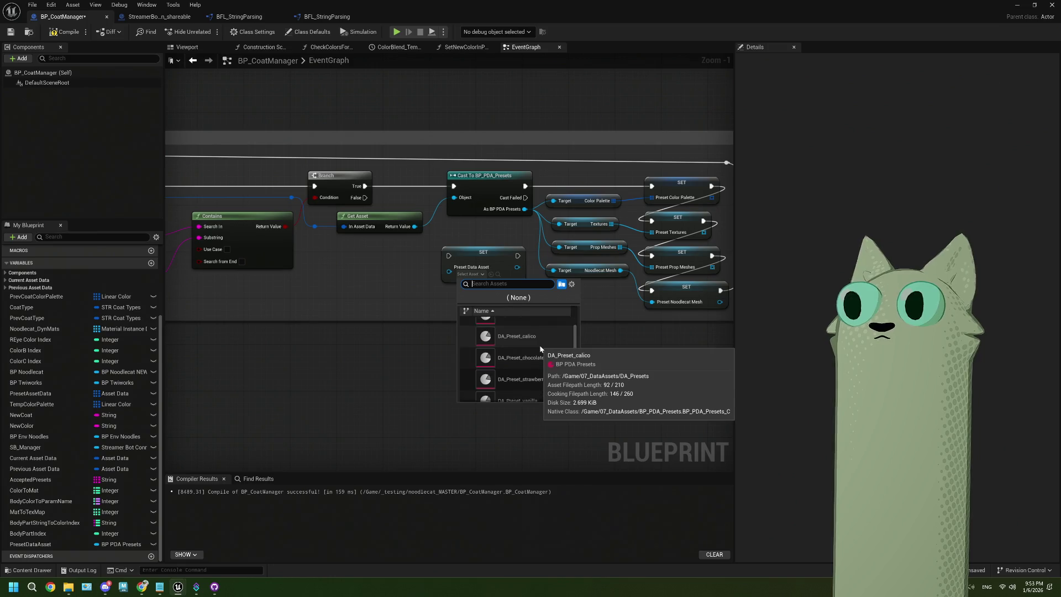
left_click(340, 349)
scroll(343, 356, "down", 2)
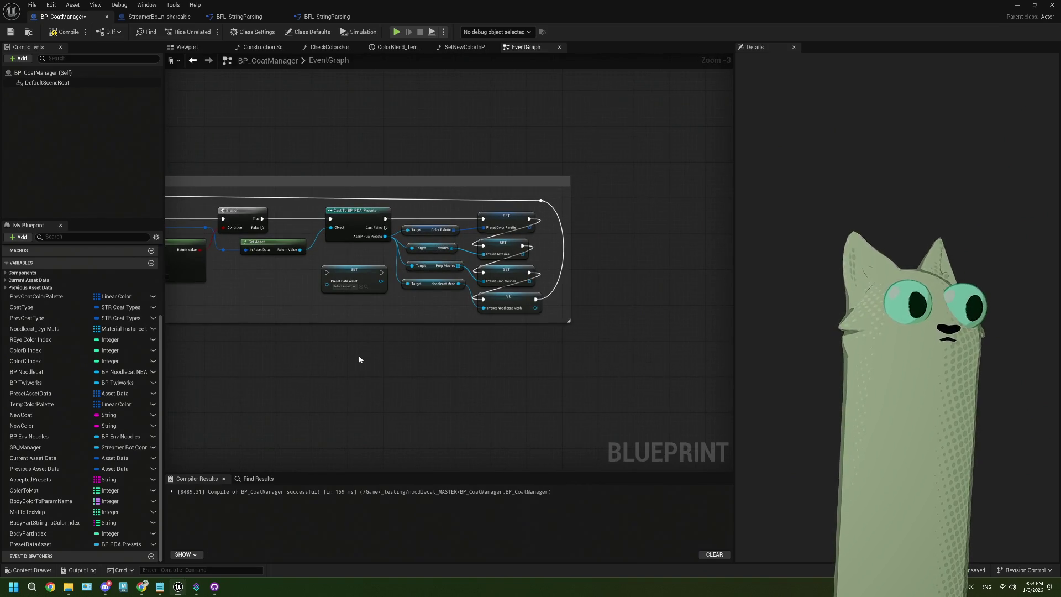
scroll(359, 360, "up", 3)
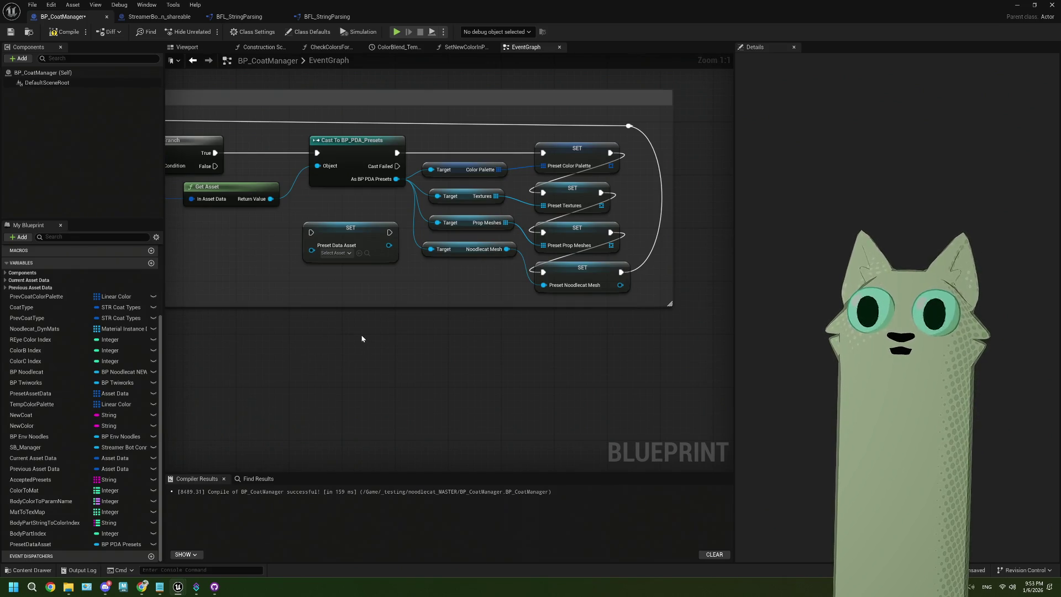
scroll(362, 338, "down", 3)
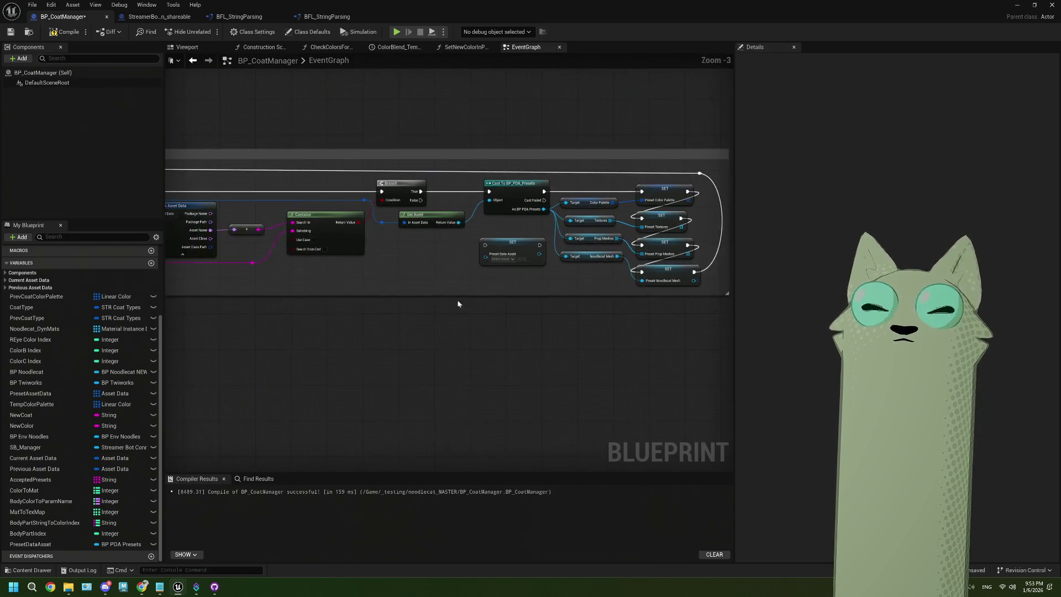
mouse_move(554, 249)
left_mouse_down()
mouse_move(473, 244)
mouse_move(594, 265)
left_mouse_up()
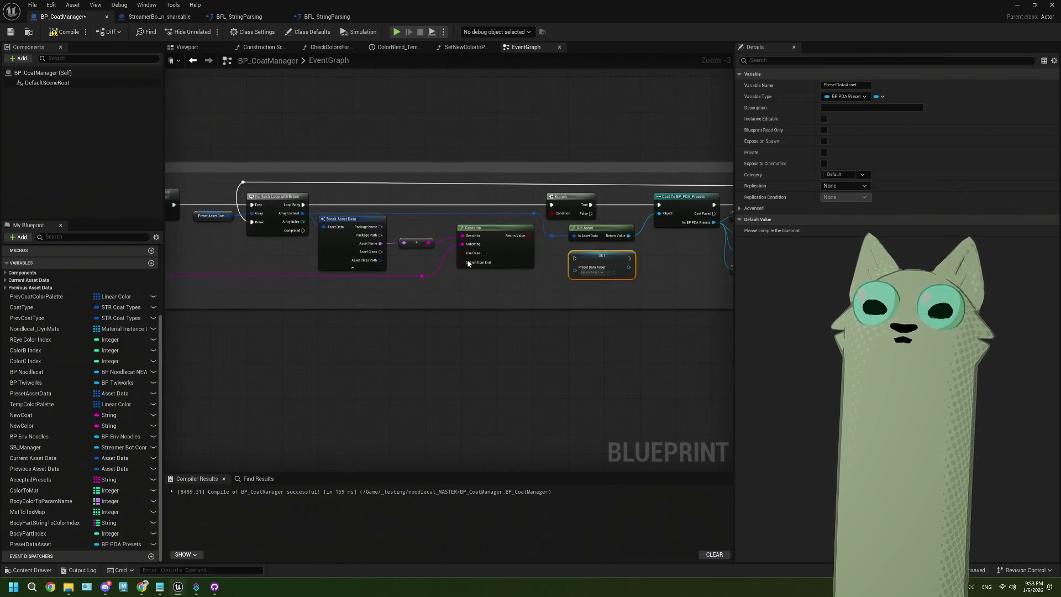
Review the BeginPlay setup, selecting Get Assets by Path and repositioning Get Asset Registry
scroll(199, 223, "up", 3)
left_click_drag(214, 184, 236, 251)
scroll(236, 251, "down", 5)
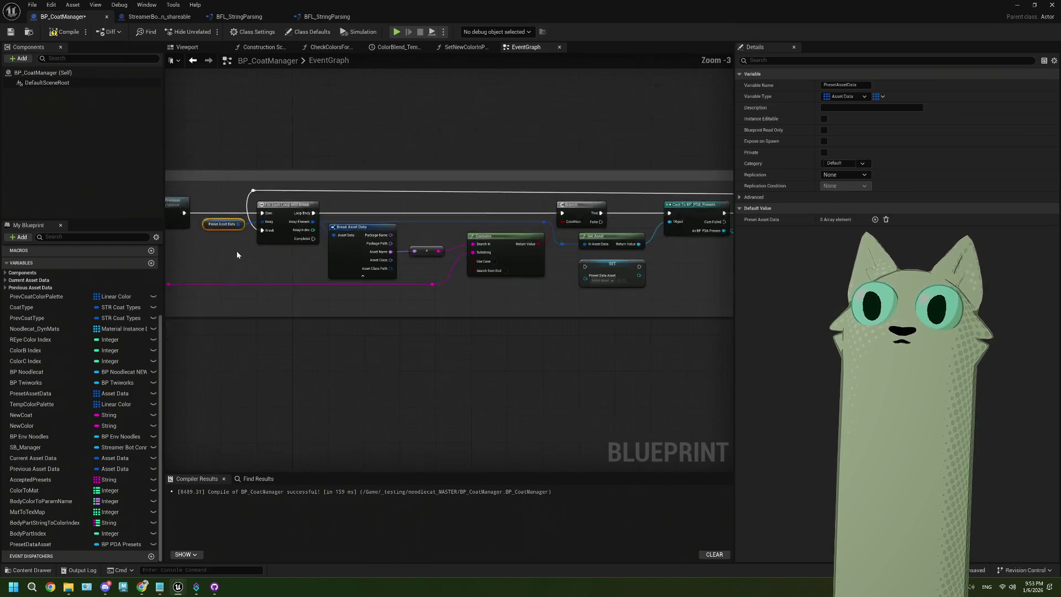
mouse_move(369, 277)
left_mouse_down()
mouse_move(451, 226)
mouse_move(443, 265)
left_mouse_up()
scroll(420, 265, "up", 3)
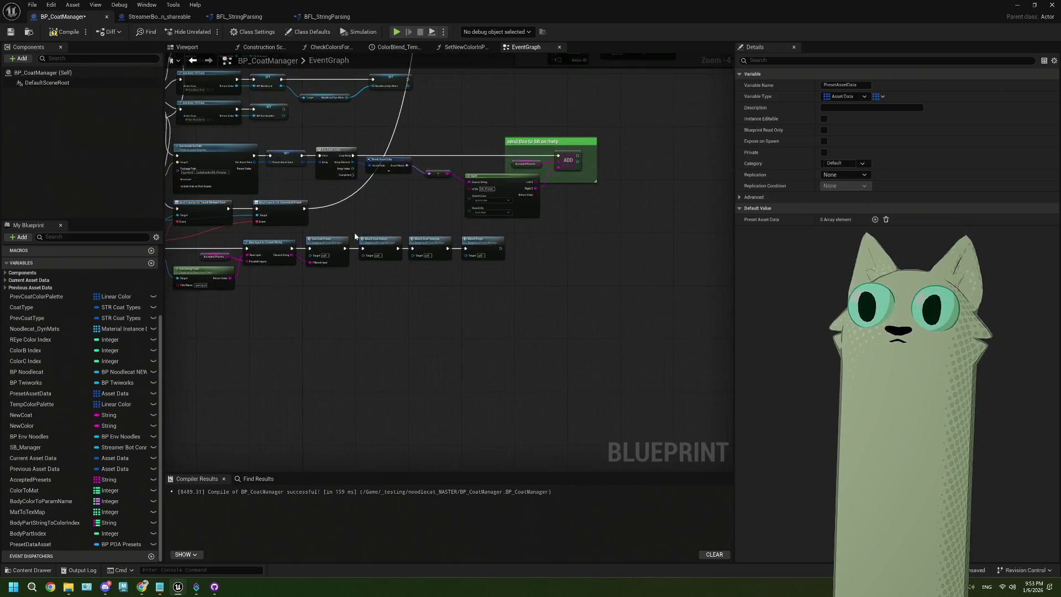
left_click_drag(537, 283, 522, 255)
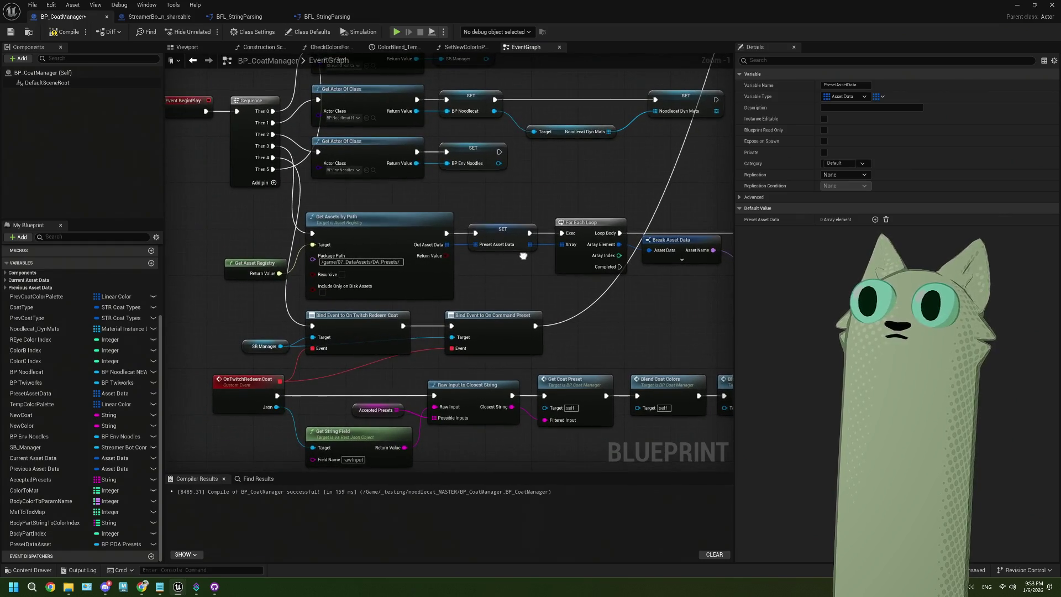
left_click(437, 278)
left_click_drag(257, 266, 265, 242)
mouse_move(543, 283)
left_mouse_down()
mouse_move(475, 271)
mouse_move(401, 282)
left_mouse_up()
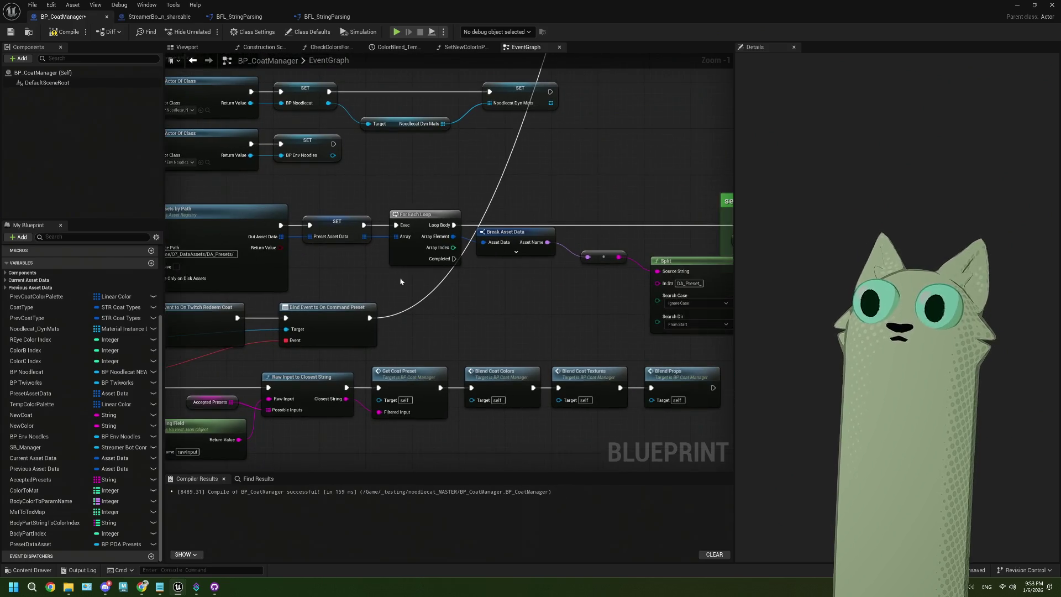
left_click_drag(553, 283, 393, 284)
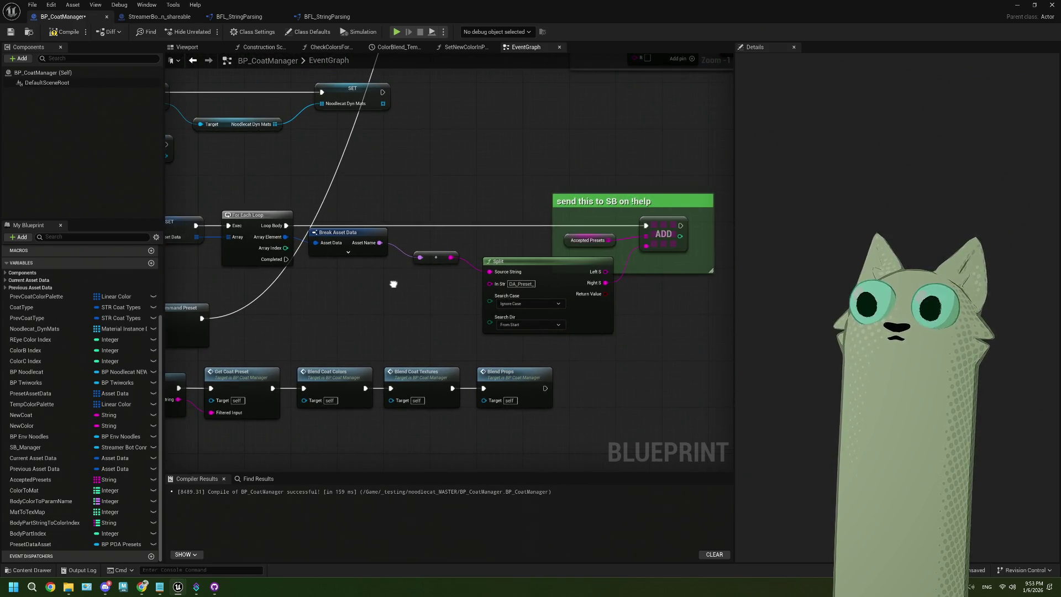
scroll(323, 289, "down", 2)
left_click_drag(323, 290, 480, 267)
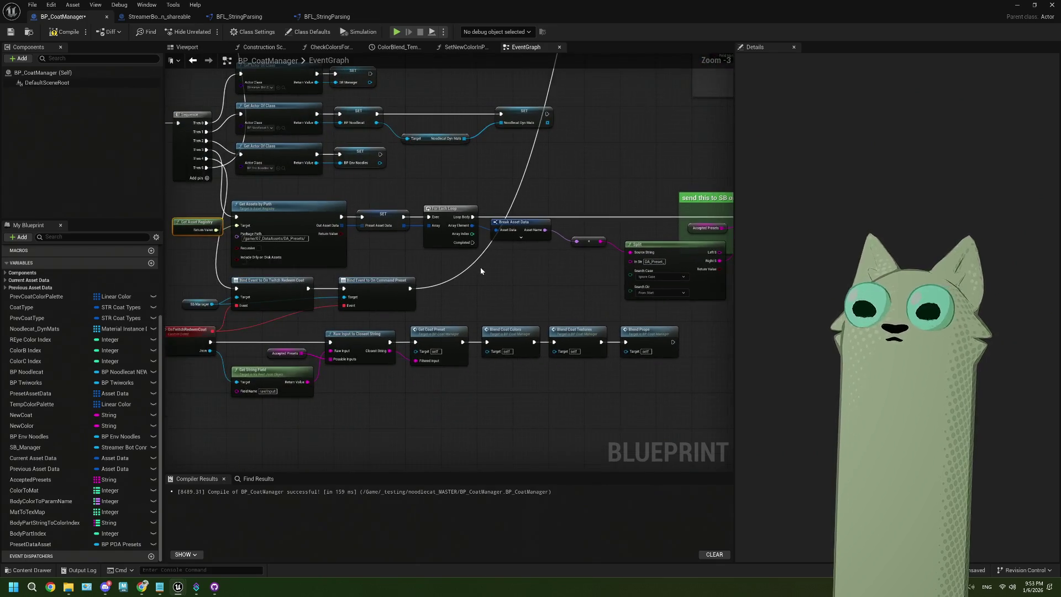
Inspect the Get Coat Preset group's Preset Asset Data variable and Break Asset Data node
scroll(414, 240, "down", 1)
mouse_move(415, 241)
left_mouse_down()
mouse_move(440, 232)
mouse_move(451, 385)
left_mouse_up()
scroll(409, 337, "up", 5)
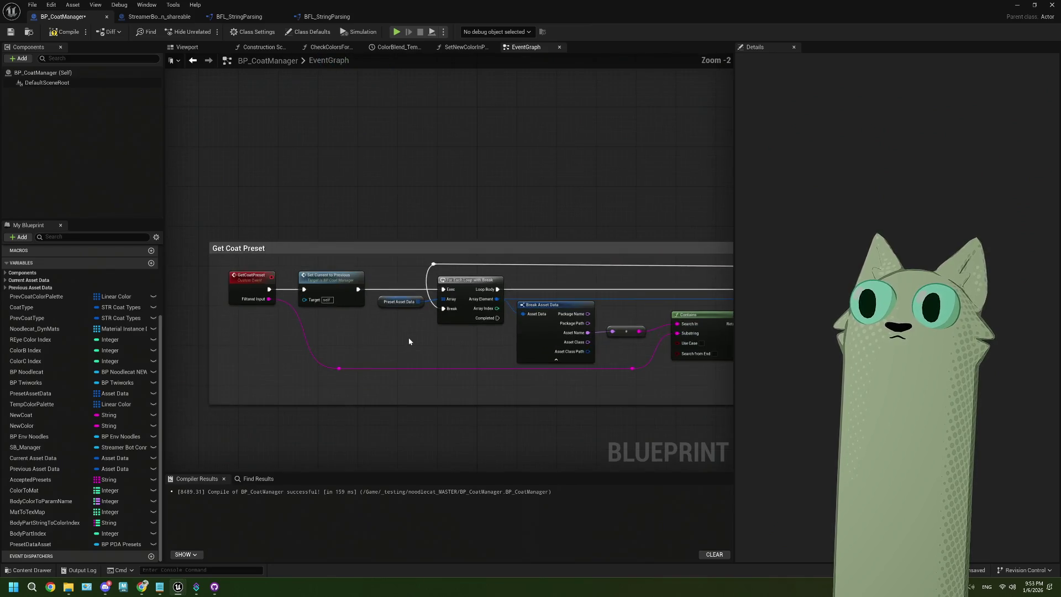
left_click_drag(379, 254, 419, 380)
left_click_drag(526, 362, 380, 346)
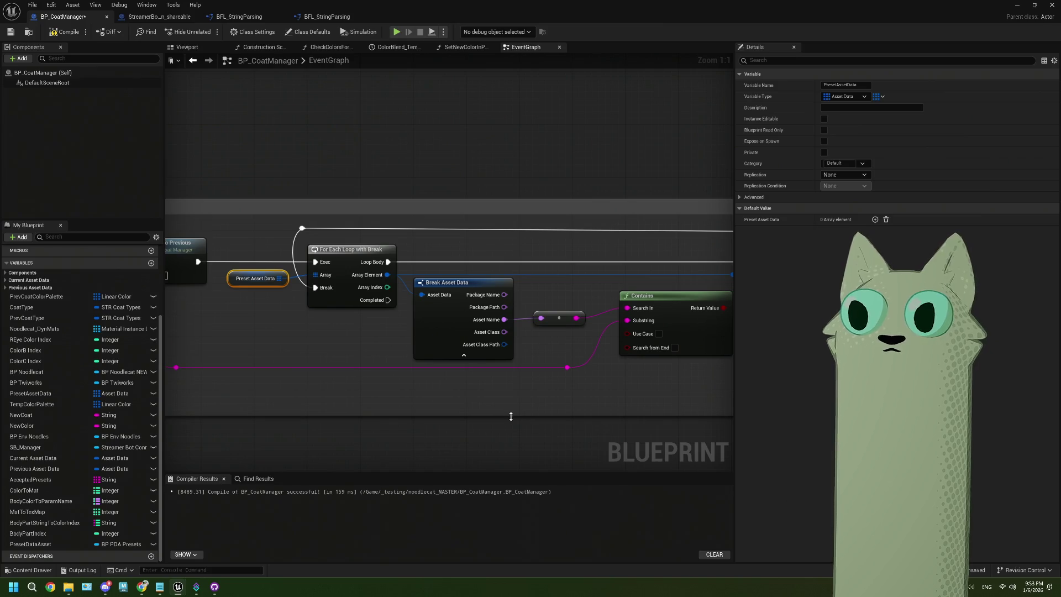
left_click_drag(510, 416, 422, 392)
left_click(354, 304)
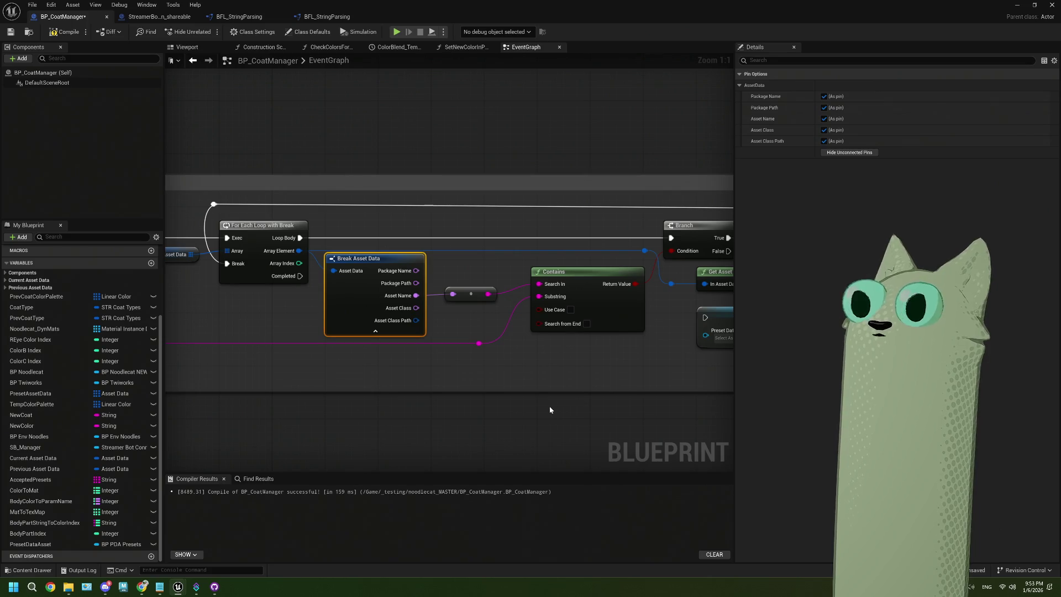
Move SET Preset Data Asset rightward and wire the Cast To BP_PDA_Presets output into it
left_click(495, 355)
left_click_drag(503, 355, 437, 357)
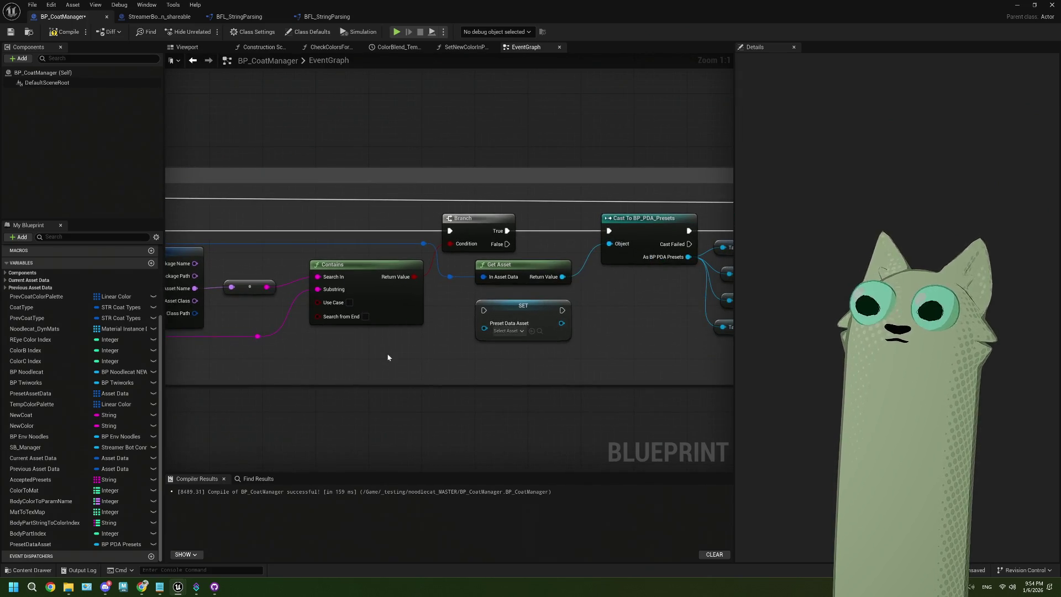
left_click_drag(463, 273, 341, 242)
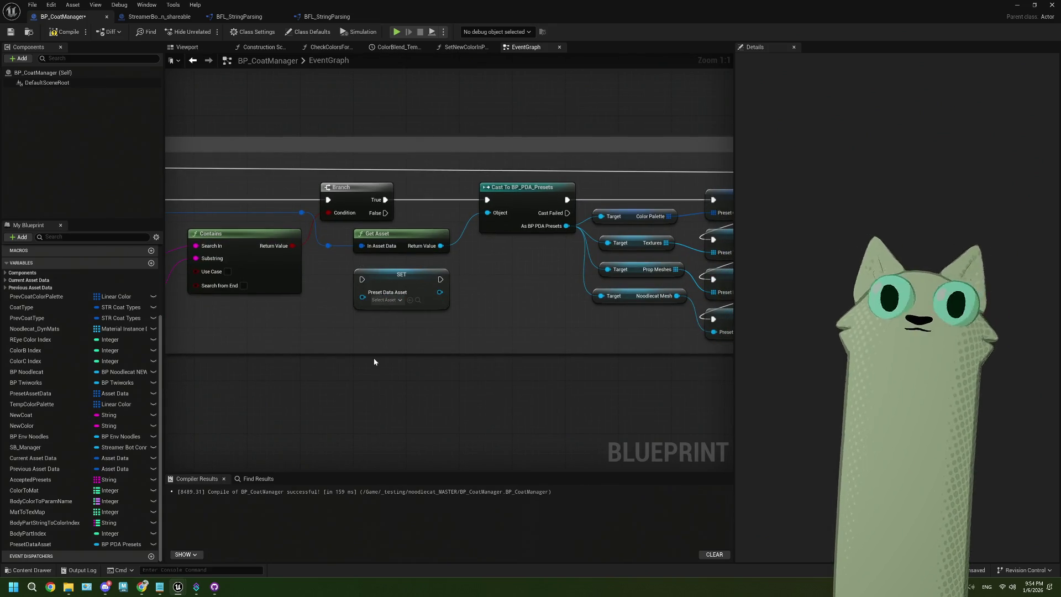
left_click_drag(373, 358, 292, 349)
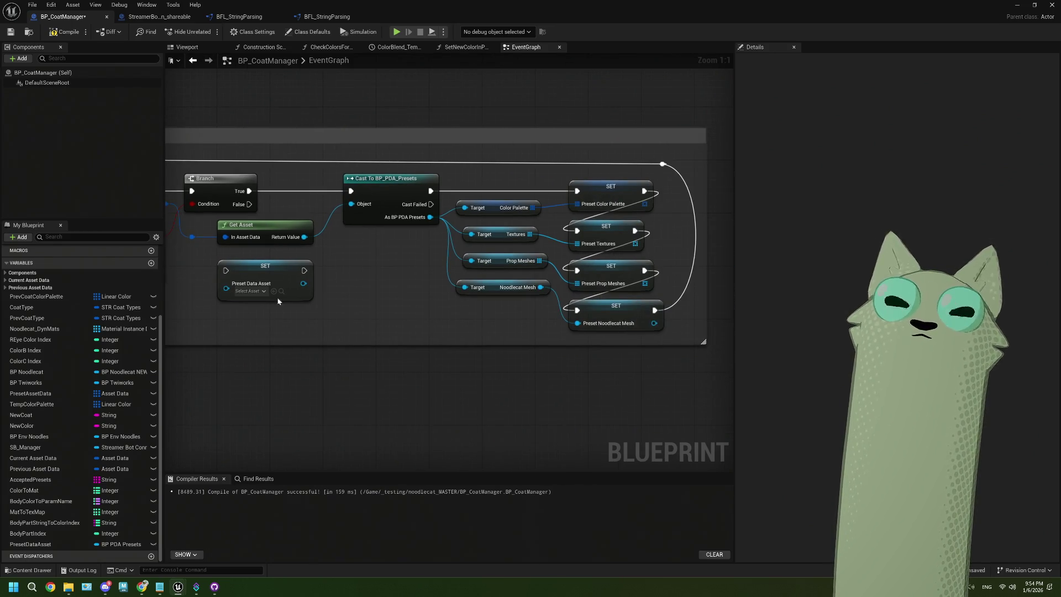
left_click_drag(257, 271, 325, 280)
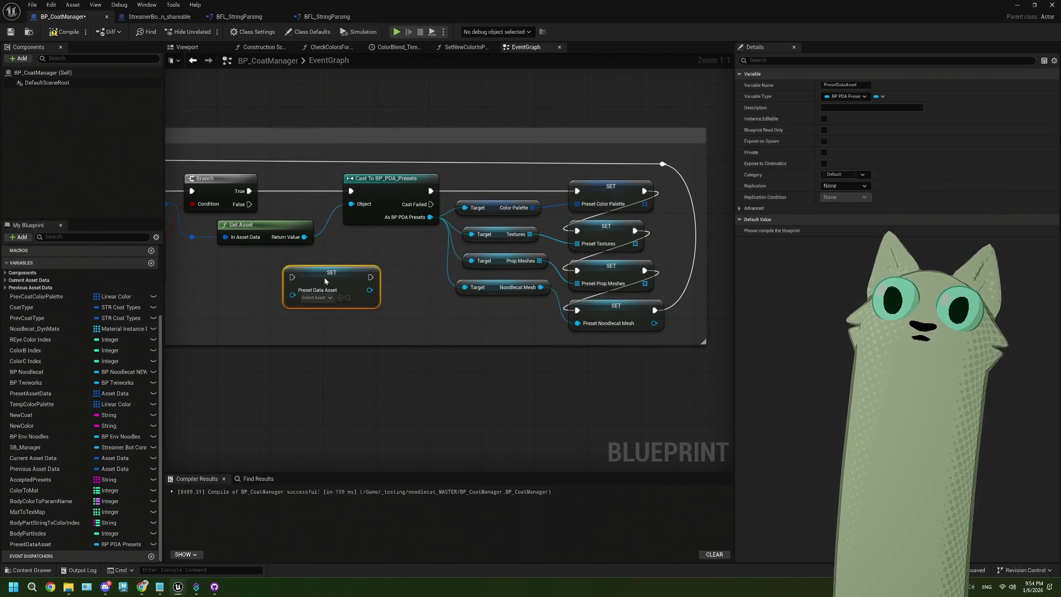
mouse_move(430, 216)
left_mouse_down()
mouse_move(296, 293)
mouse_move(358, 288)
left_mouse_up()
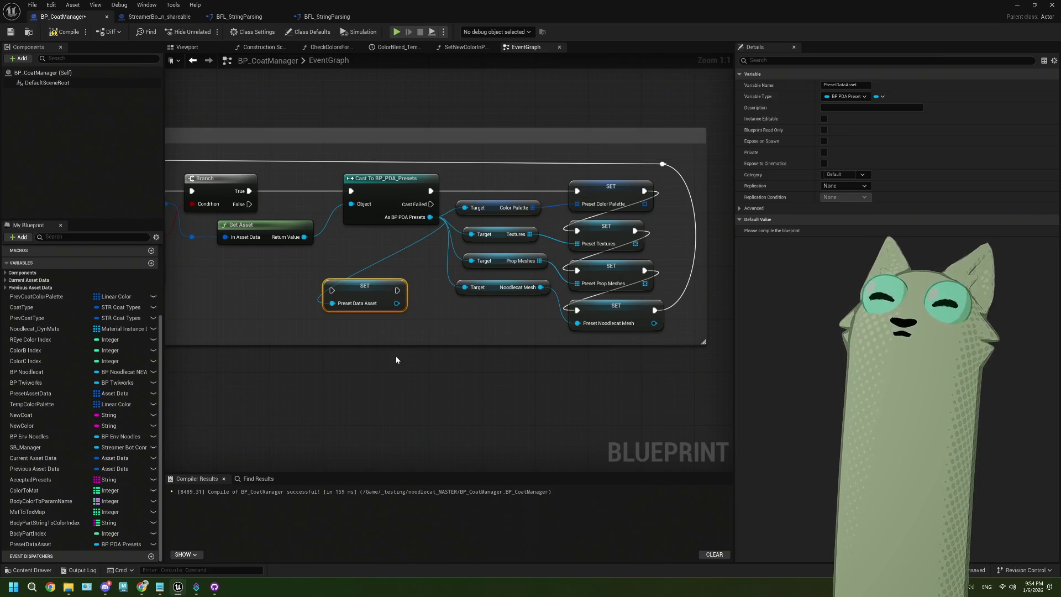
Check the GetCoatPreset event inputs, then drop PresetDataAsset into the graph below the SET nodes
scroll(377, 360, "down", 1)
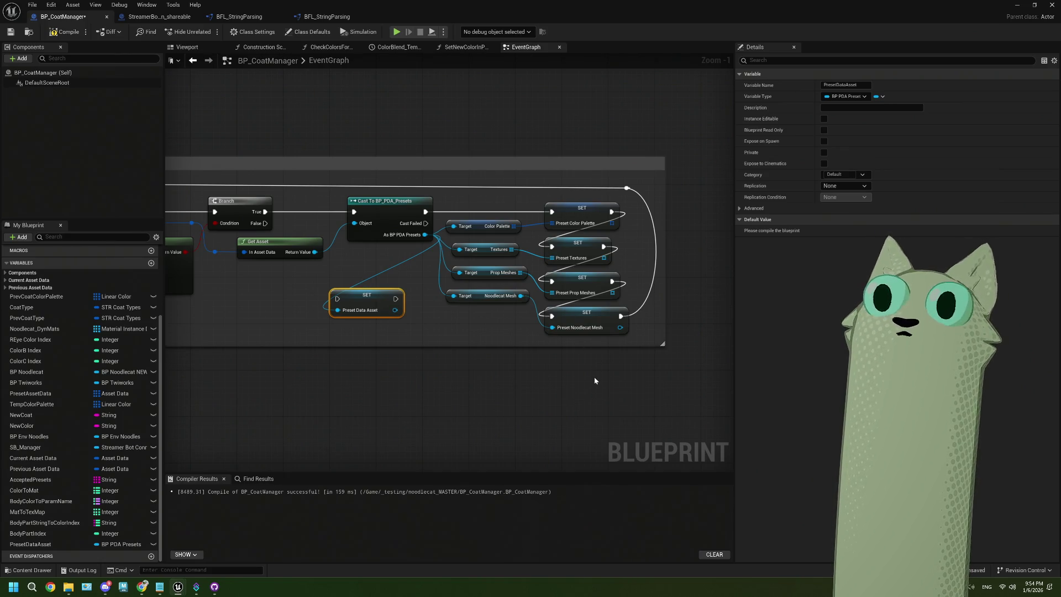
scroll(383, 381, "down", 2)
mouse_move(384, 382)
left_mouse_down()
mouse_move(403, 362)
mouse_move(362, 367)
mouse_move(371, 357)
left_mouse_up()
left_click(249, 211)
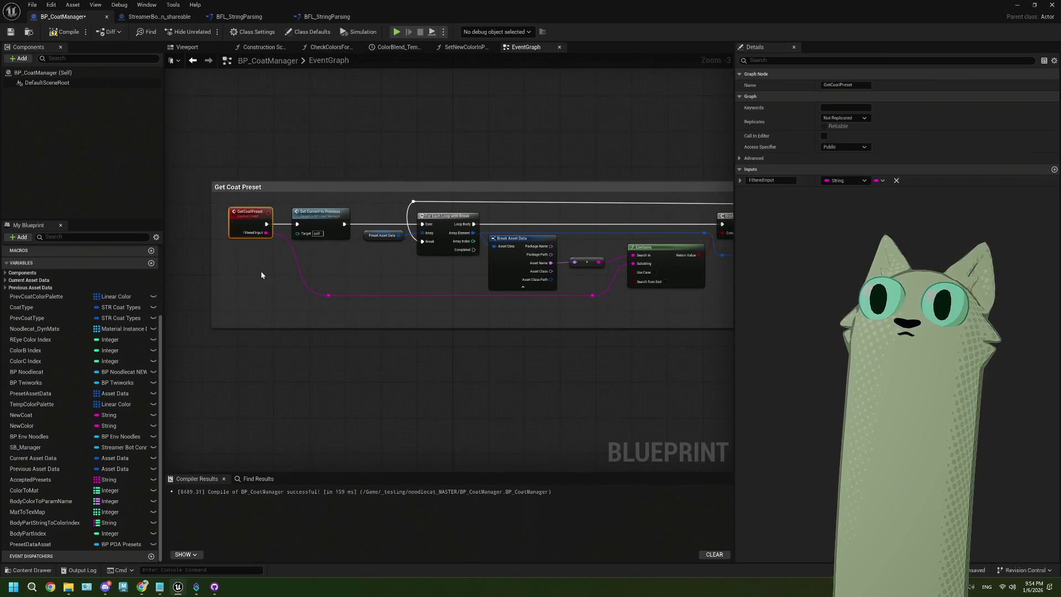
scroll(261, 271, "up", 2)
left_click_drag(473, 362, 438, 351)
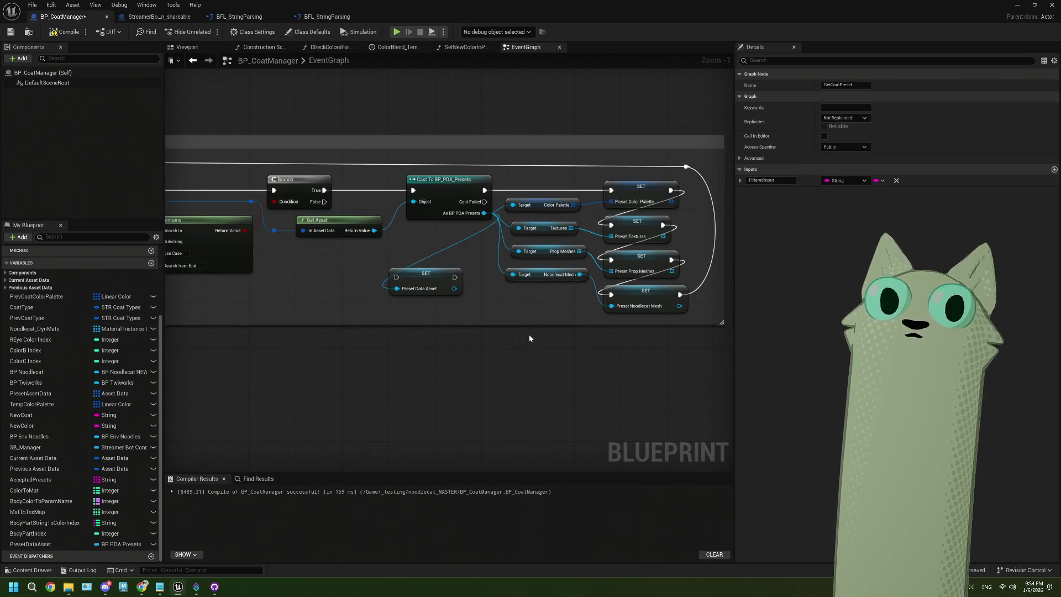
scroll(529, 333, "down", 3)
left_click_drag(529, 334, 386, 333)
scroll(386, 332, "up", 3)
mouse_move(33, 544)
left_mouse_down()
mouse_move(141, 519)
mouse_move(320, 367)
mouse_move(403, 375)
mouse_move(394, 371)
left_mouse_up()
Create a Preset Data Asset getter feeding Get Color Palette and lower it beneath the SET nodes
left_click(337, 355)
type("color")
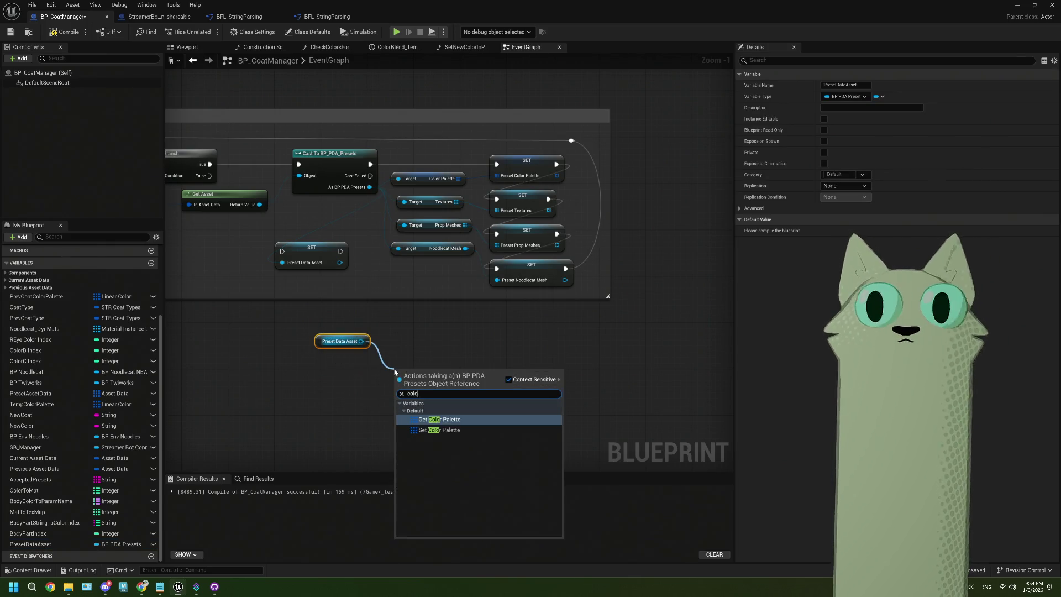
left_click(427, 420)
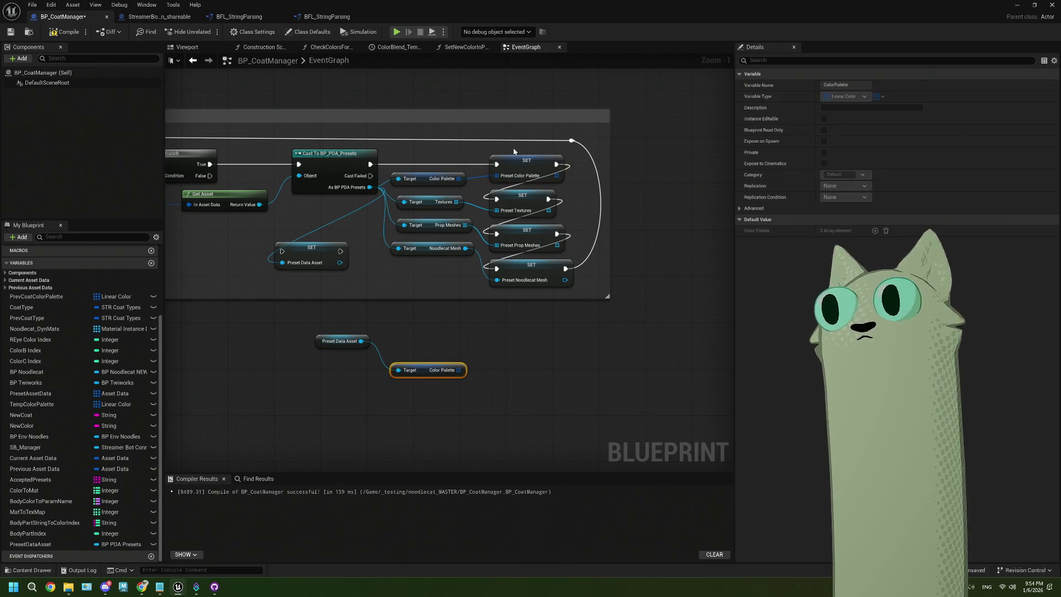
left_click_drag(512, 152, 552, 300)
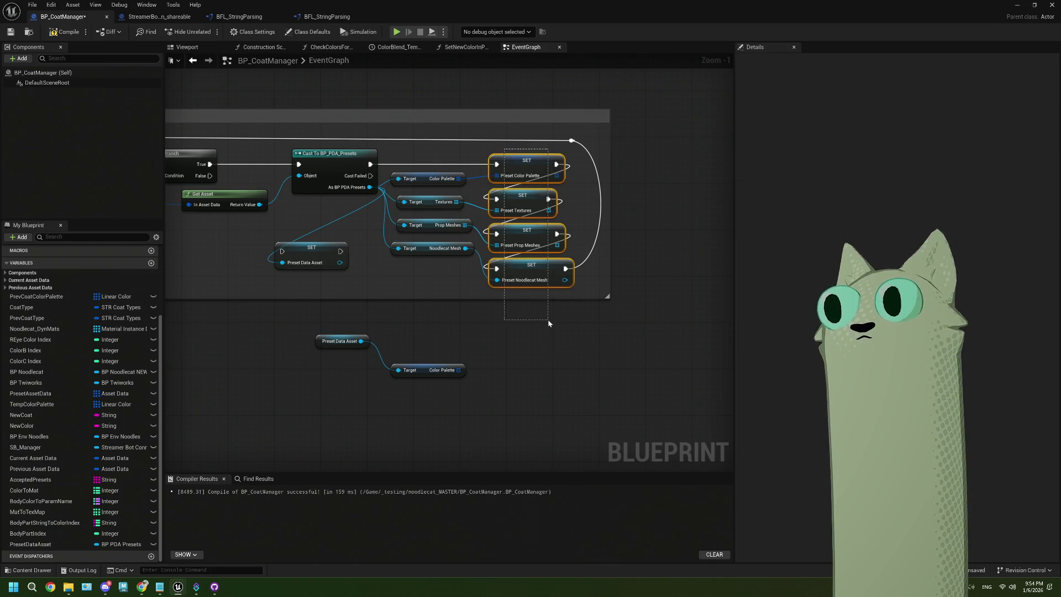
scroll(504, 373, "up", 1)
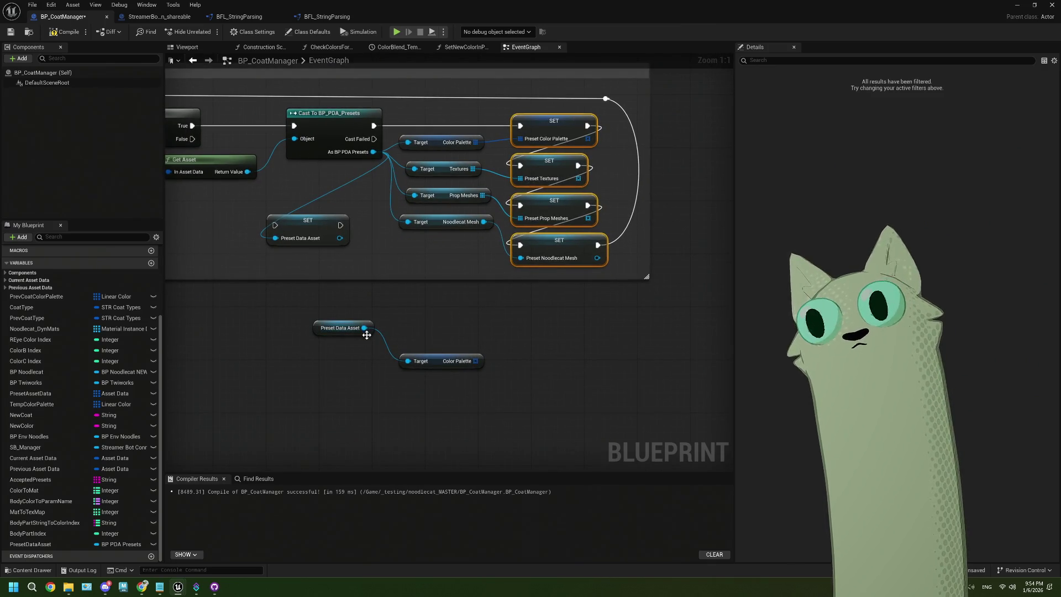
left_click_drag(340, 328, 340, 367)
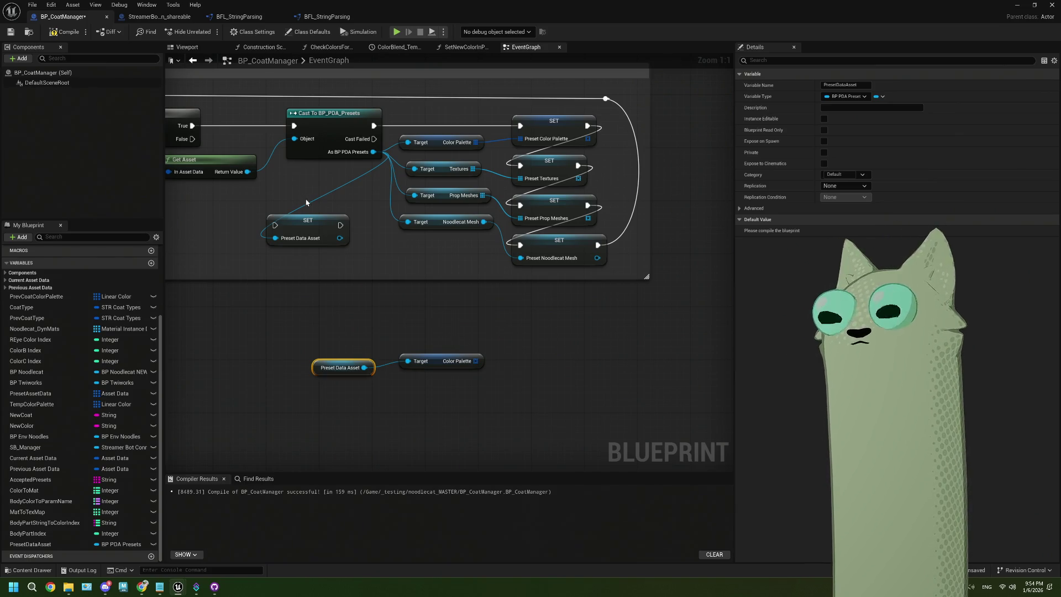
left_click(316, 231)
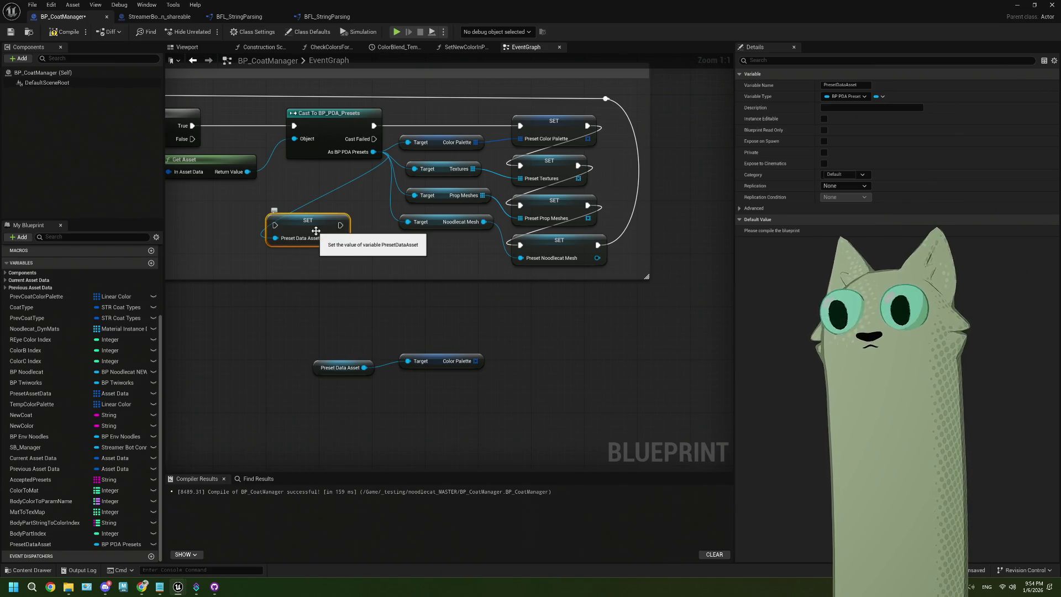
left_click(316, 326)
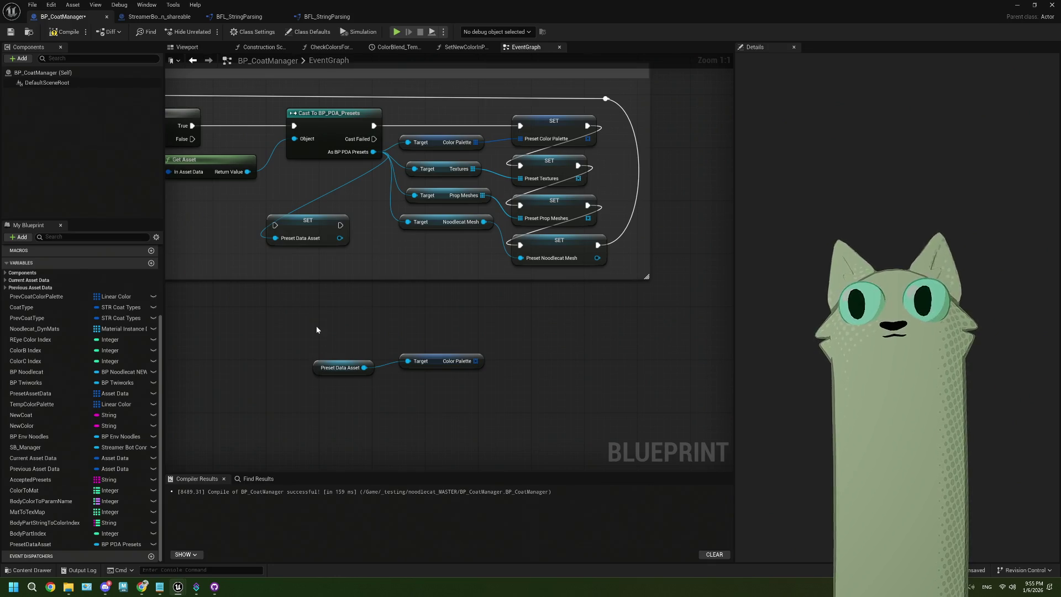
Glance at the ThePlan.txt notes, then bring up Streamer.bot's Actions list
left_click(159, 587)
scroll(230, 393, "down", 1)
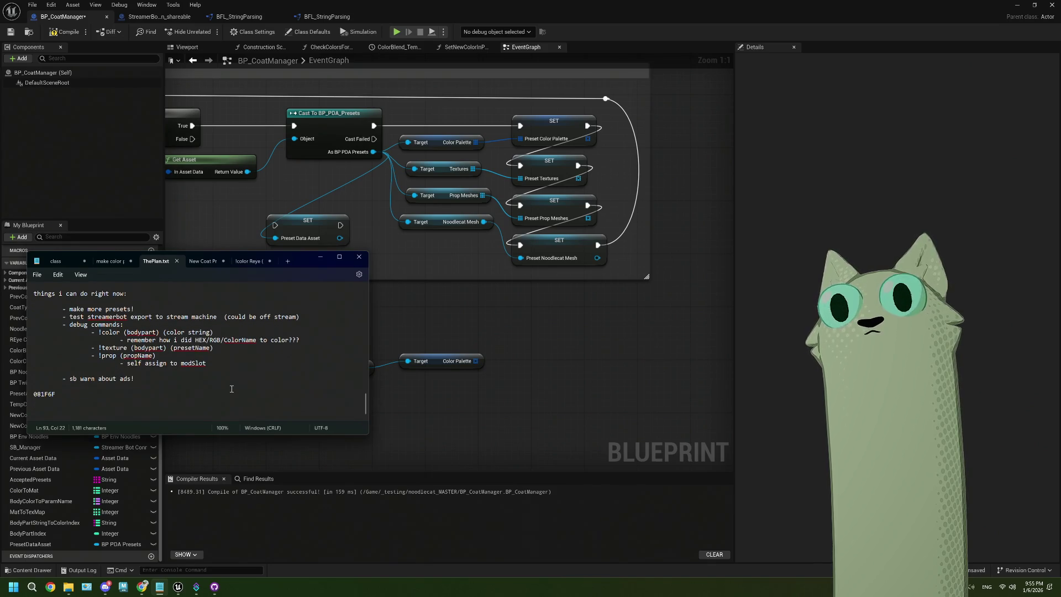
scroll(231, 389, "up", 1)
left_click(196, 586)
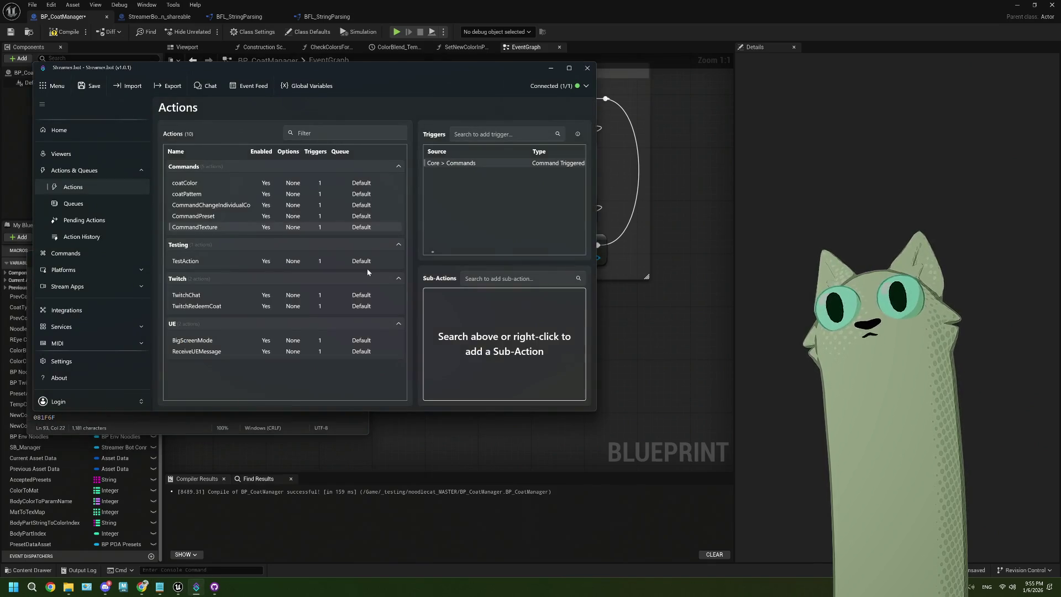
Create the AdWarning action with group Twitch and queue Default, making 11 actions
right_click(234, 380)
left_click(250, 387)
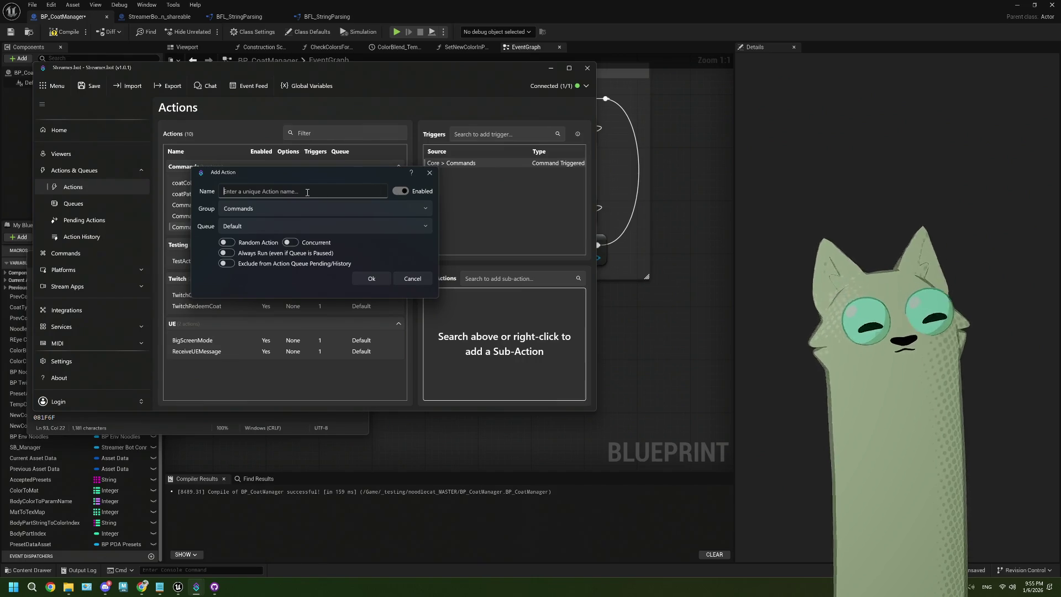
type("AdWa")
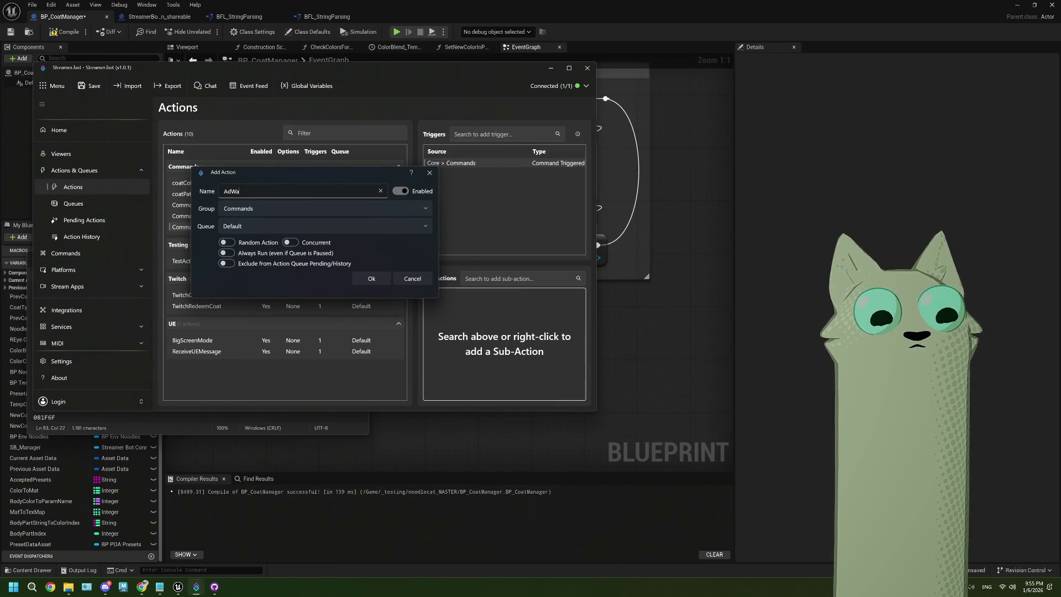
type("rning")
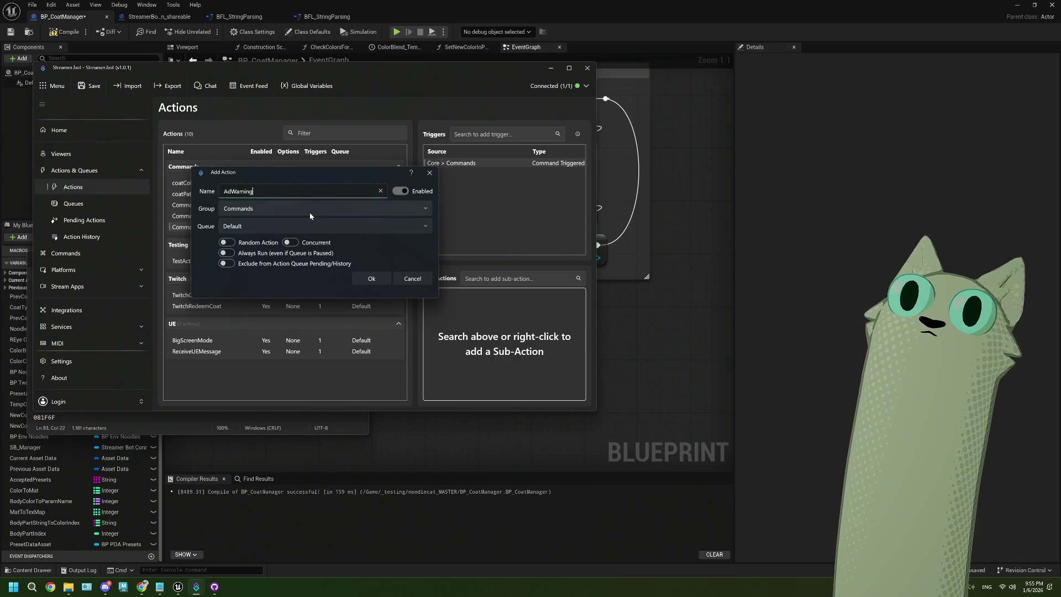
left_click(310, 212)
left_click(309, 210)
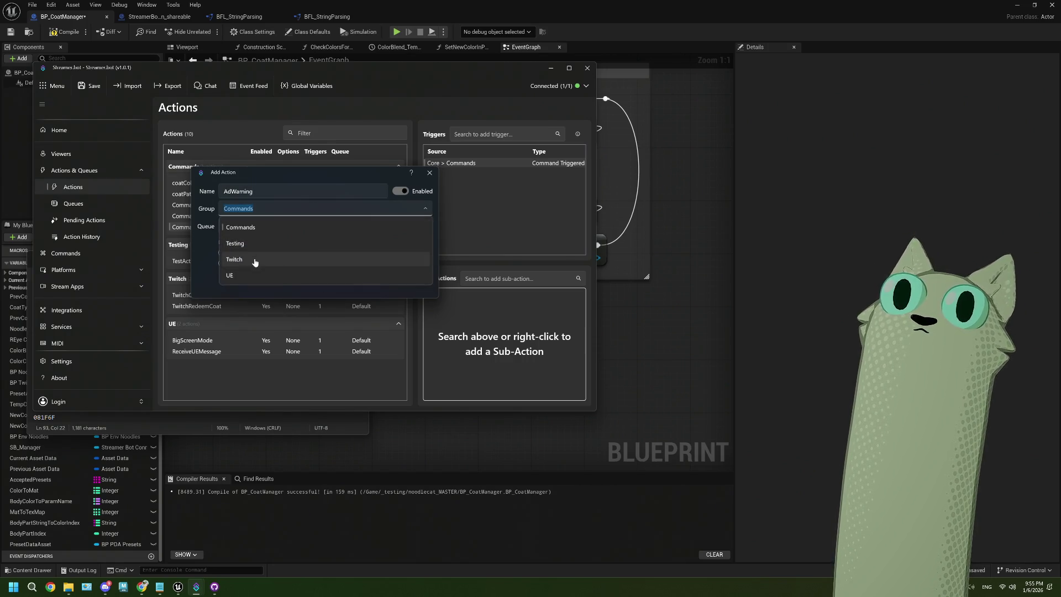
left_click(371, 257)
left_click(326, 226)
left_click(326, 243)
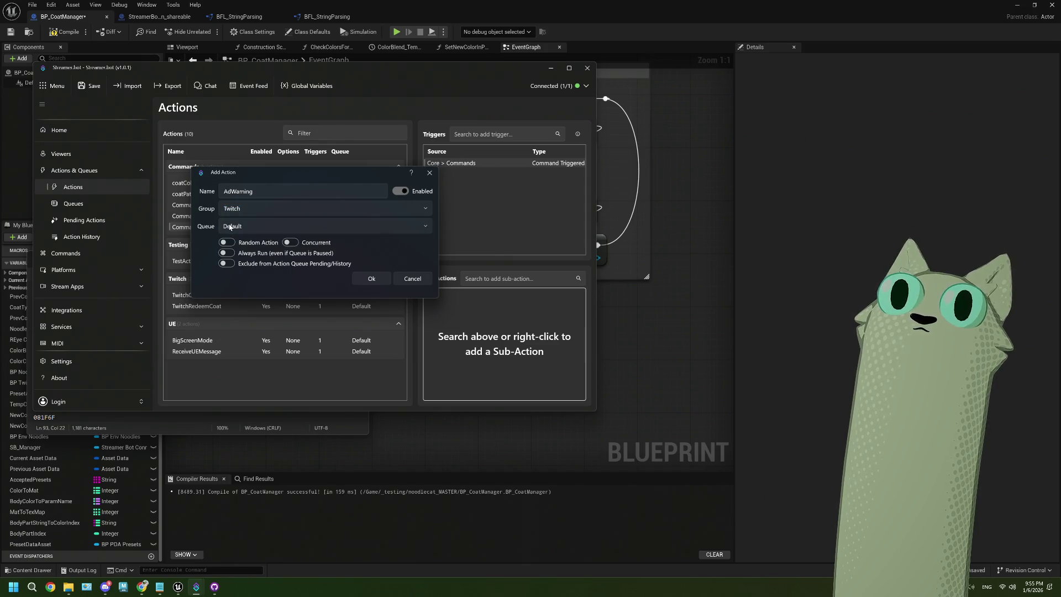
left_click(369, 279)
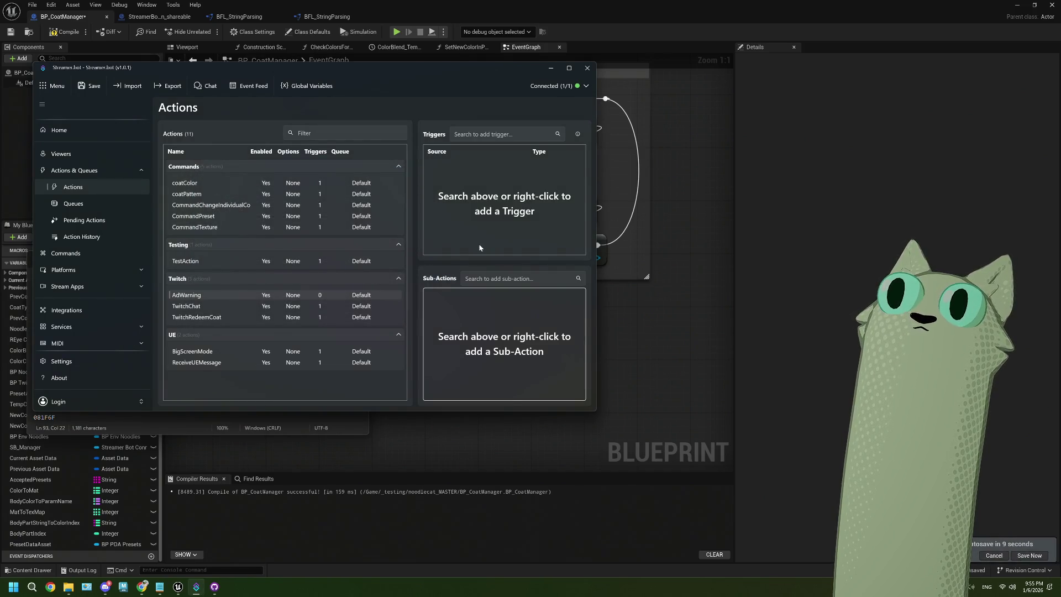
Give AdWarning a Twitch Ads Upcoming Ad trigger with the 1–5 minute warning toggles set
right_click(474, 208)
mouse_move(506, 272)
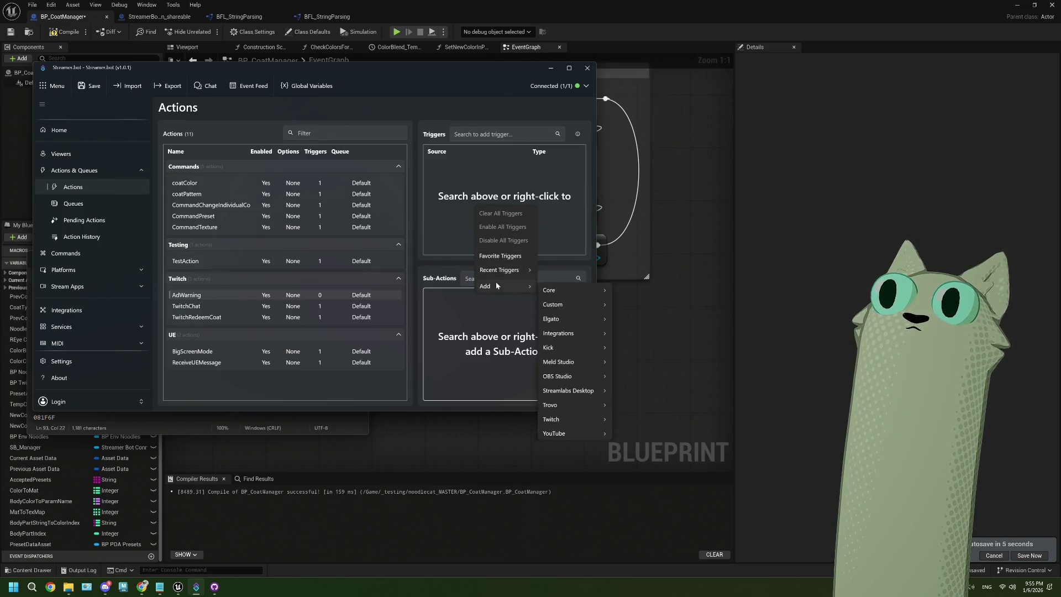
mouse_move(560, 420)
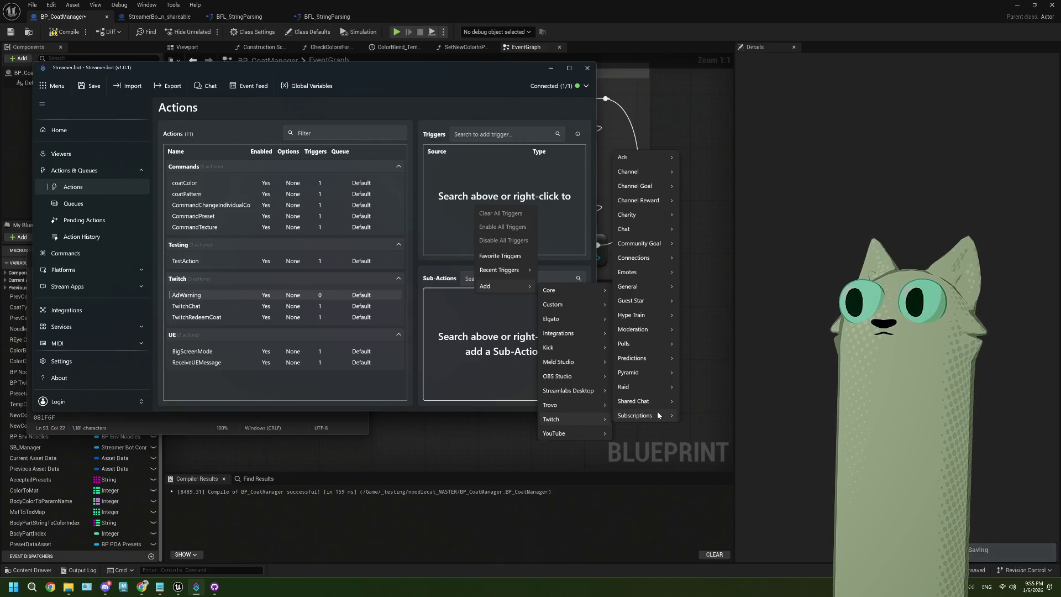
mouse_move(628, 154)
left_click(694, 174)
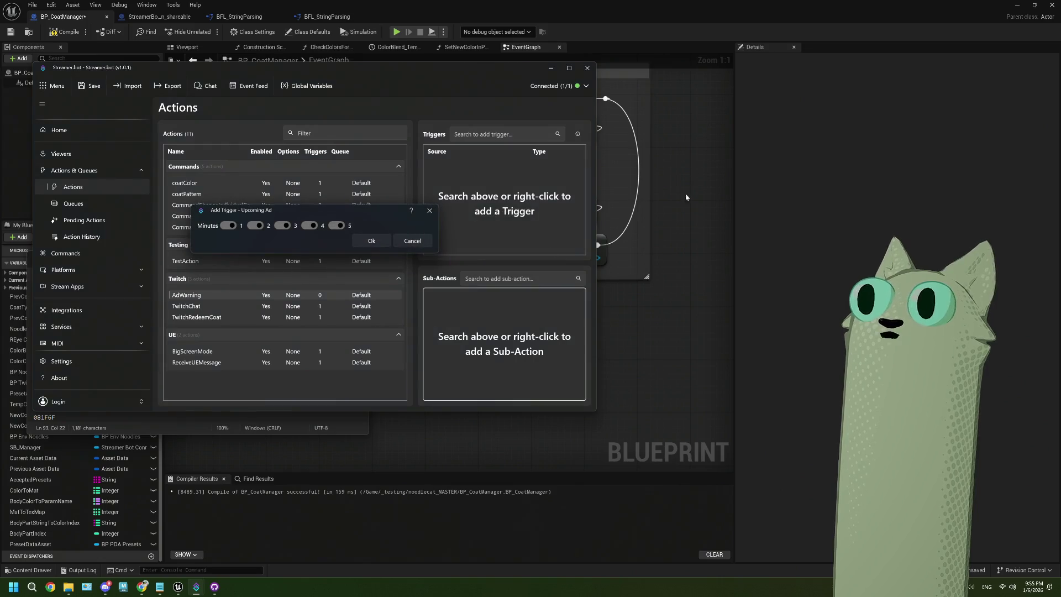
left_click(227, 225)
left_click(255, 225)
left_click(282, 225)
left_click(312, 226)
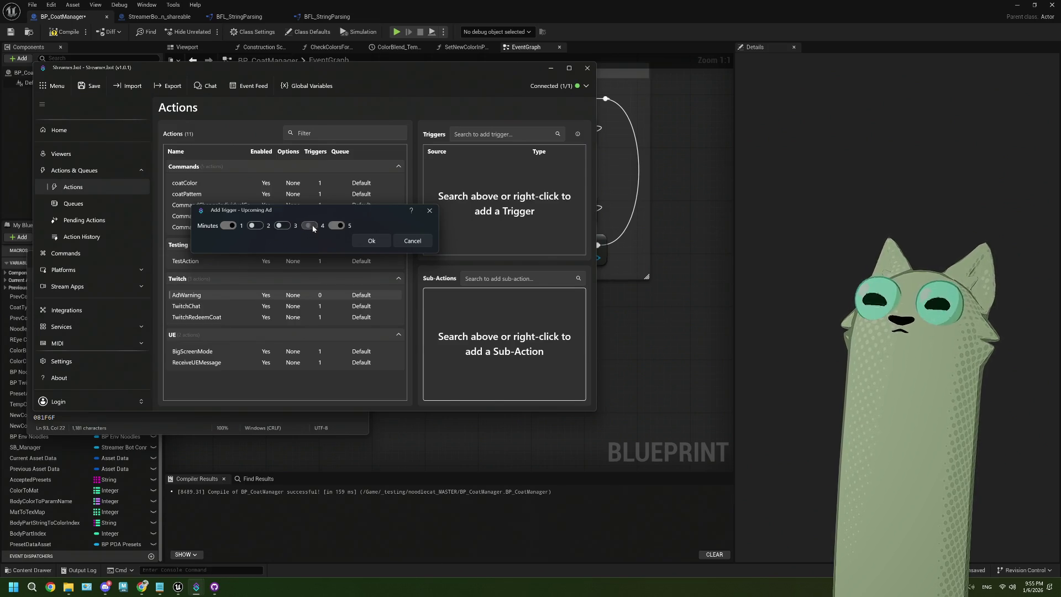
left_click(341, 226)
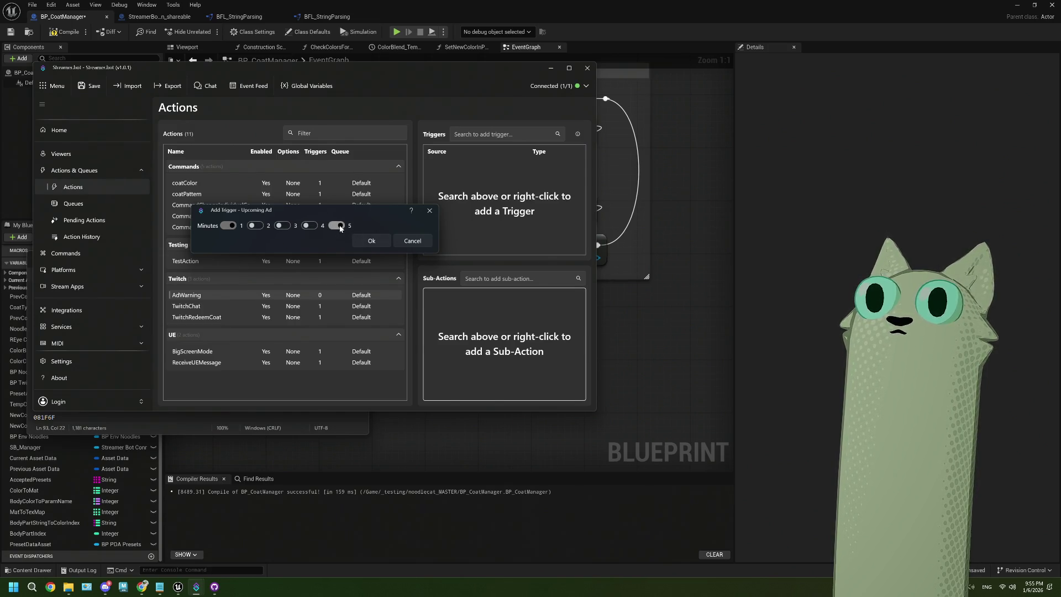
left_click(371, 242)
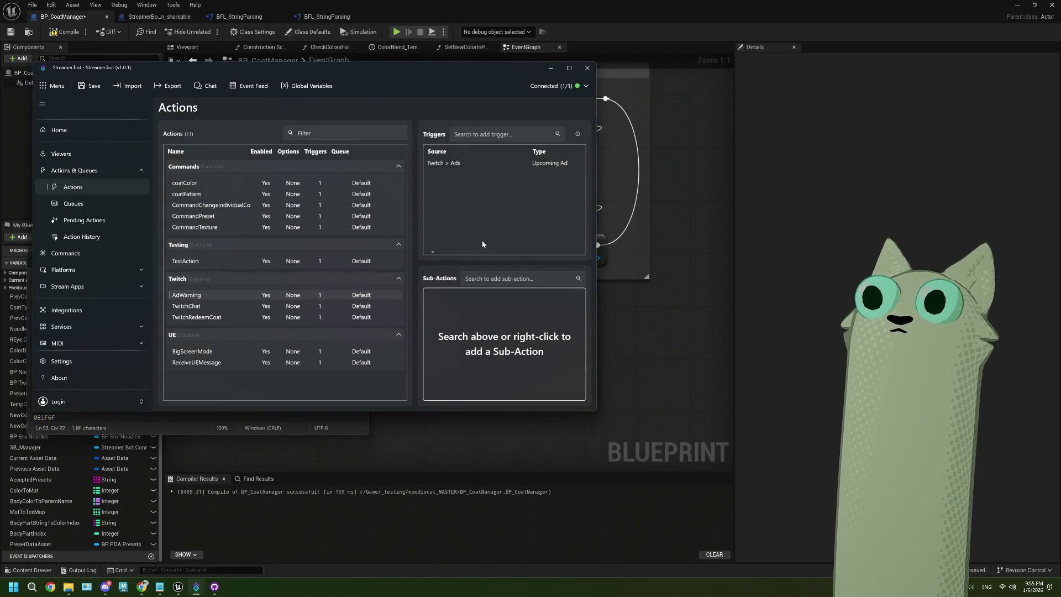
right_click(475, 297)
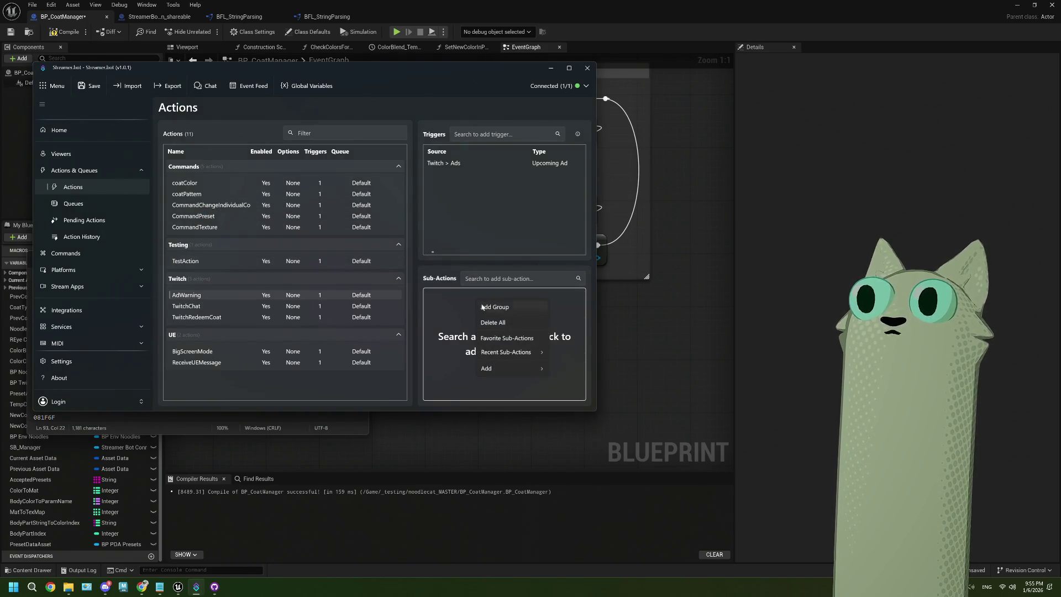
Add a Send Announcement to Channel sub-action reading 'ed teim' in Default colour
mouse_move(516, 376)
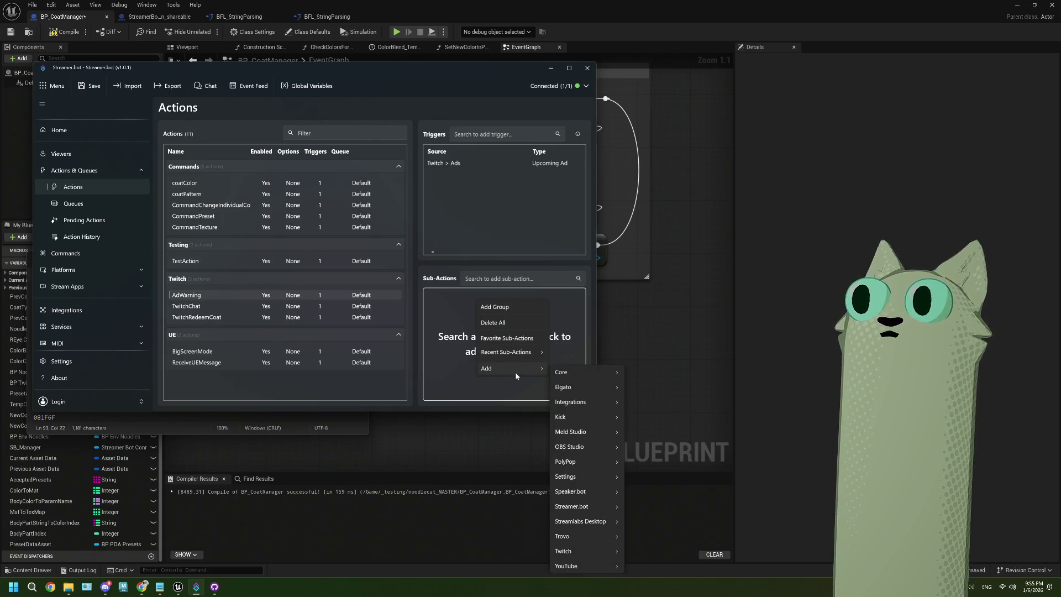
mouse_move(590, 555)
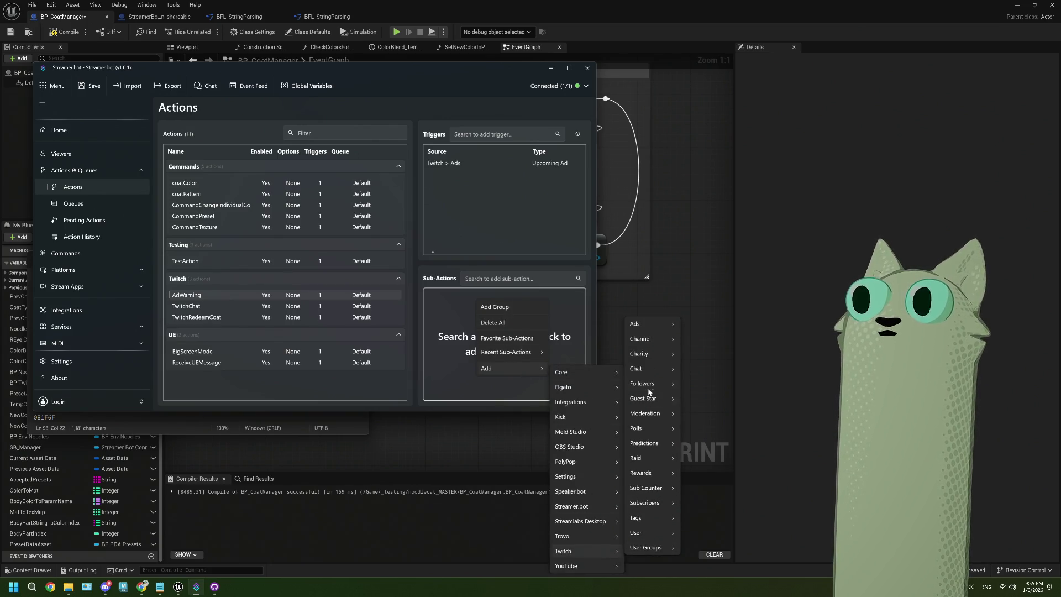
mouse_move(646, 369)
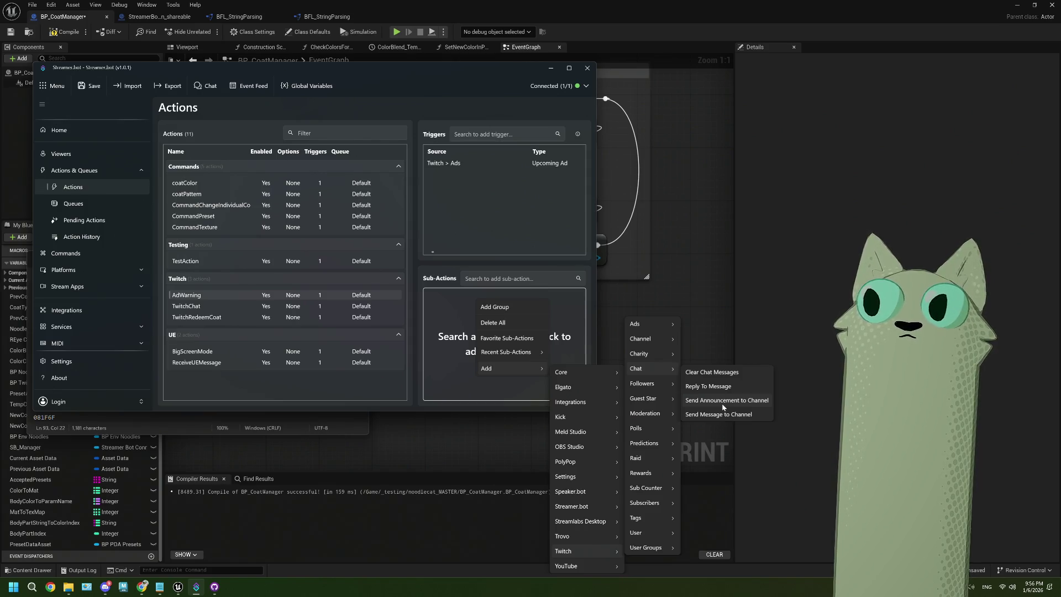
left_click(722, 400)
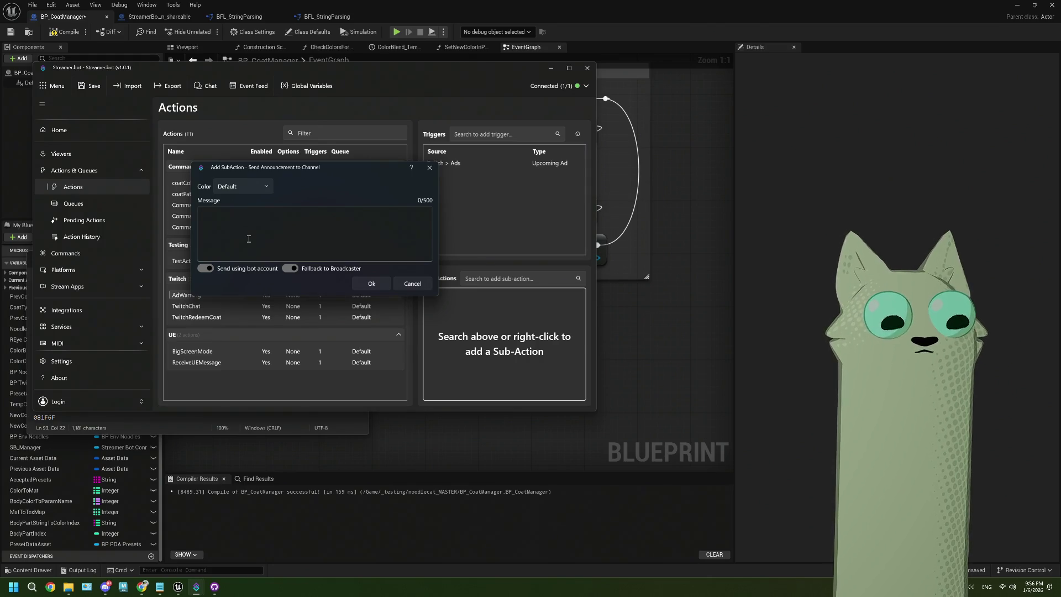
type("ed tew")
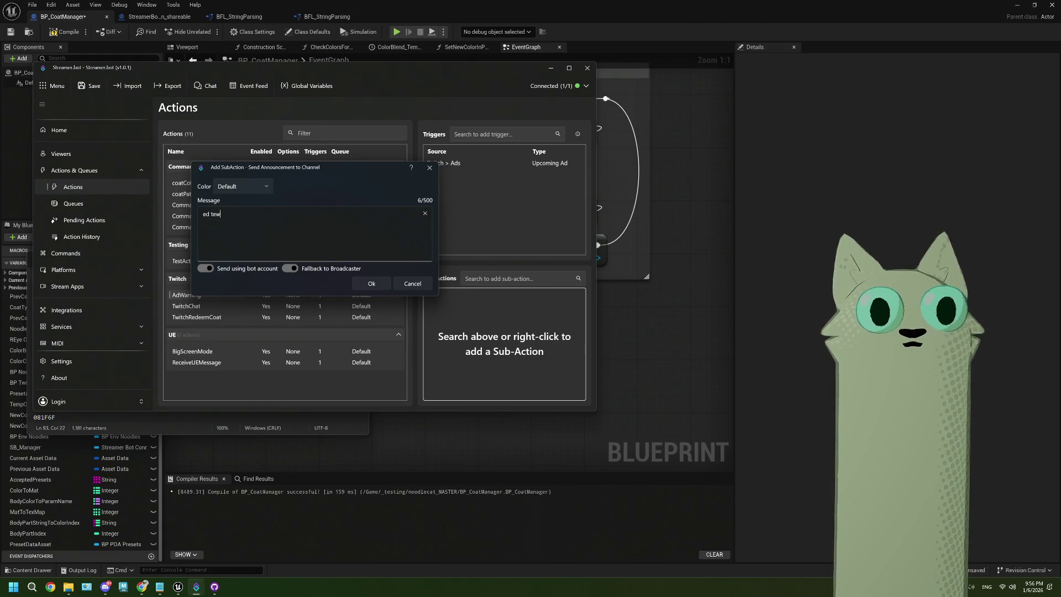
type("iim")
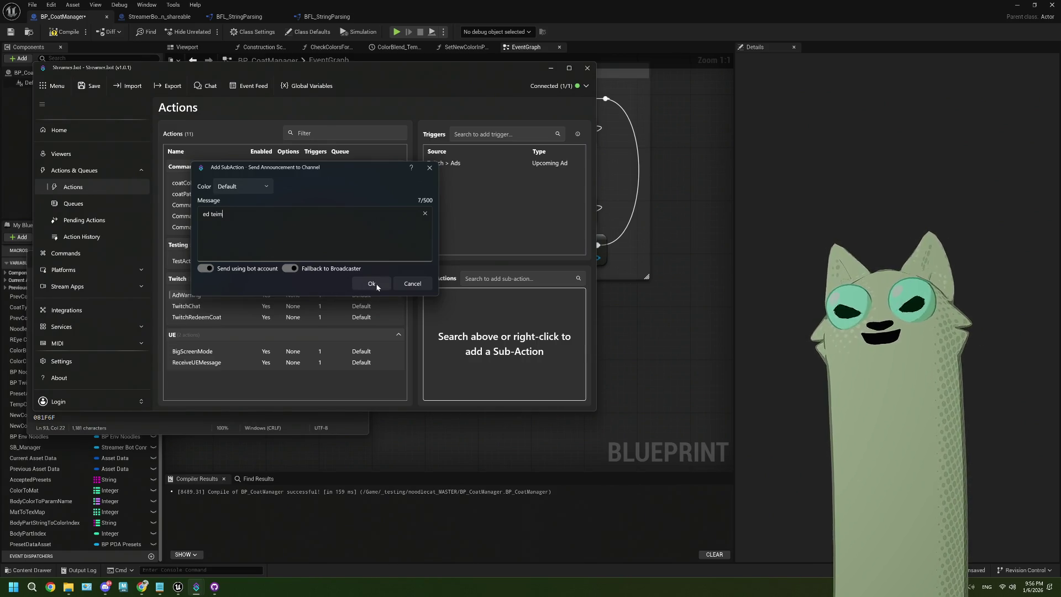
left_click(246, 187)
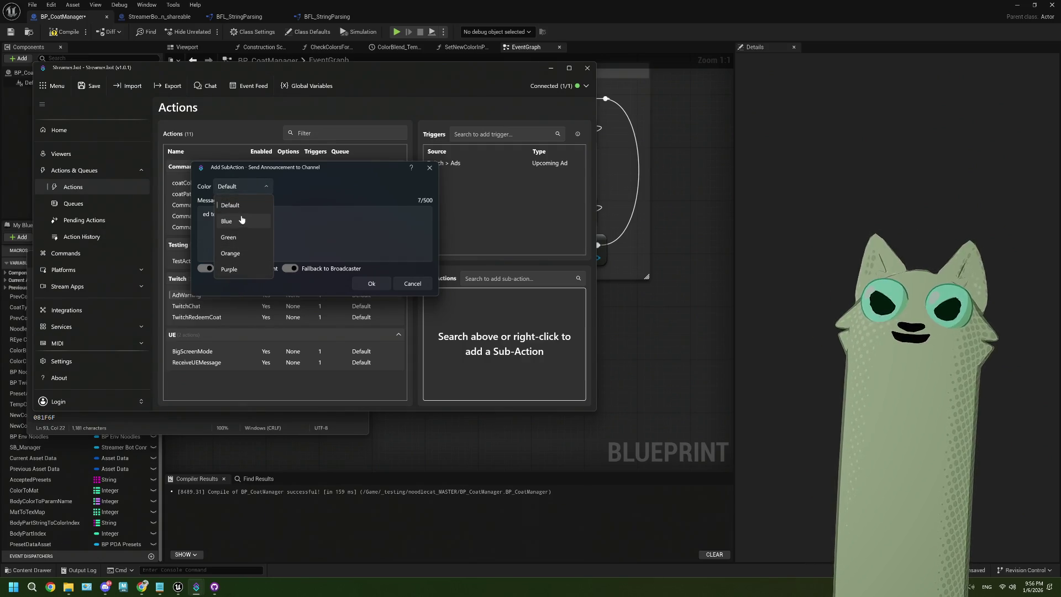
left_click(301, 193)
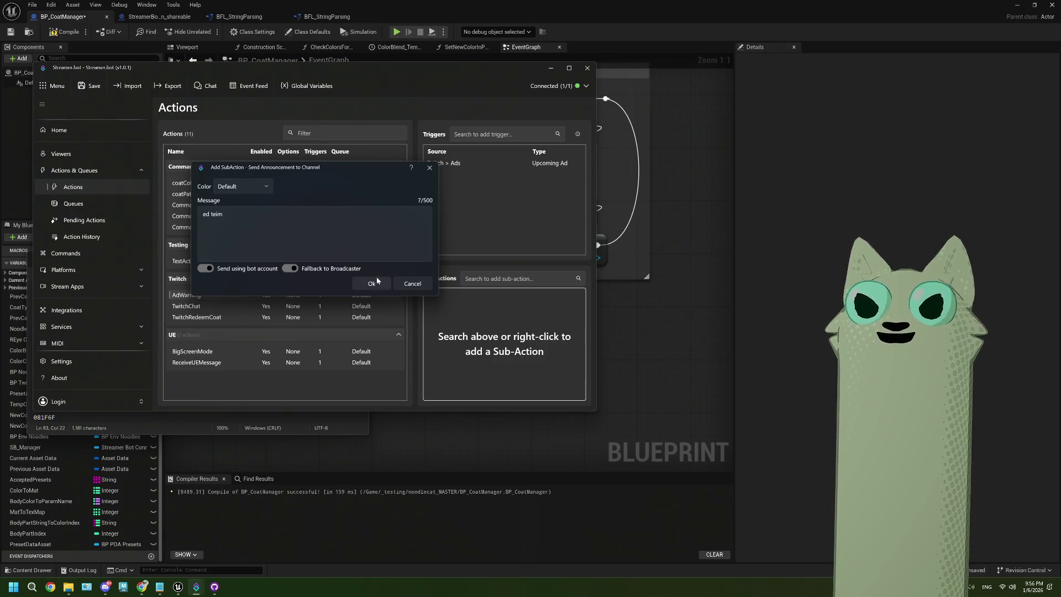
left_click(205, 269)
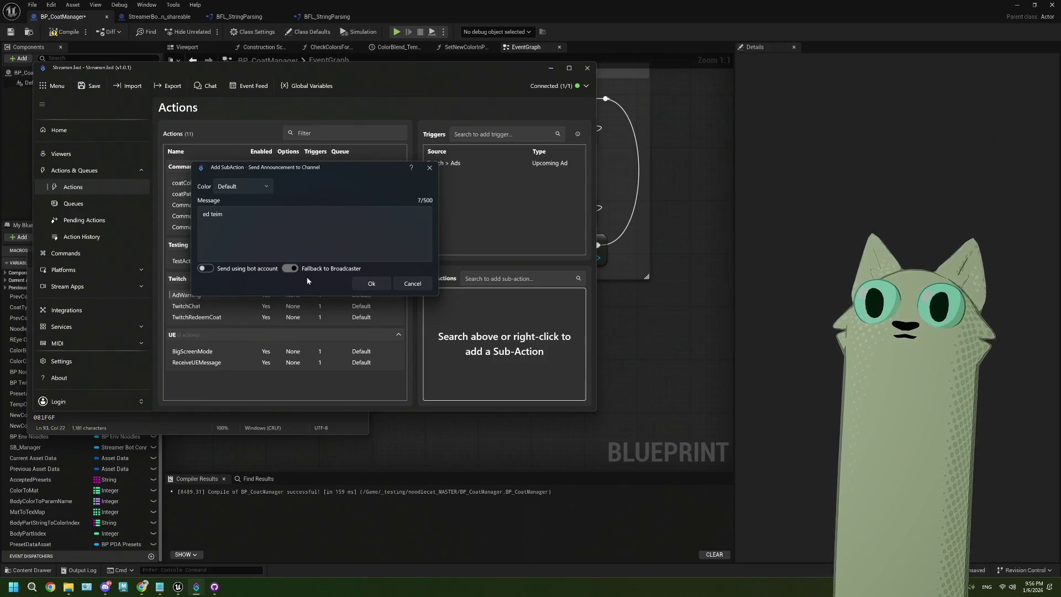
left_click(199, 269)
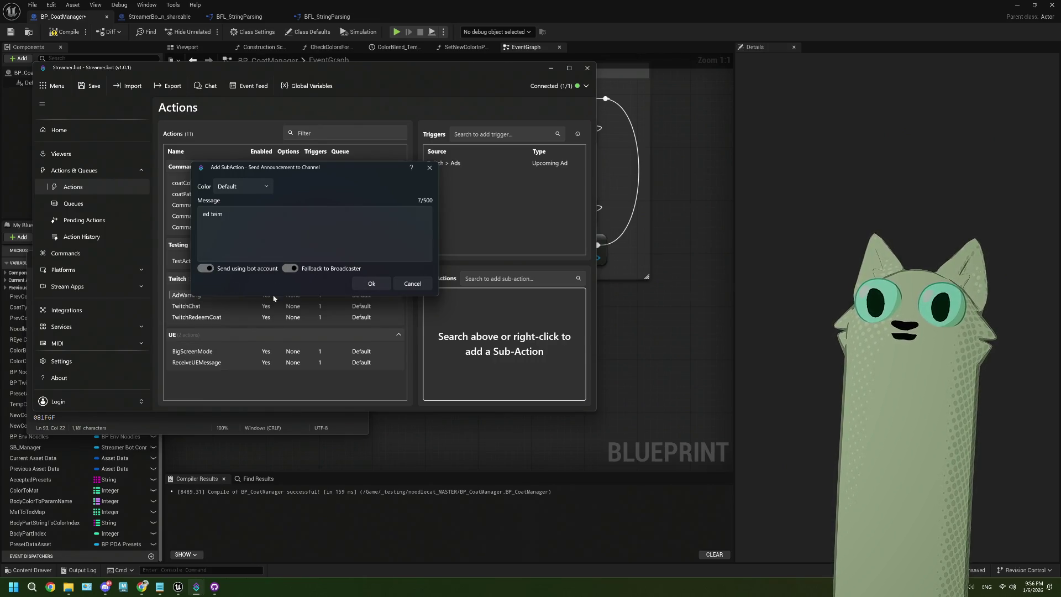
left_click(367, 283)
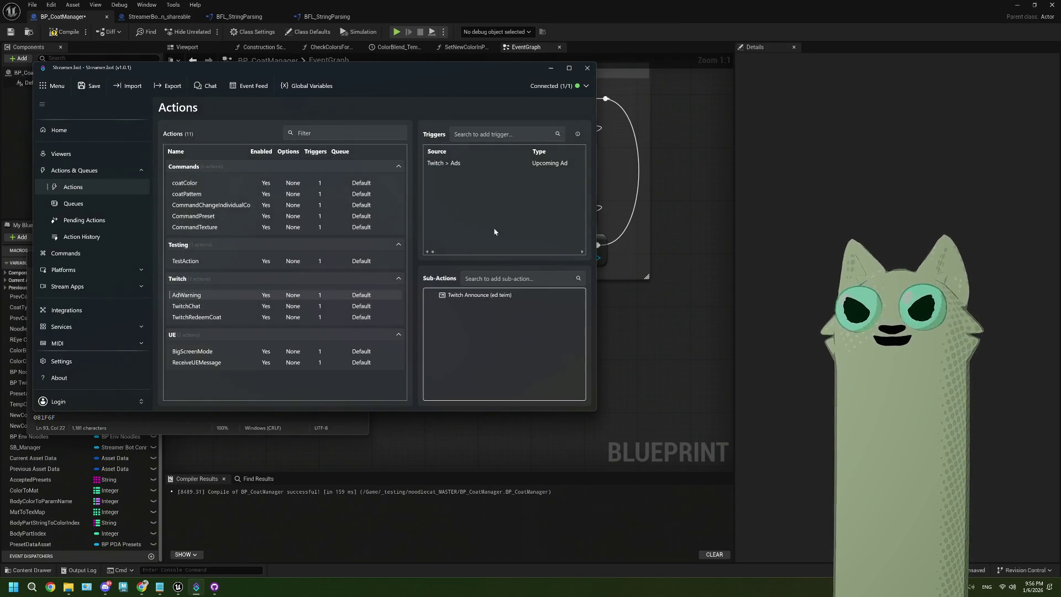
key("alt+Tab")
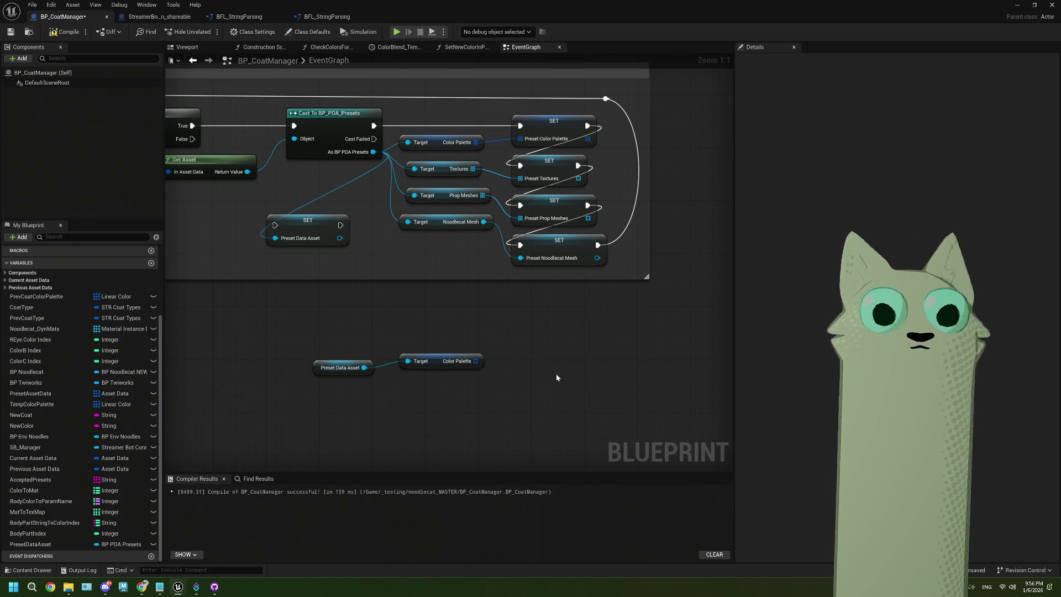
Edit the Twitch Announce sub-action to stop sending from the bot account, keeping broadcaster fallback, and save it
left_click(196, 586)
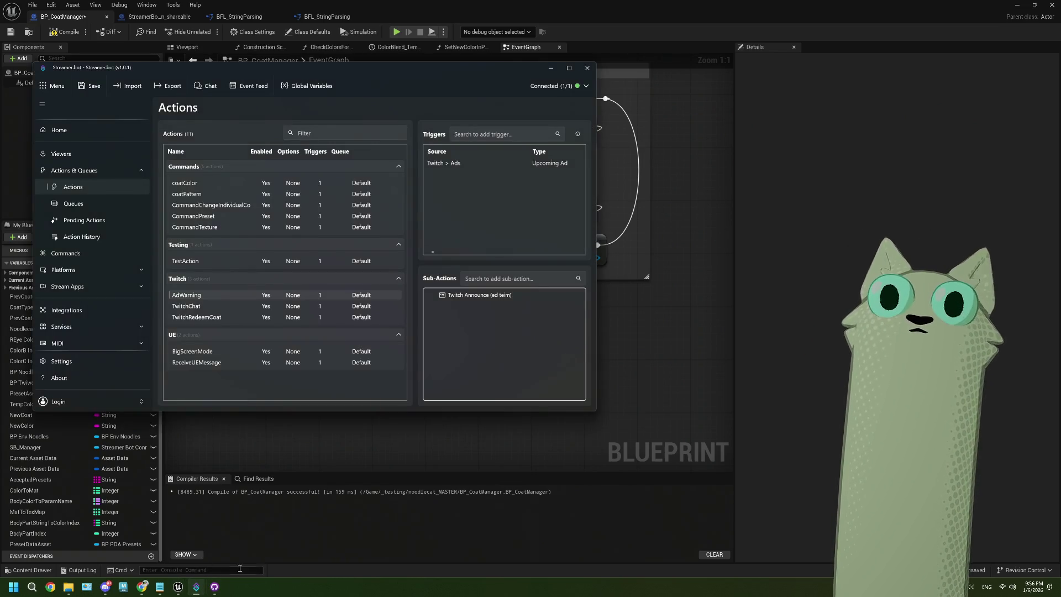
right_click(475, 302)
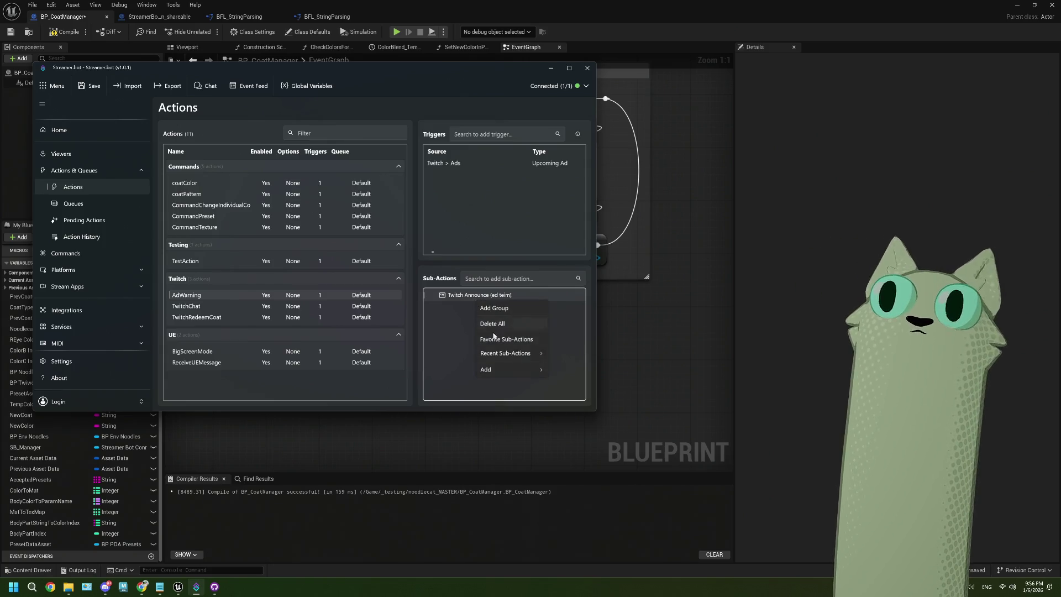
mouse_move(503, 368)
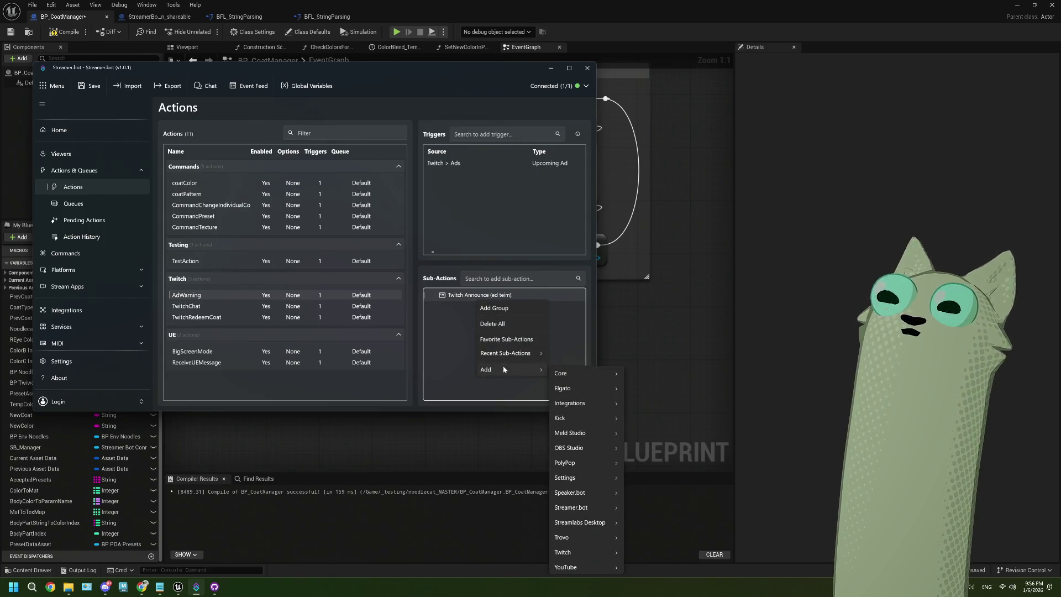
right_click(454, 299)
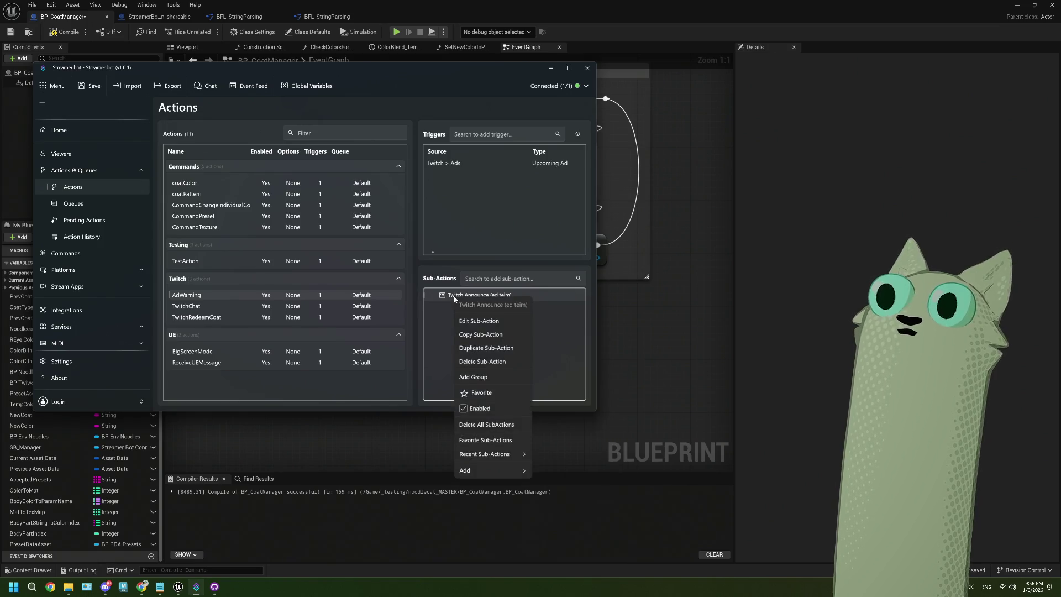
left_click(478, 320)
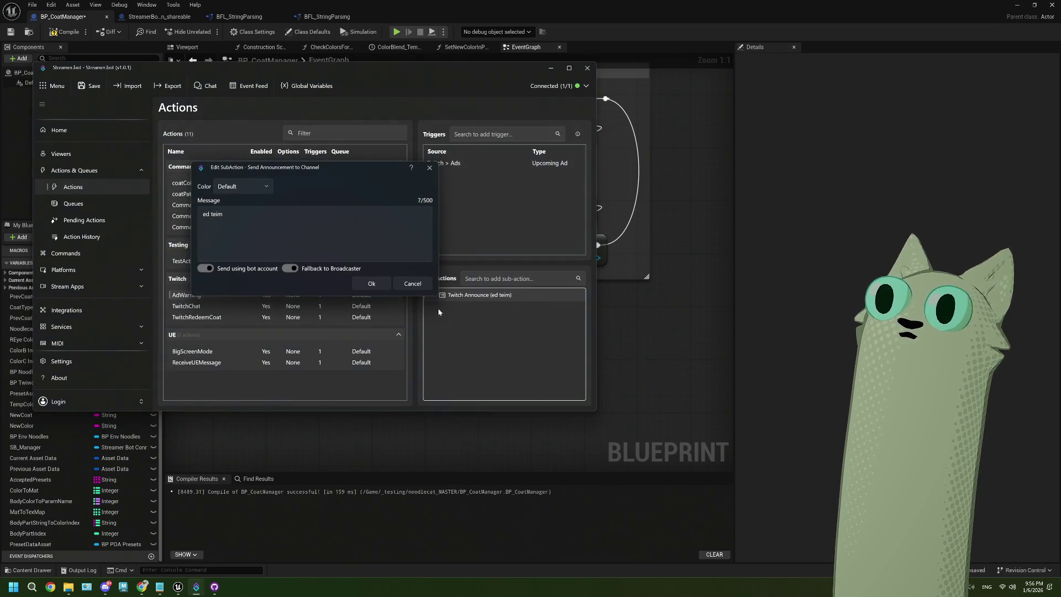
left_click(227, 273)
left_click(227, 273)
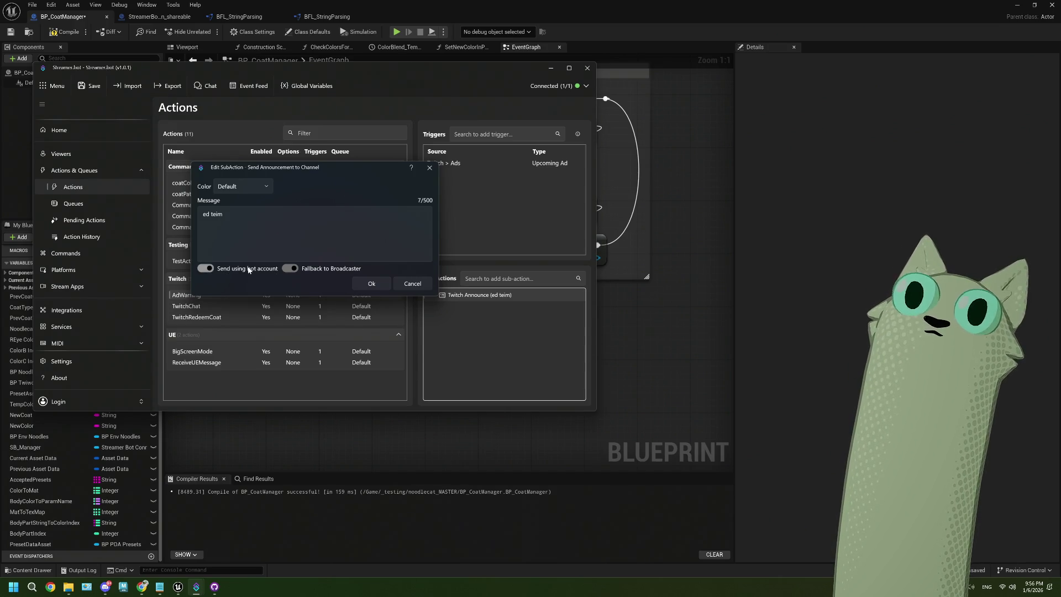
left_click(248, 270)
left_click(289, 269)
left_click(290, 269)
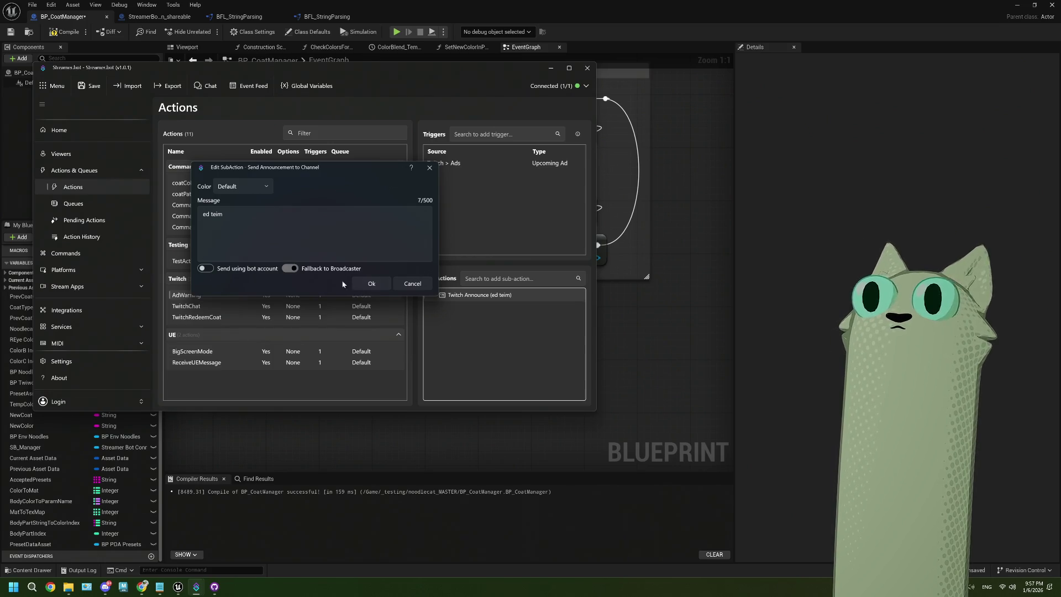
left_click(371, 283)
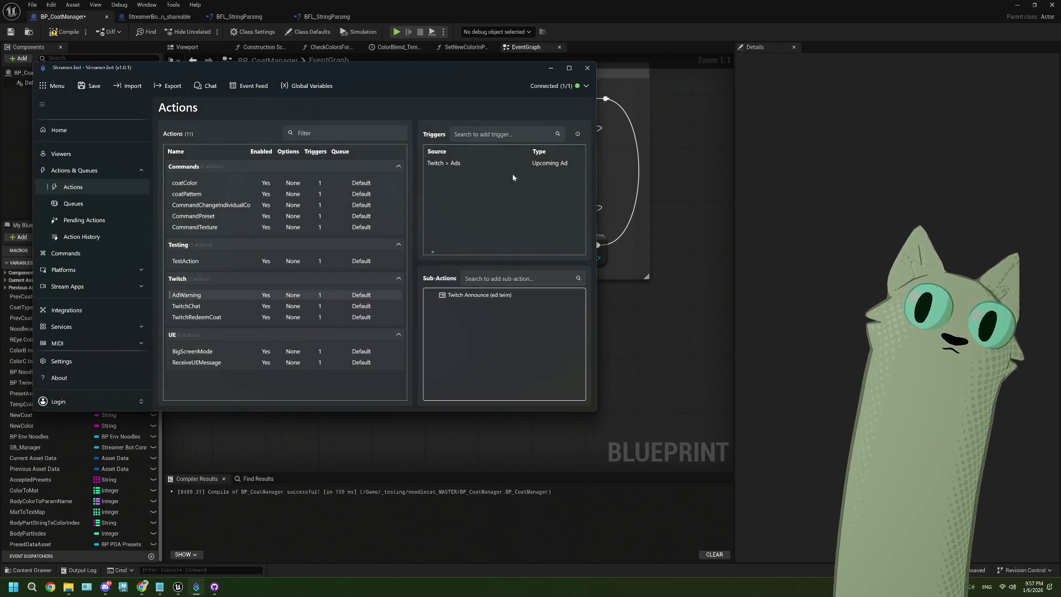
Check the connected Twitch broadcaster account, then save the Streamer.bot settings
left_click(583, 87)
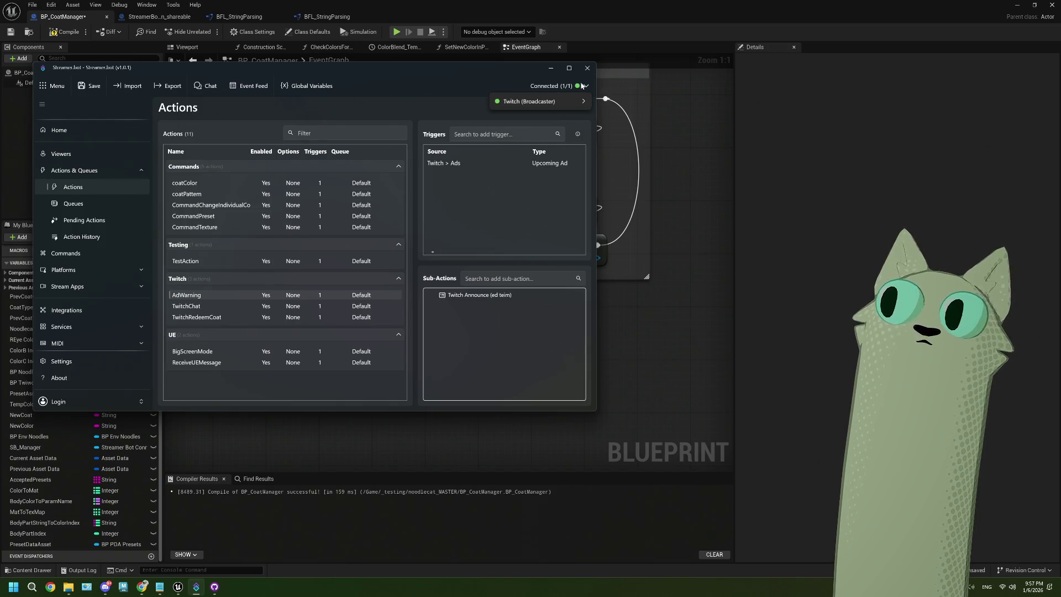
left_click(582, 86)
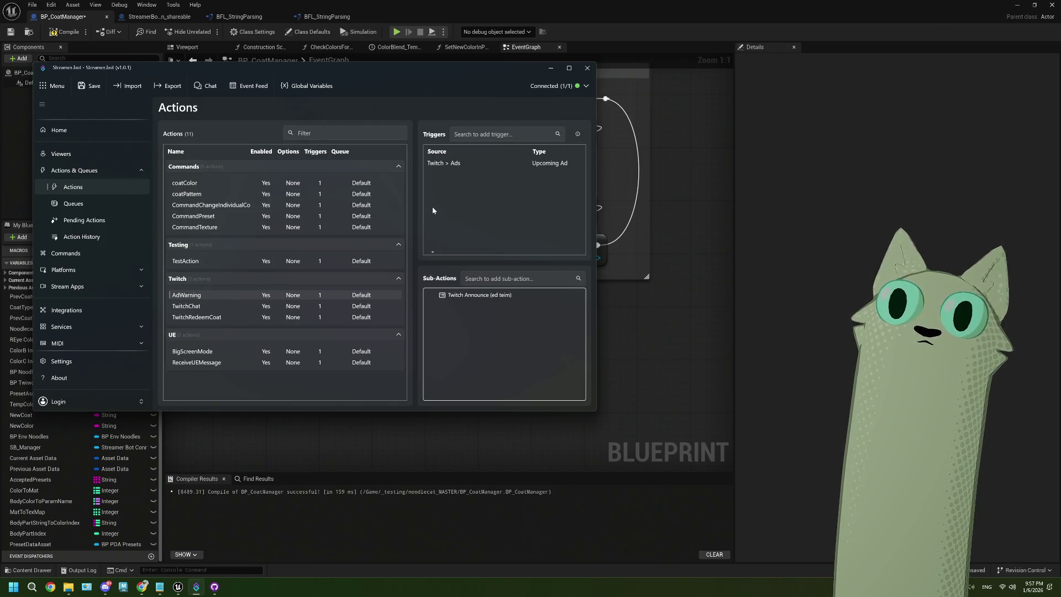
left_click(88, 86)
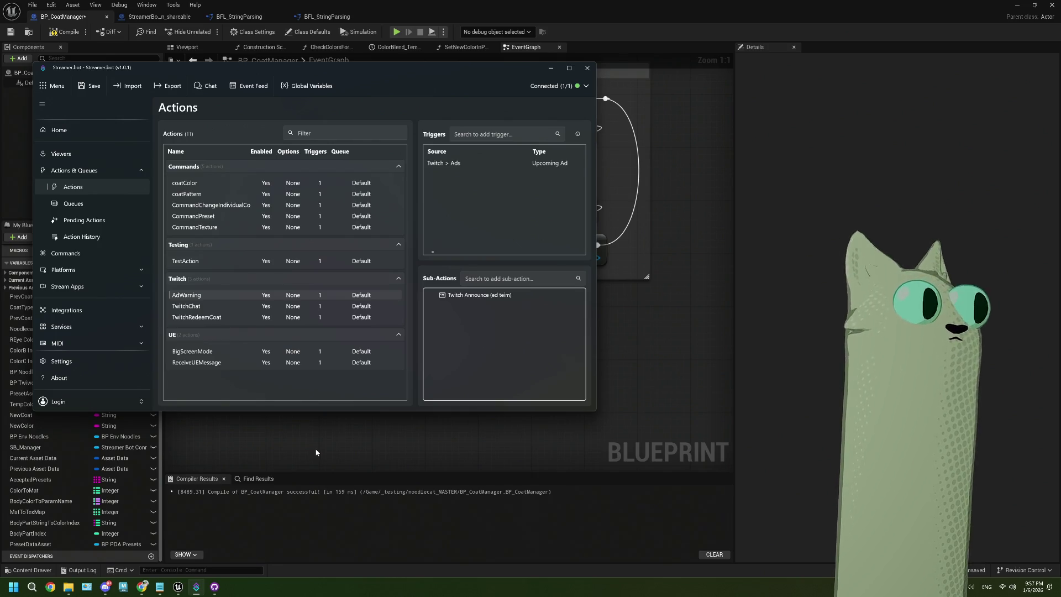
Minimize Streamer.bot so Unreal's BP_CoatManager Blueprint editor is in front
left_click(347, 452)
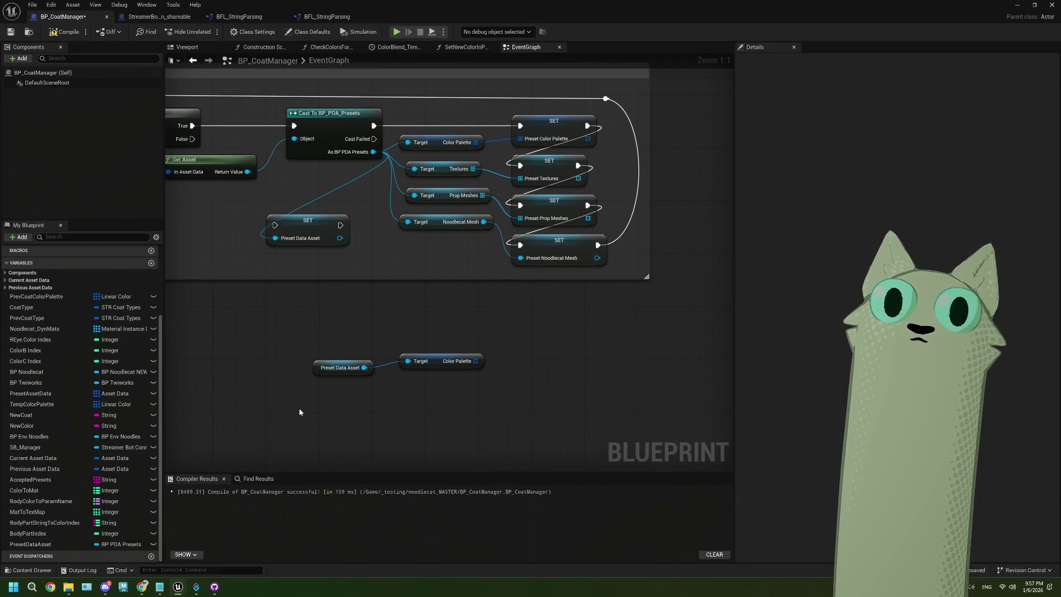
Move Get Asset Registry aside and add a Get Assets by Class node wired to its output
scroll(300, 408, "down", 3)
mouse_move(369, 220)
left_mouse_down()
mouse_move(384, 154)
mouse_move(403, 277)
mouse_move(365, 208)
mouse_move(348, 201)
mouse_move(354, 280)
left_mouse_up()
scroll(354, 280, "up", 1)
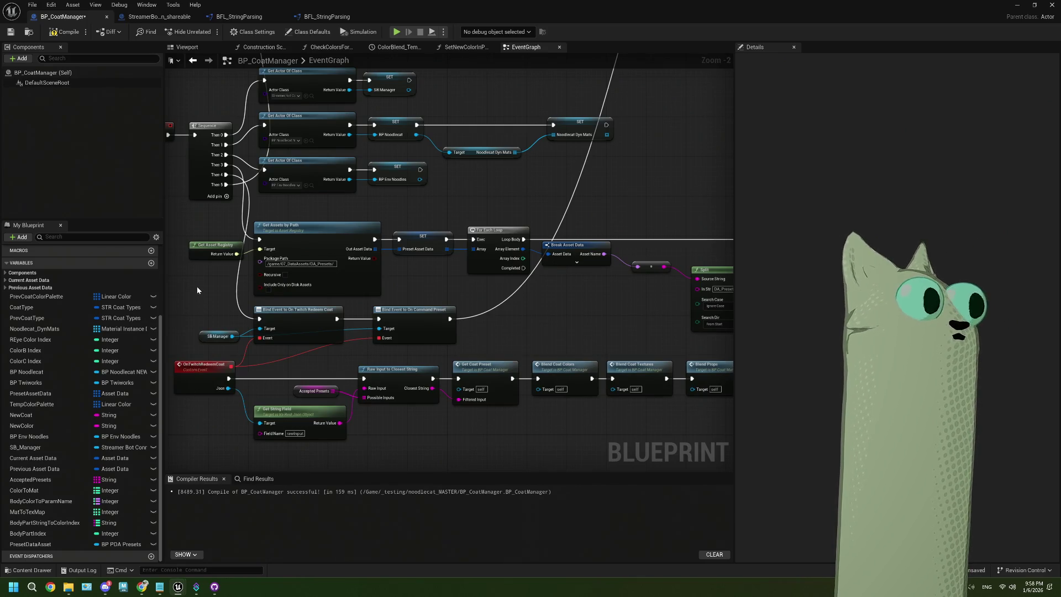
mouse_move(178, 287)
left_mouse_down()
mouse_move(371, 268)
mouse_move(263, 274)
mouse_move(329, 233)
mouse_move(291, 305)
left_mouse_up()
left_click(386, 243)
type("get asset")
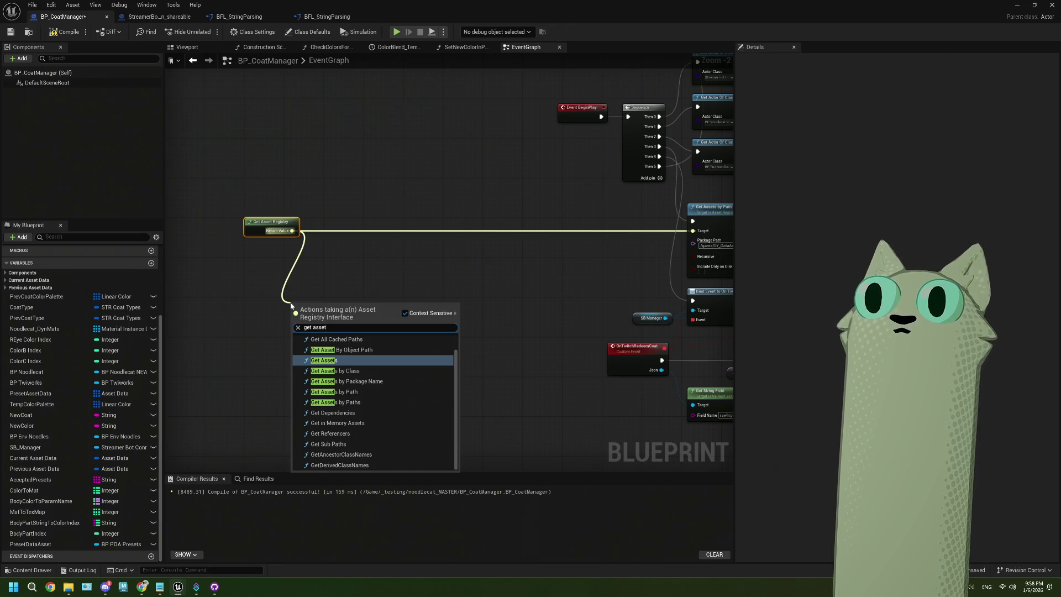
left_click(335, 371)
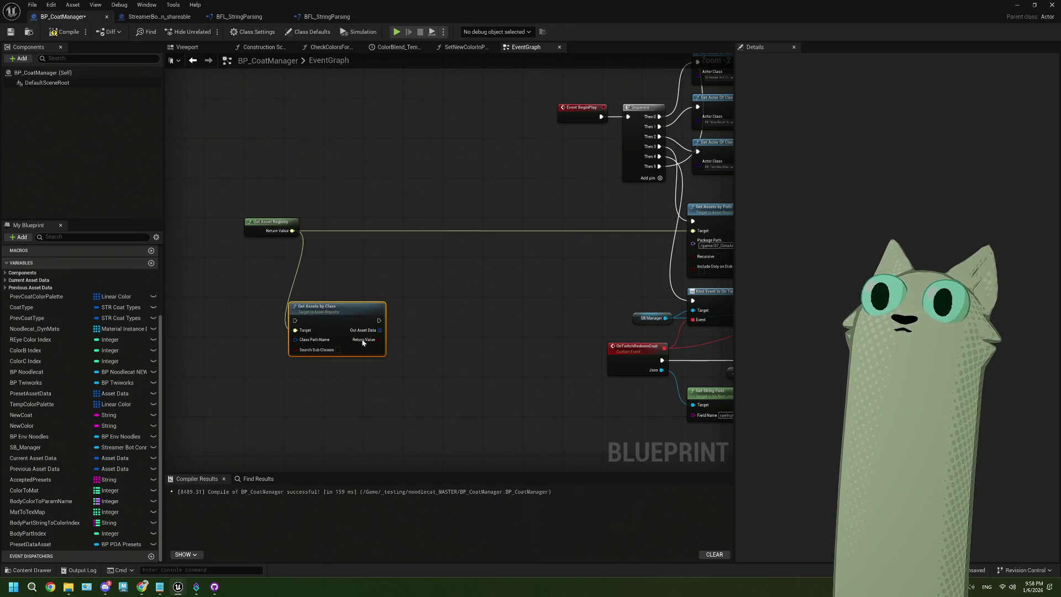
Split the Class Path Name pin into its two parts and reposition the node
scroll(332, 352, "up", 2)
right_click(281, 359)
left_click(306, 393)
left_click_drag(307, 376, 334, 303)
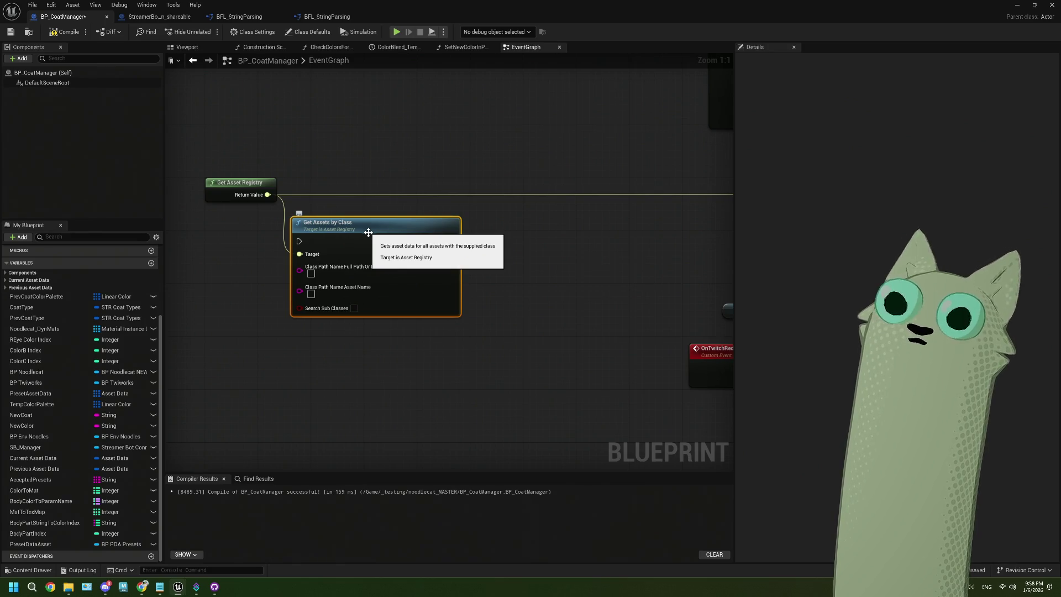
double_click(575, 9)
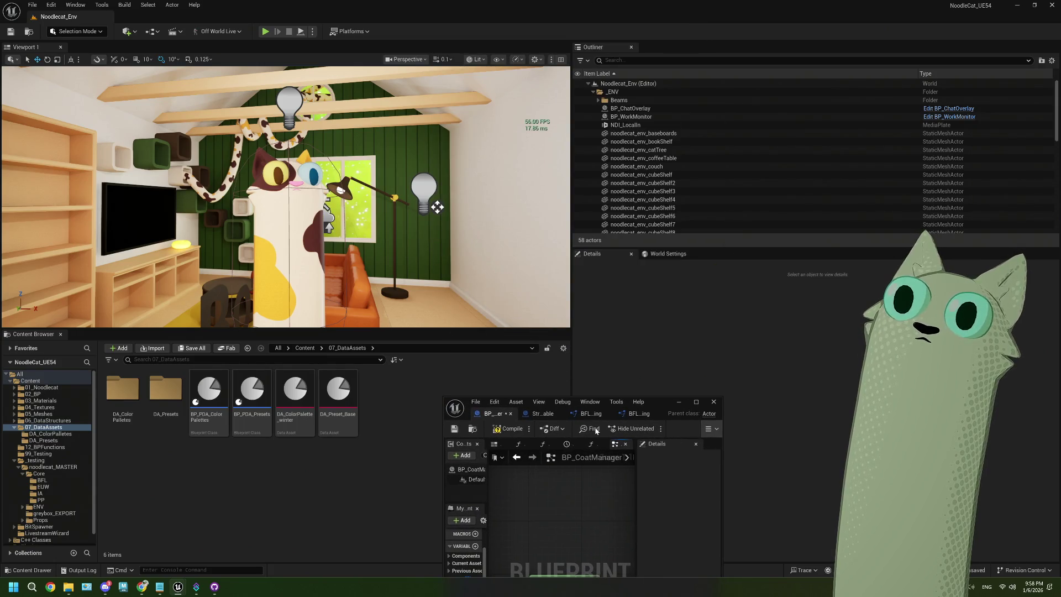
left_click_drag(658, 402, 613, 164)
left_click_drag(536, 302, 447, 245)
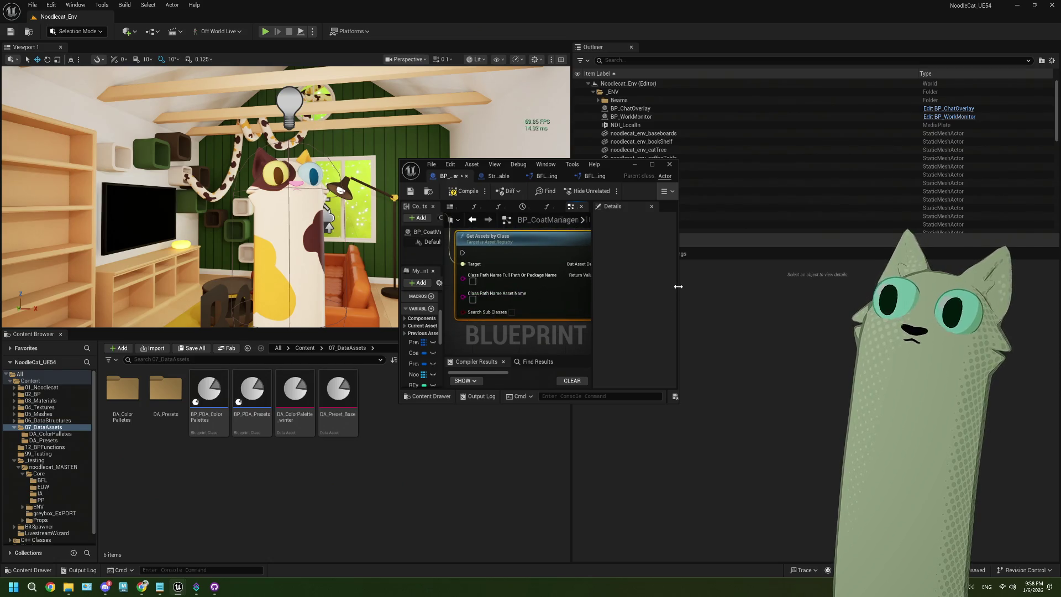
left_click_drag(678, 287, 771, 286)
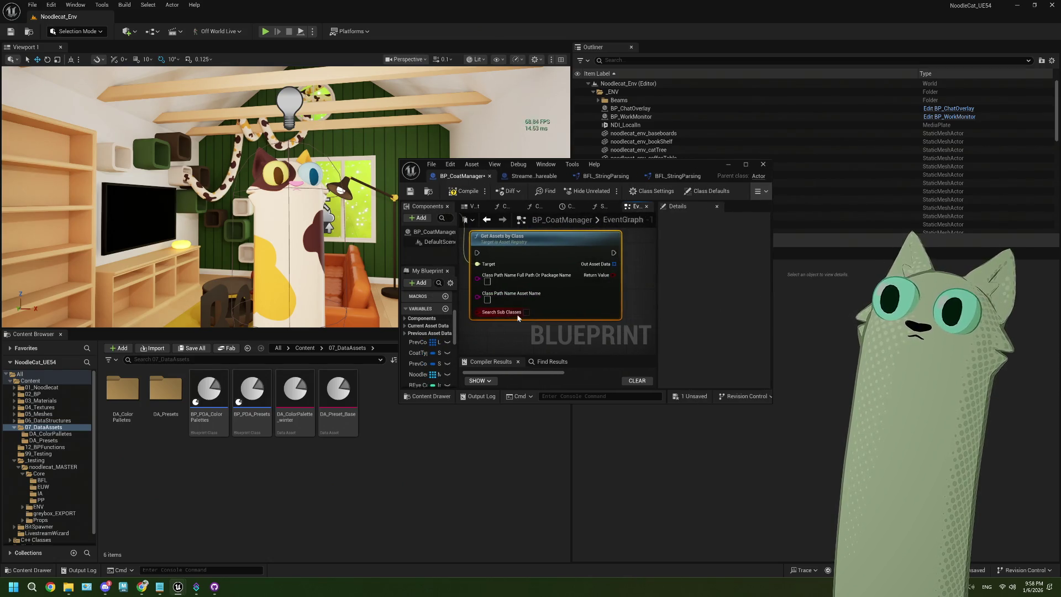
left_click_drag(518, 318, 563, 324)
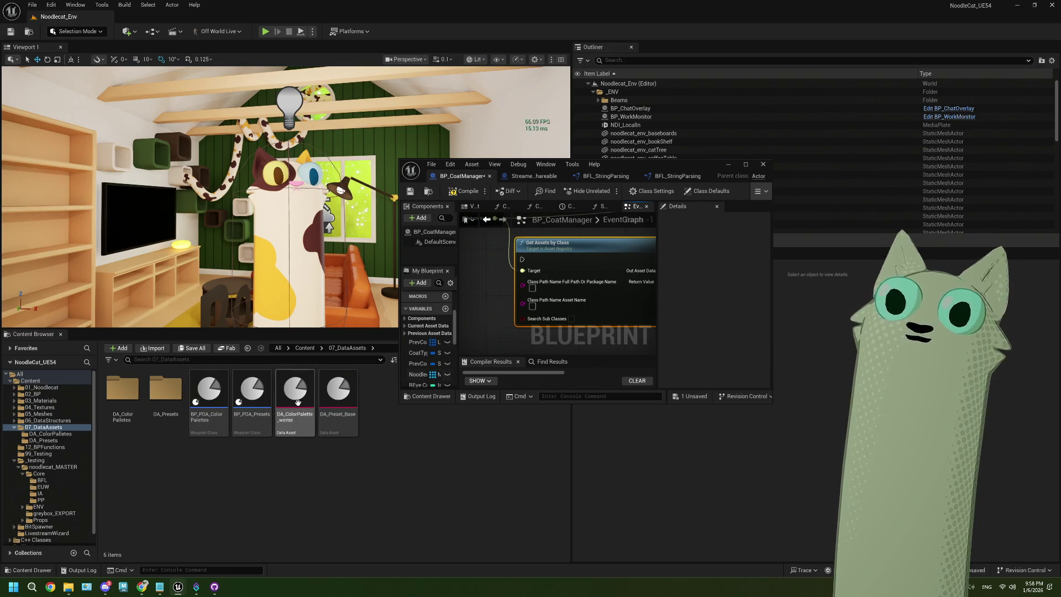
mouse_move(258, 390)
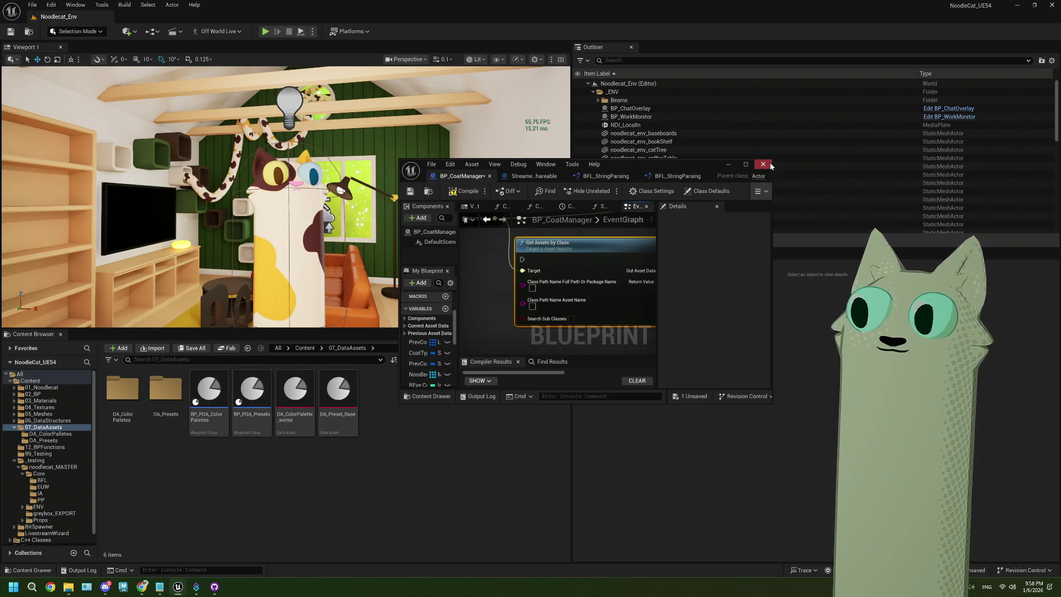
left_click(745, 164)
scroll(469, 283, "down", 3)
scroll(535, 279, "up", 3)
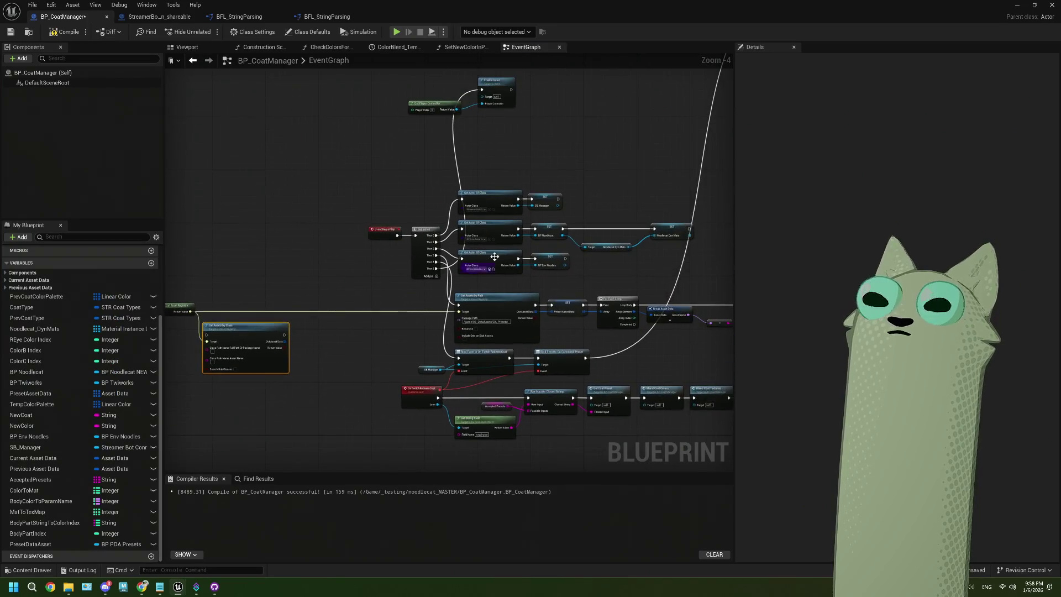
scroll(487, 331, "up", 1)
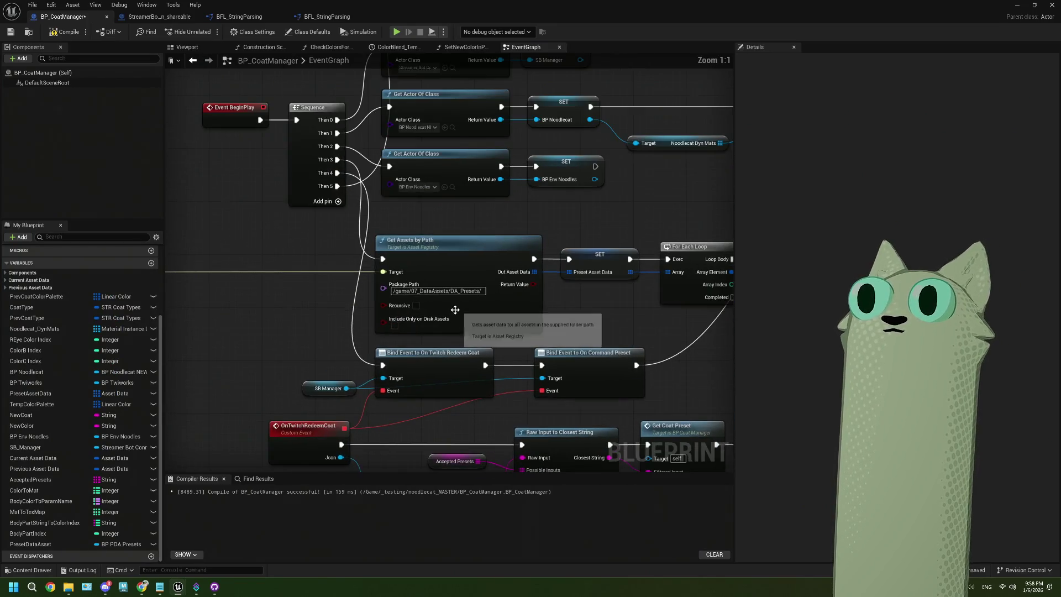
left_click(442, 291)
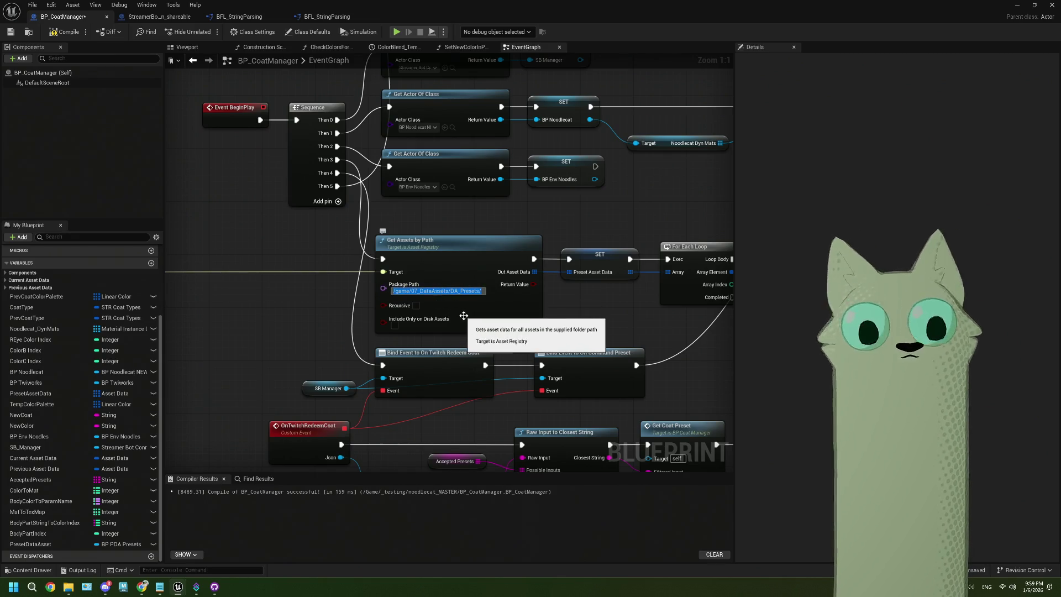
left_click_drag(272, 342, 564, 273)
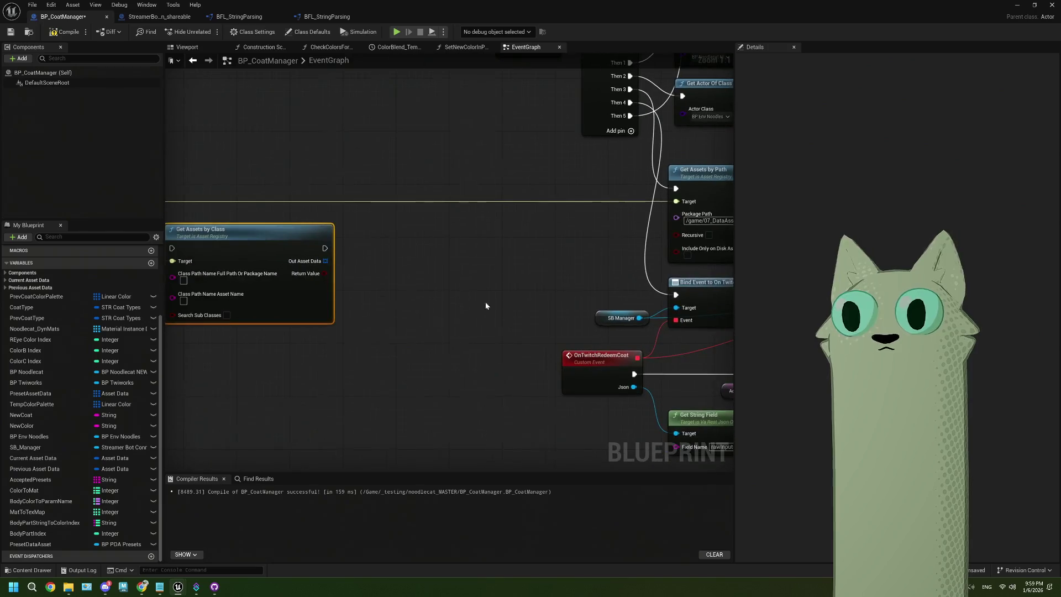
left_click_drag(166, 316, 270, 306)
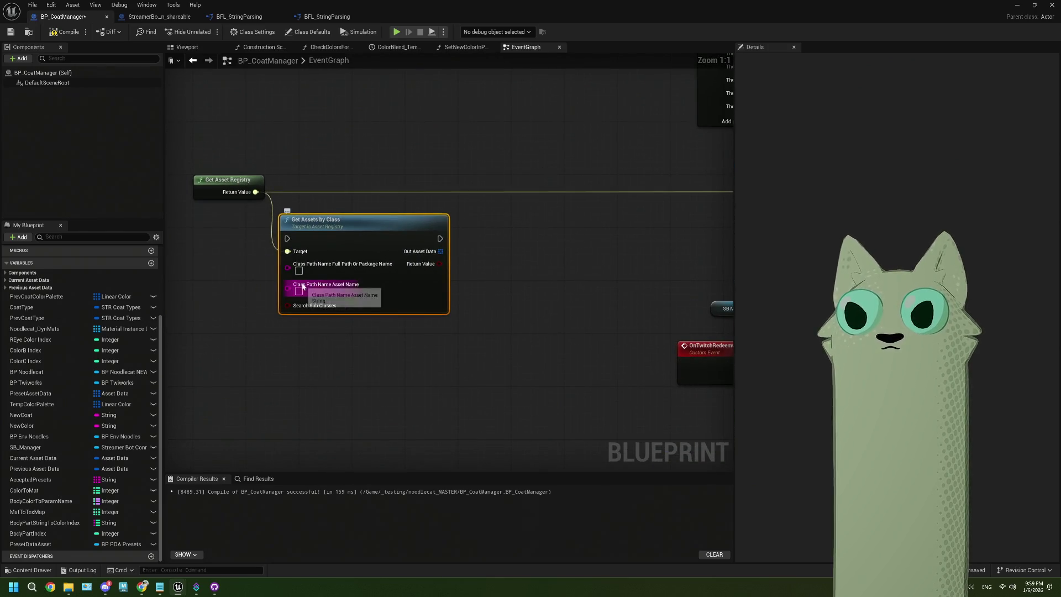
left_click(298, 376)
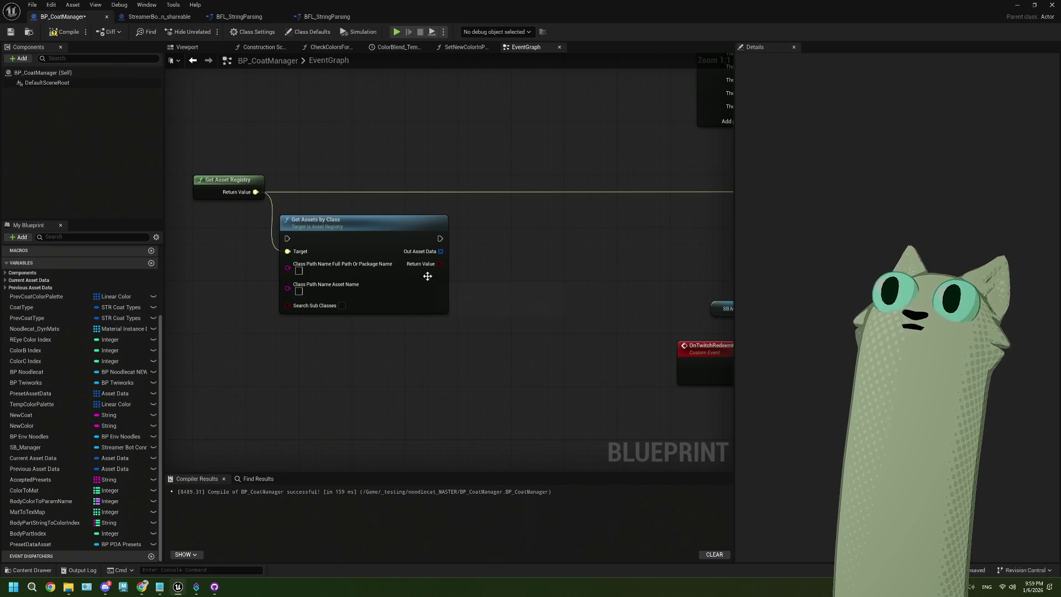
scroll(483, 295, "down", 2)
mouse_move(369, 326)
left_mouse_down()
mouse_move(381, 310)
mouse_move(540, 339)
left_mouse_up()
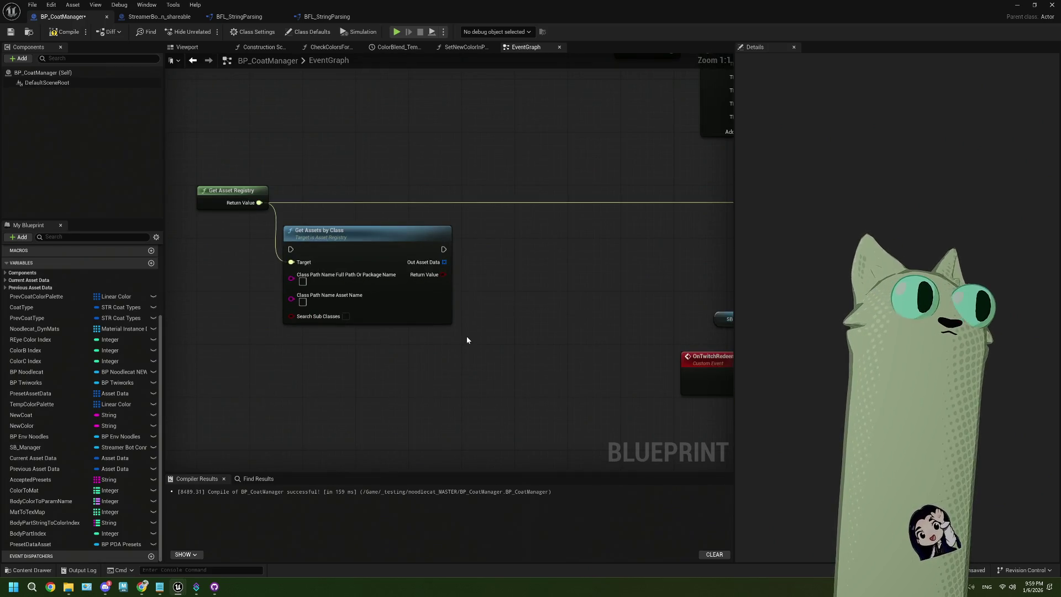
mouse_move(143, 589)
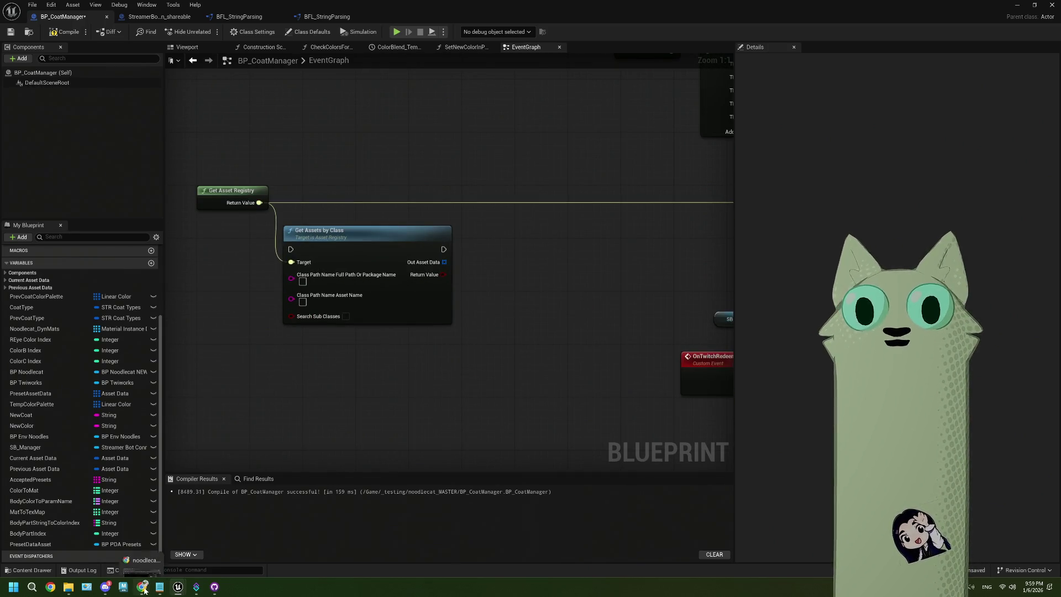
mouse_move(220, 591)
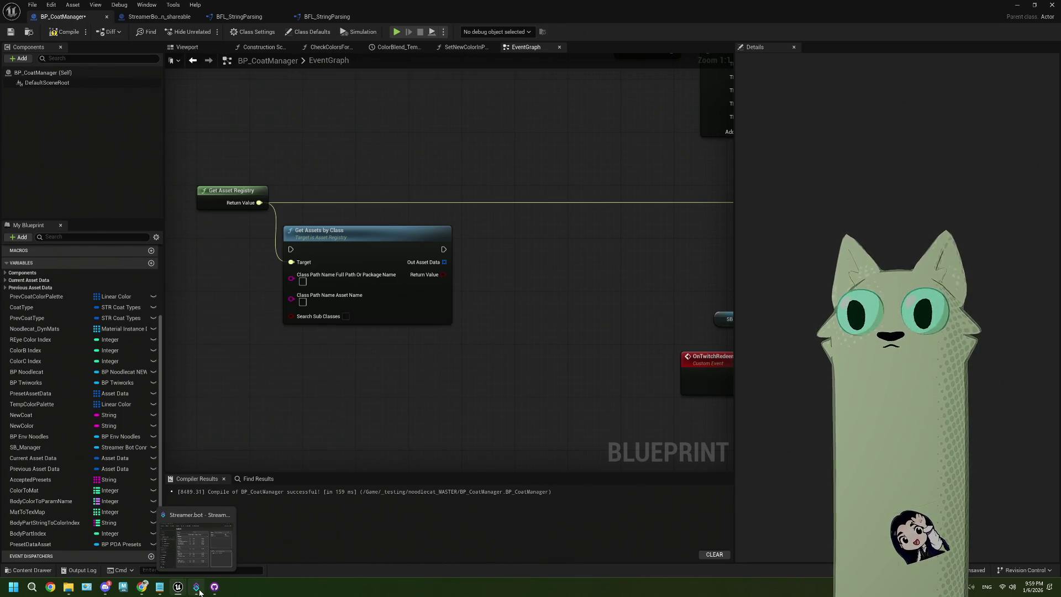
left_click(140, 593)
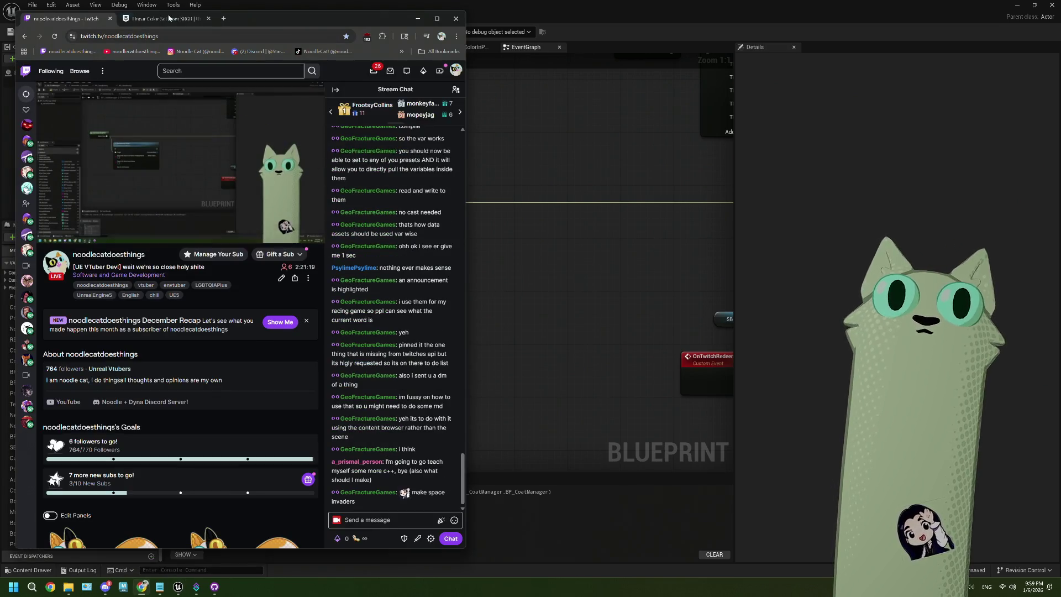
Search 'ue5 get assets' in a new Chrome tab and read the Get Assets by Class inputs and outputs
key("ctrl+t")
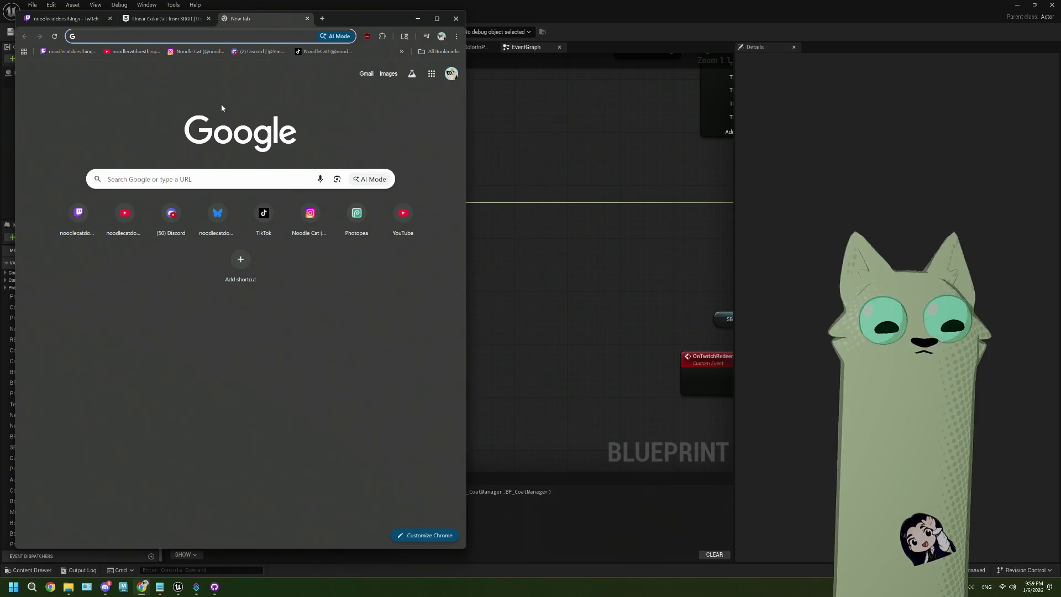
type("ue5 g")
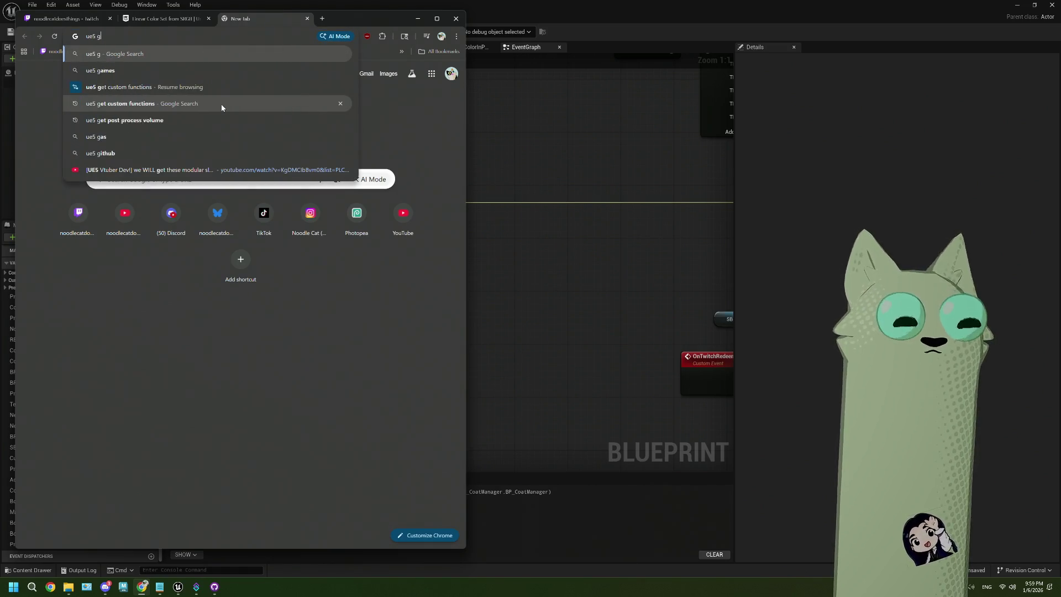
type("et assets")
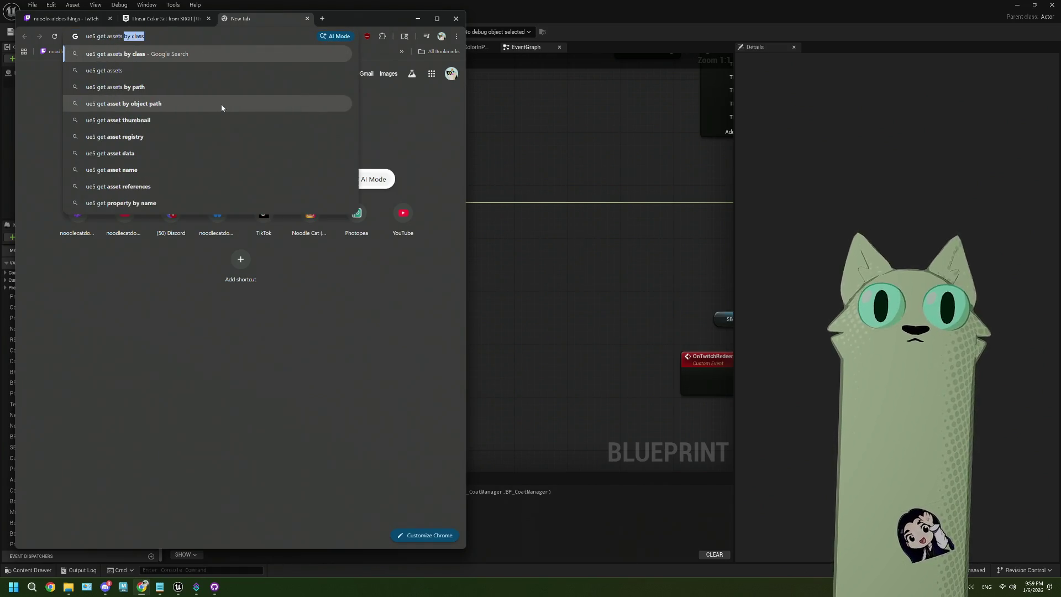
key("Return")
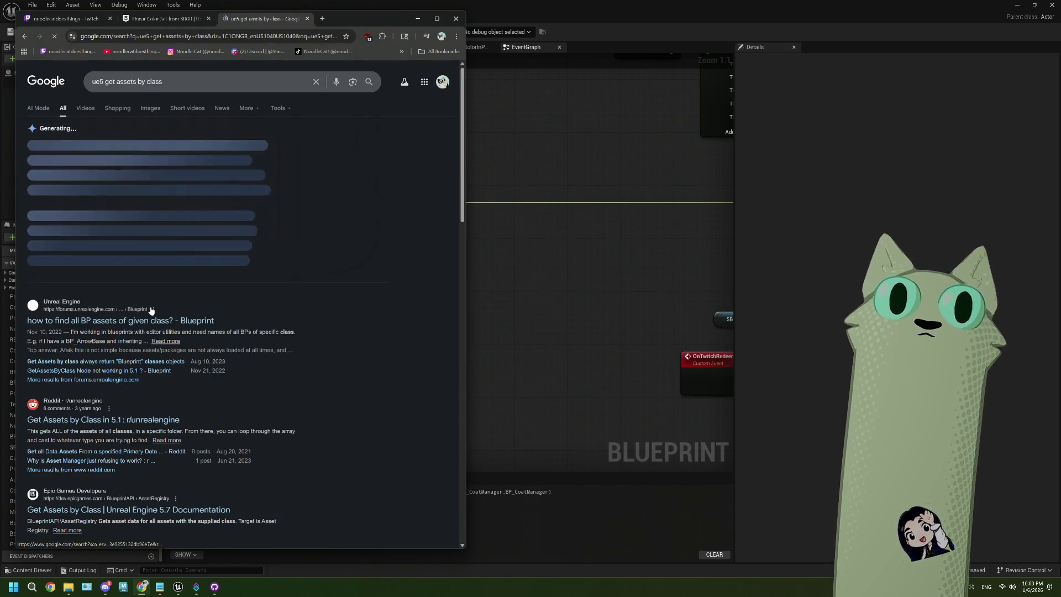
scroll(155, 342, "down", 1)
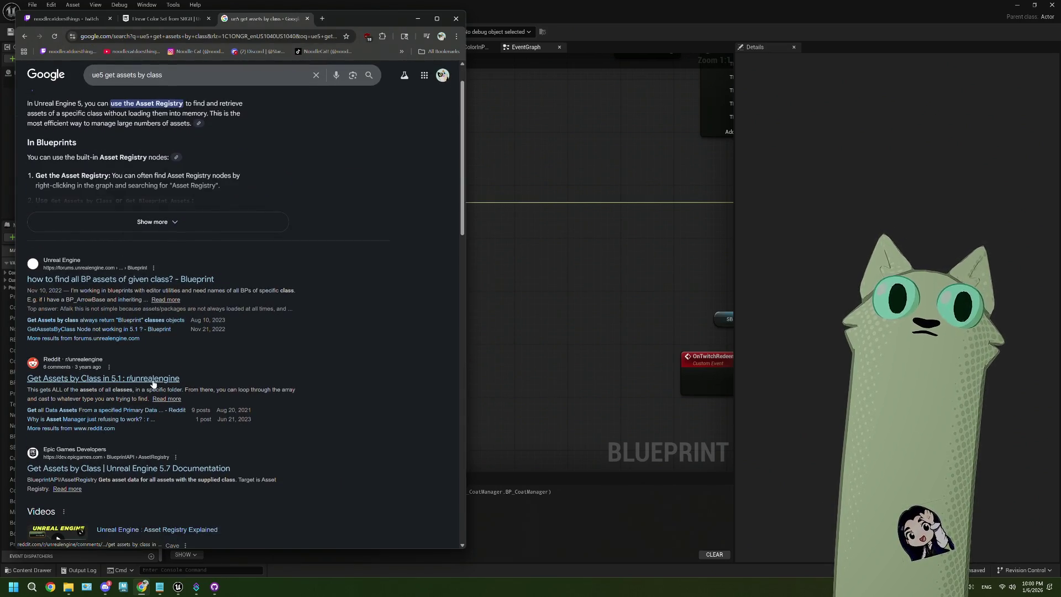
scroll(153, 384, "down", 2)
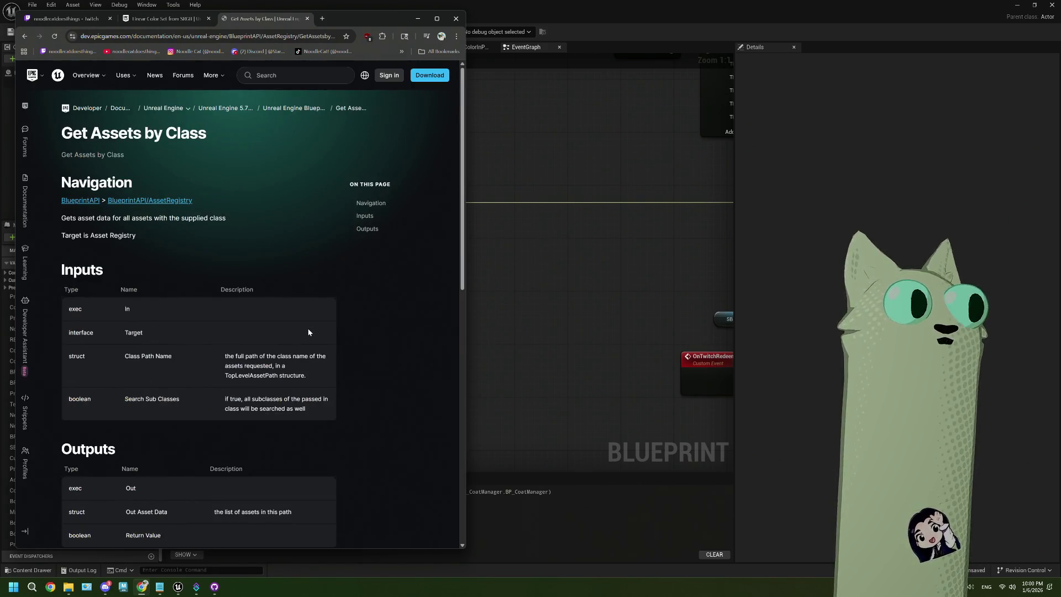
scroll(308, 332, "down", 1)
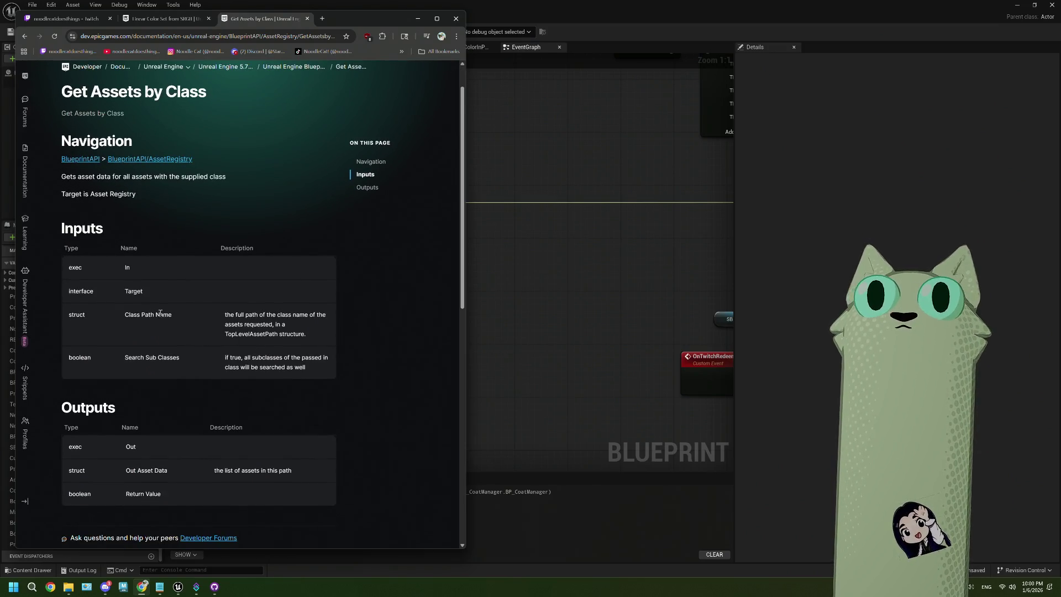
scroll(163, 323, "down", 1)
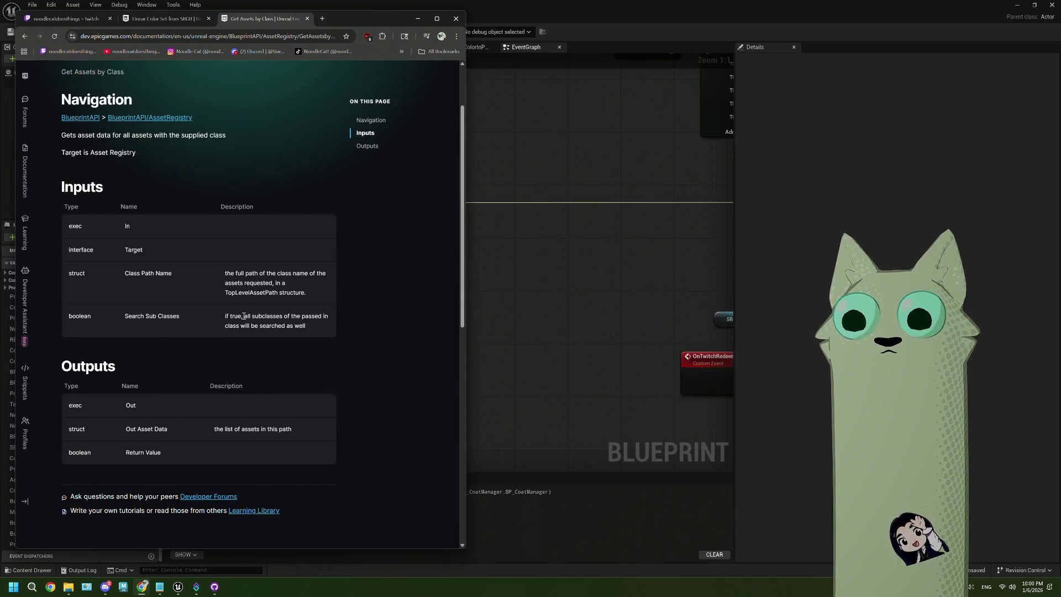
left_click(525, 286)
Move the Get Assets by Class node up and right, browsing 'get assets' actions without adding one
left_click(359, 231)
left_click_drag(359, 231, 415, 211)
mouse_move(311, 184)
left_mouse_down()
mouse_move(267, 370)
mouse_move(276, 415)
left_mouse_up()
type("get a")
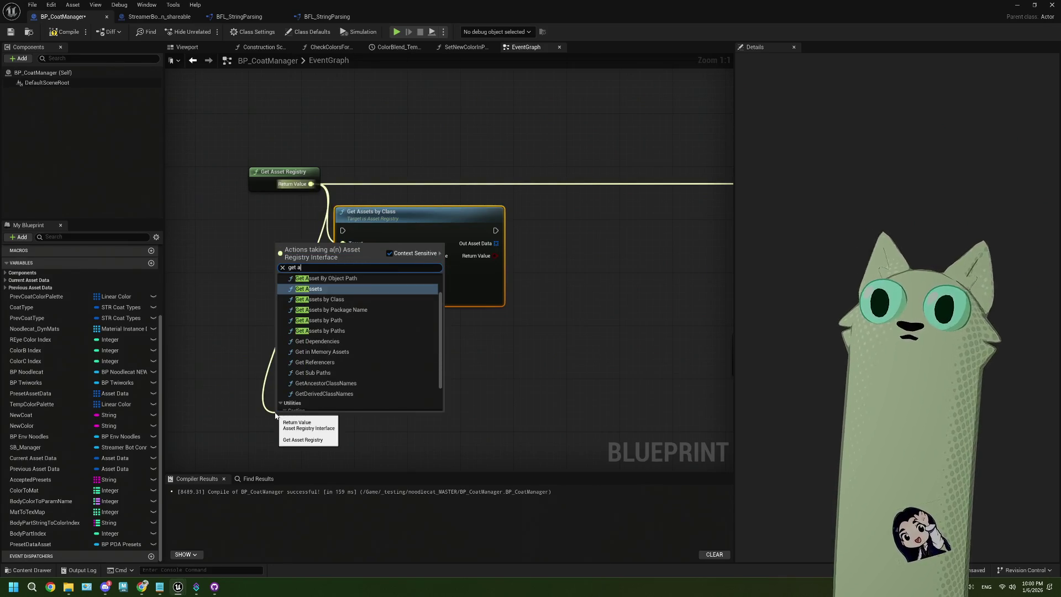
type("ssets")
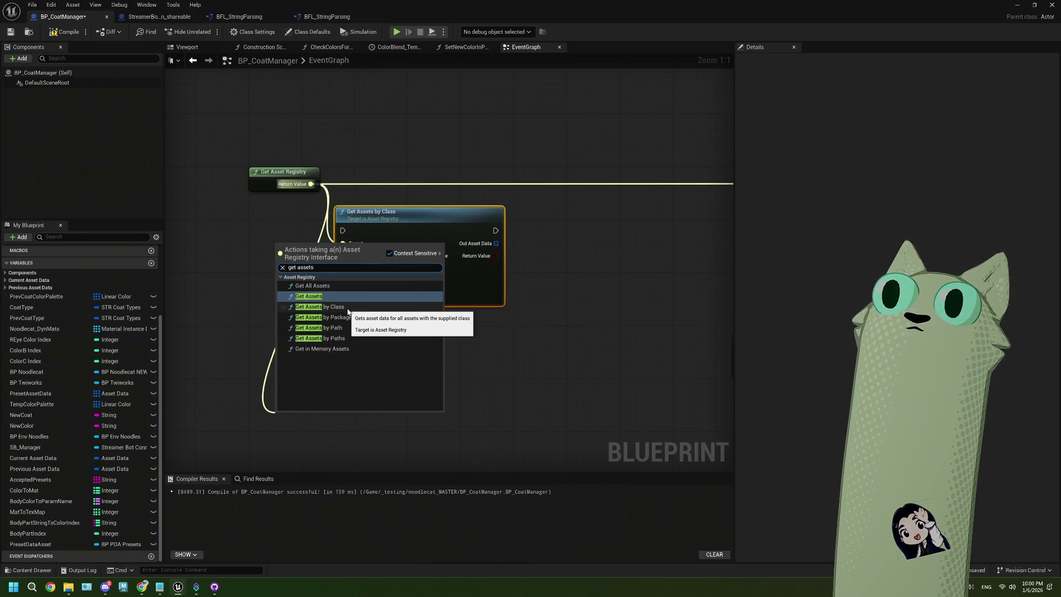
left_click(524, 365)
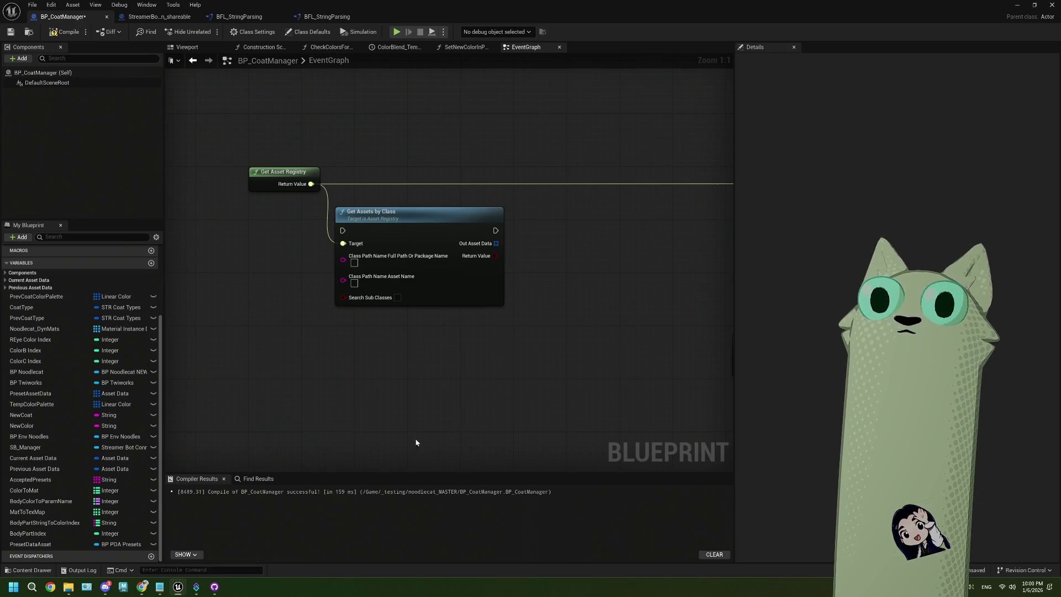
Set Class Path Name Full Path to /game/07_DataAssets/ by pasting and trimming the path
mouse_move(174, 593)
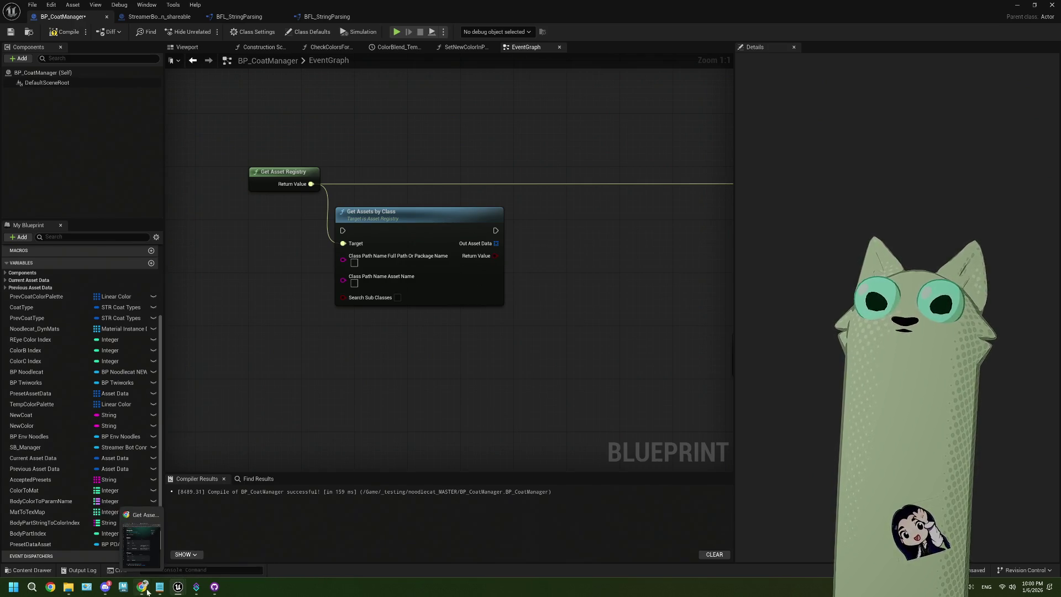
type("/game/07_DataAssets/DA_Presets/")
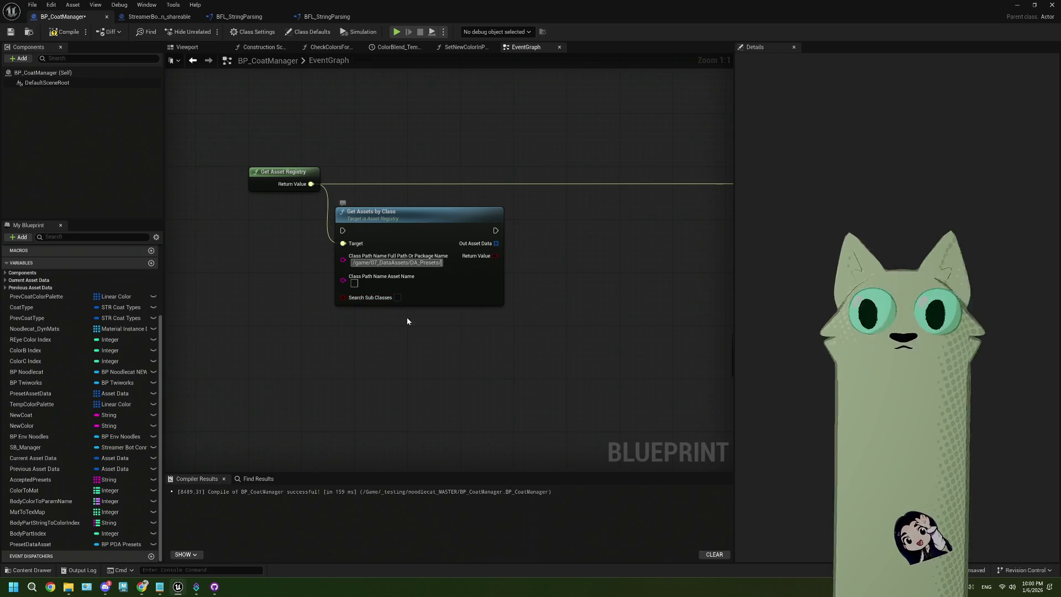
key("BackSpace")
key("BackSpace")
key("BackSpace")
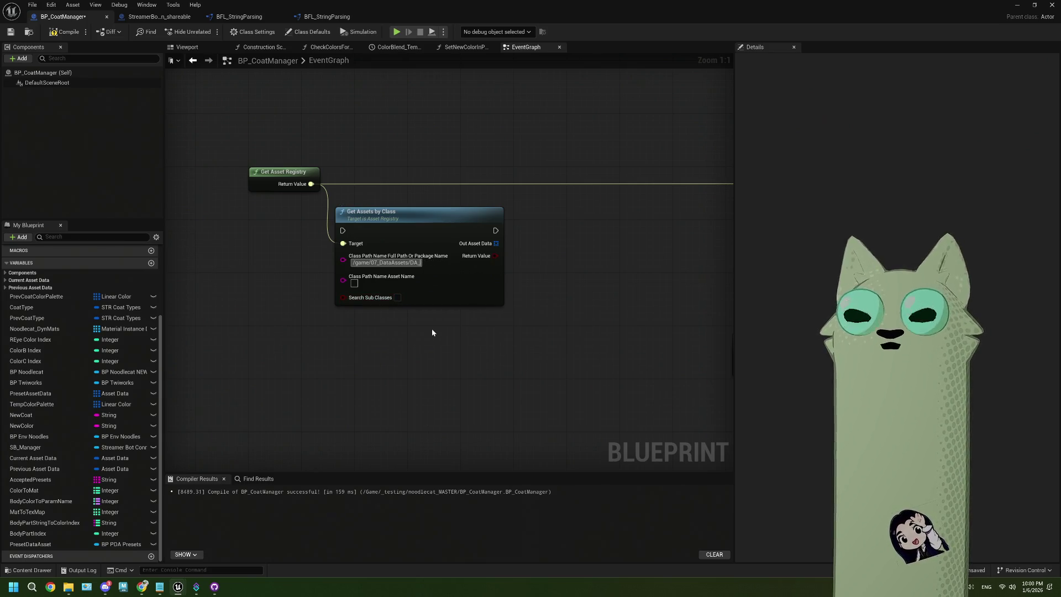
key("BackSpace")
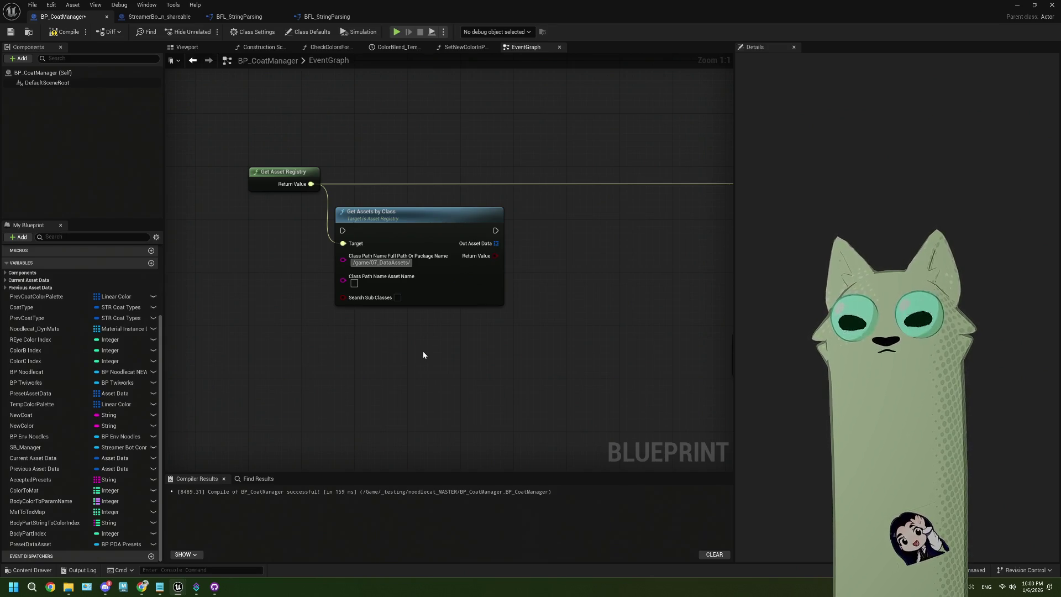
double_click(443, 17)
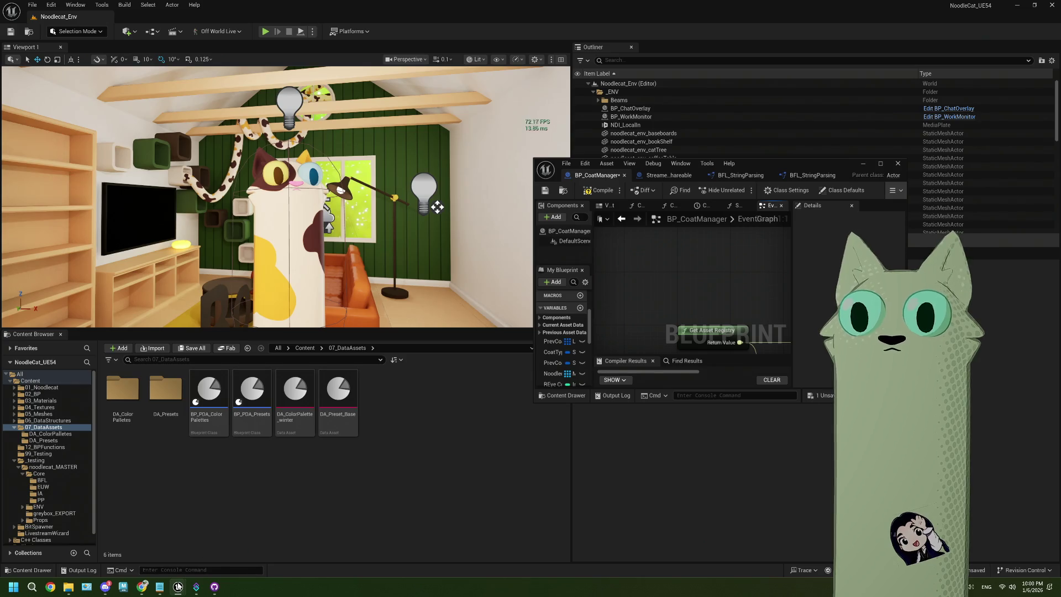
Run a Google search for 'ue5 package name' in a new Chrome tab
mouse_move(143, 588)
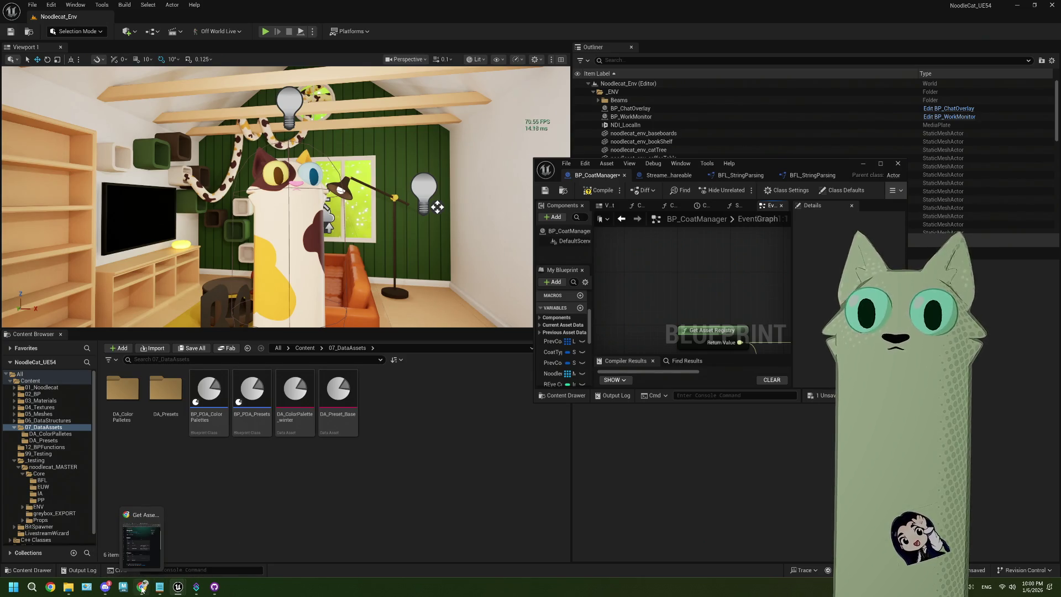
left_click(141, 545)
left_click(323, 20)
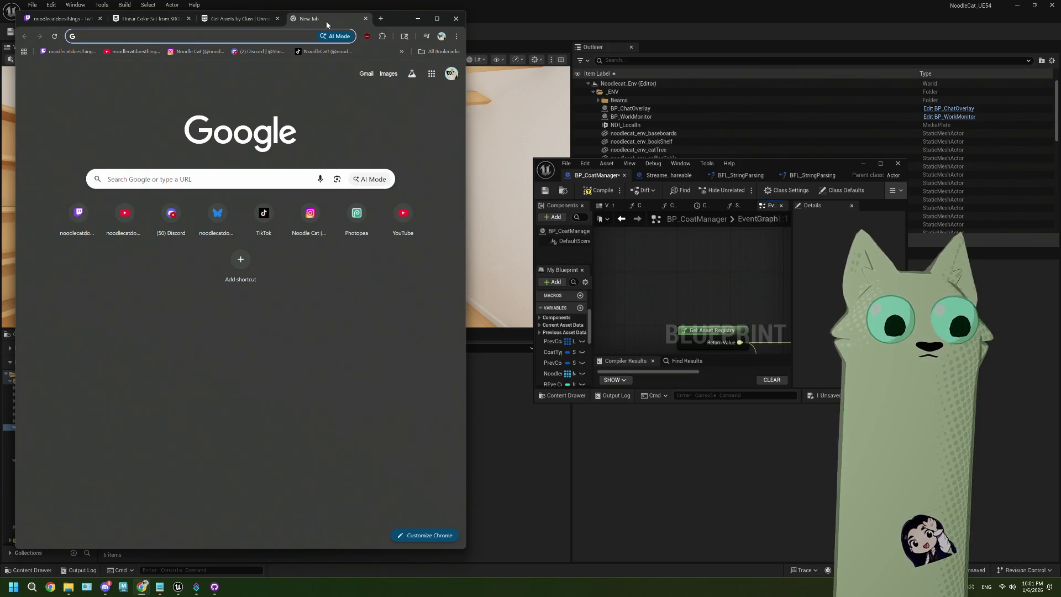
type("ue5 package ")
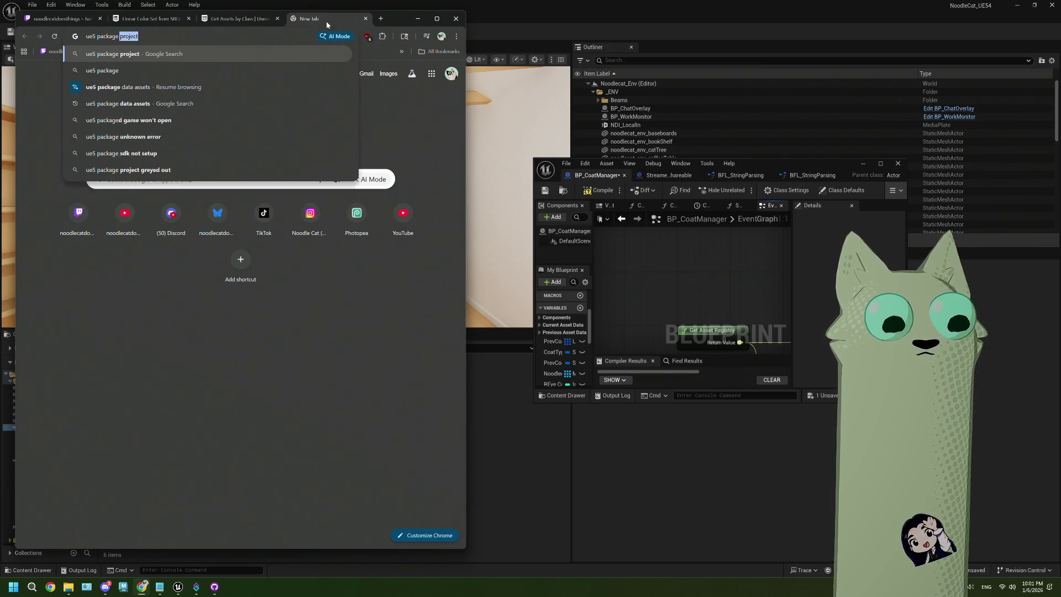
type("name")
key("Return")
left_click(694, 263)
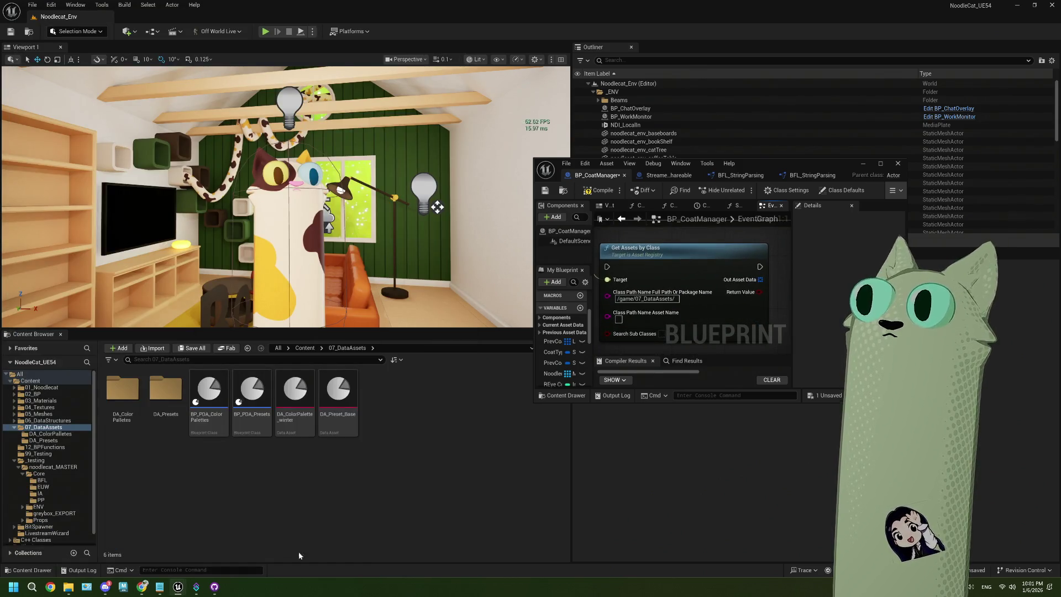
Scroll through the ue5 package name results, then restore the Unreal Blueprint editor to full screen
mouse_move(214, 589)
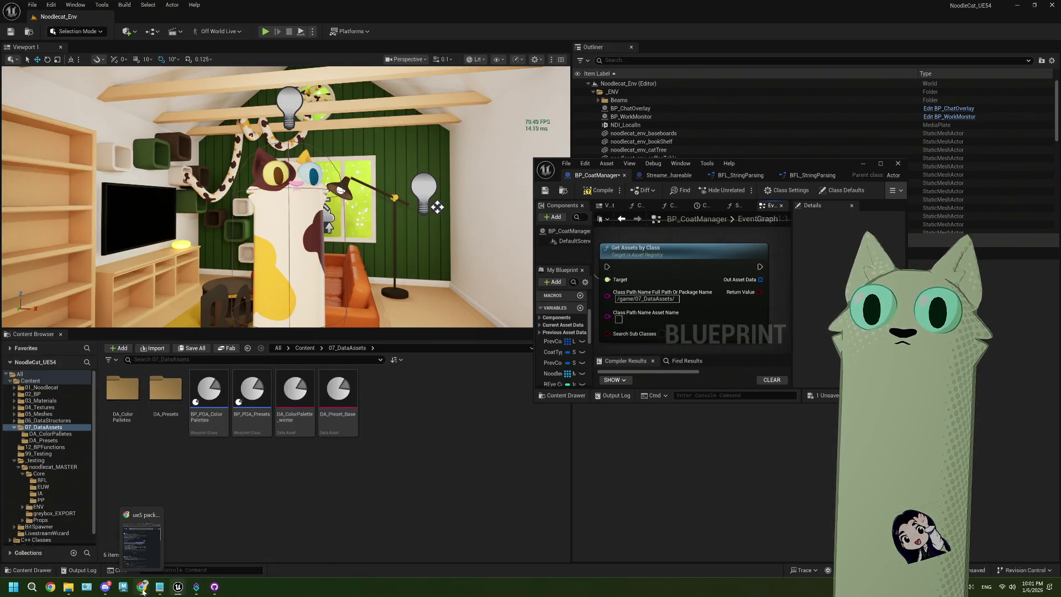
left_click(142, 587)
scroll(191, 392, "down", 2)
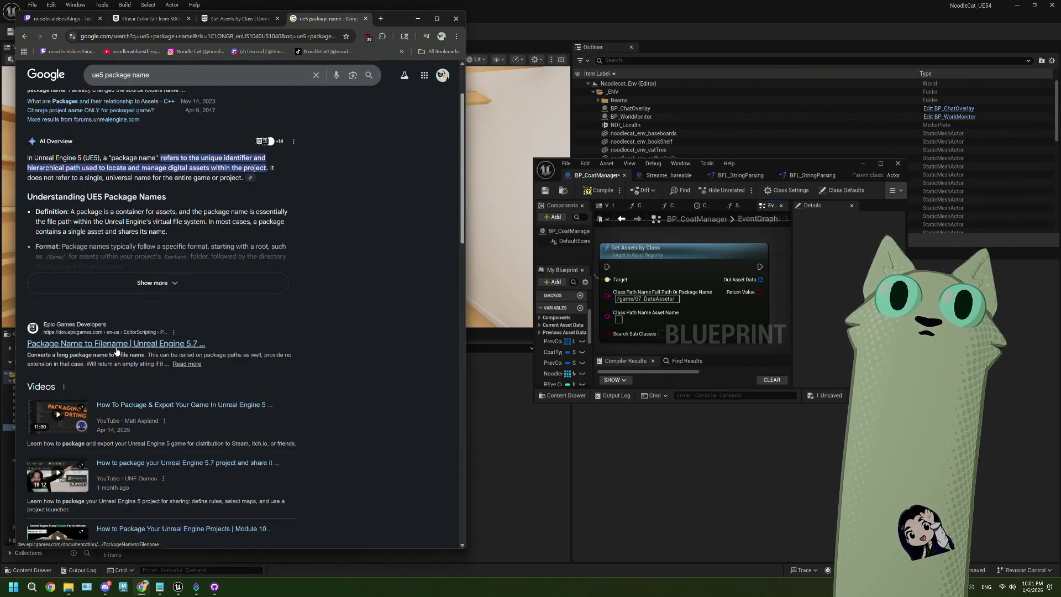
scroll(116, 352, "down", 6)
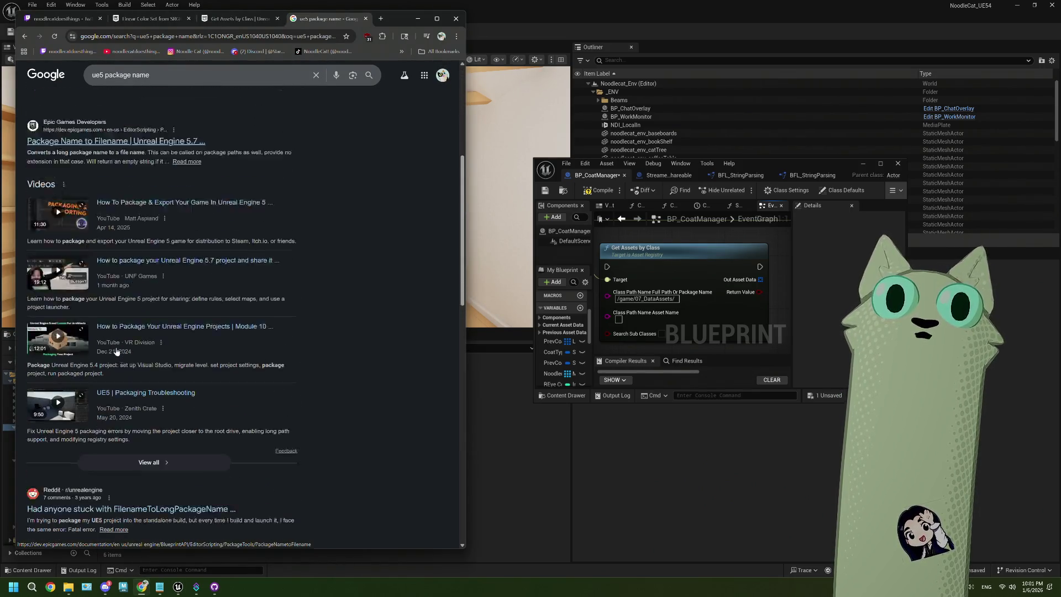
scroll(238, 373, "down", 3)
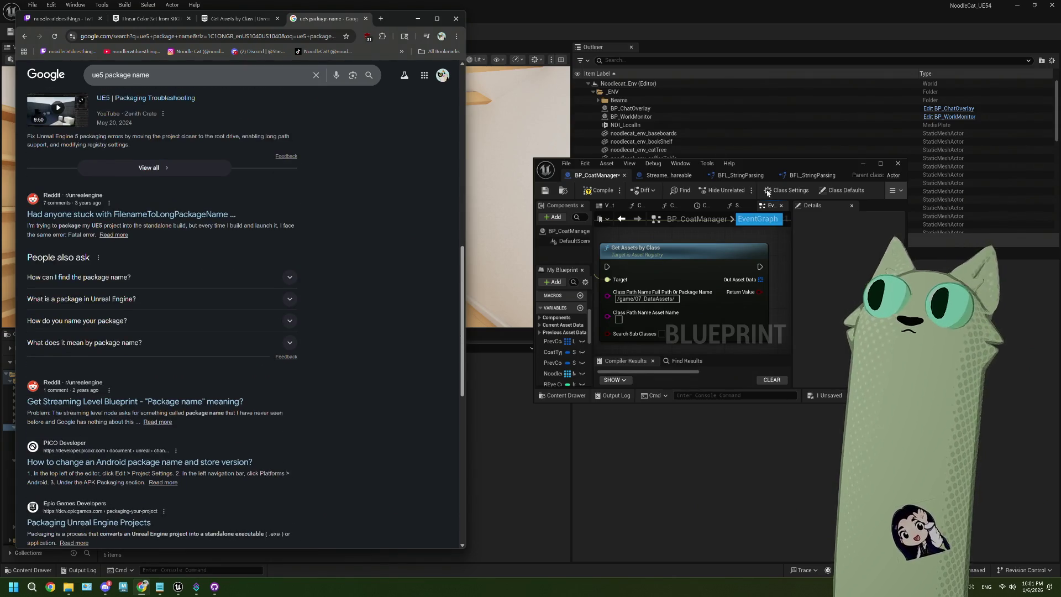
left_click(878, 164)
left_click(877, 164)
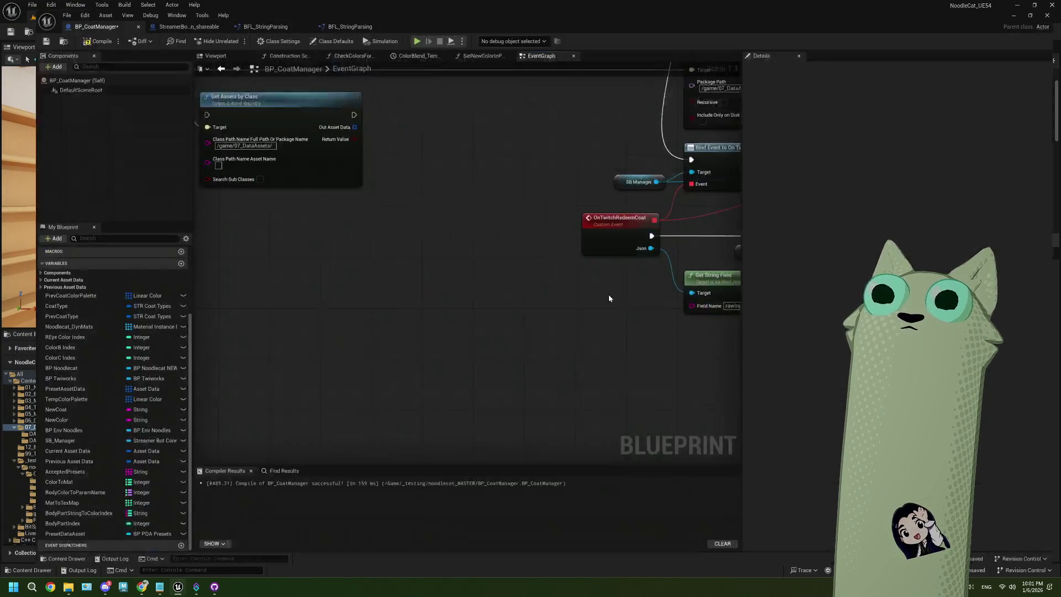
Look up 'packag' in the graph's action list without adding a node, then nudge the view
right_click(277, 297)
type("pac")
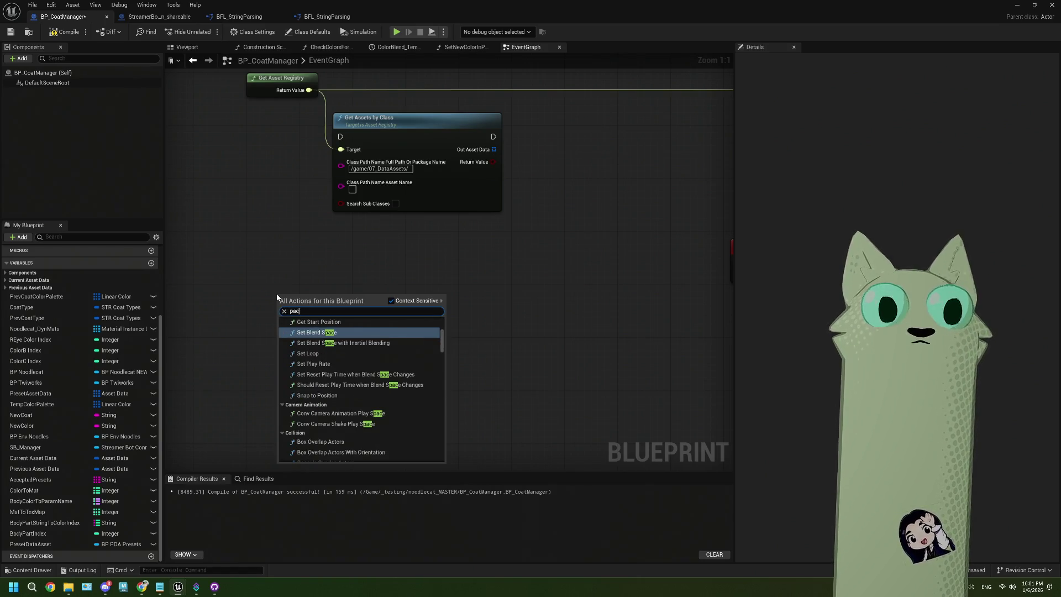
type("kagk")
key("BackSpace")
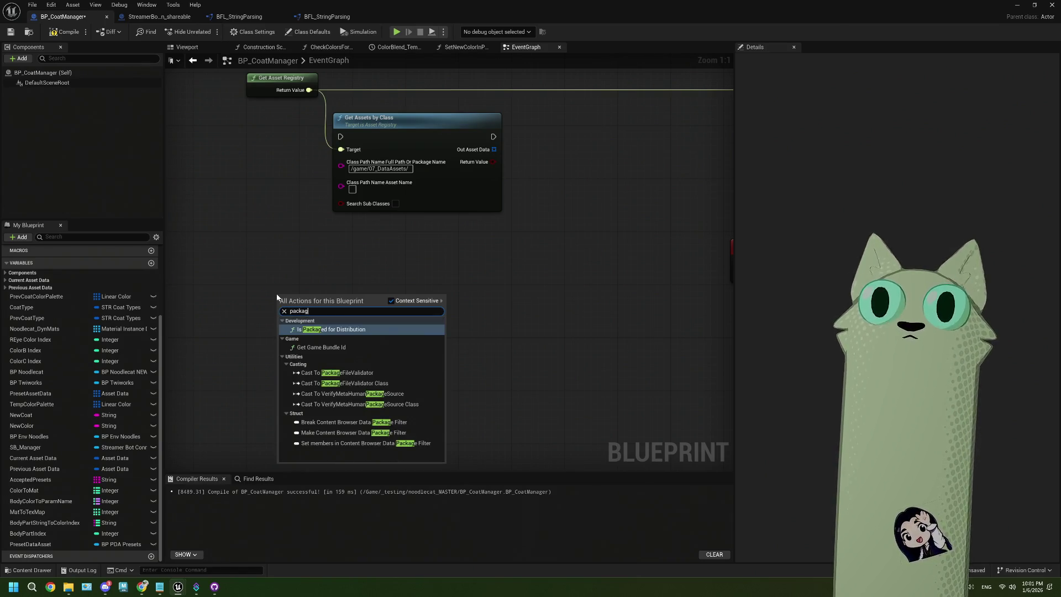
left_click(535, 358)
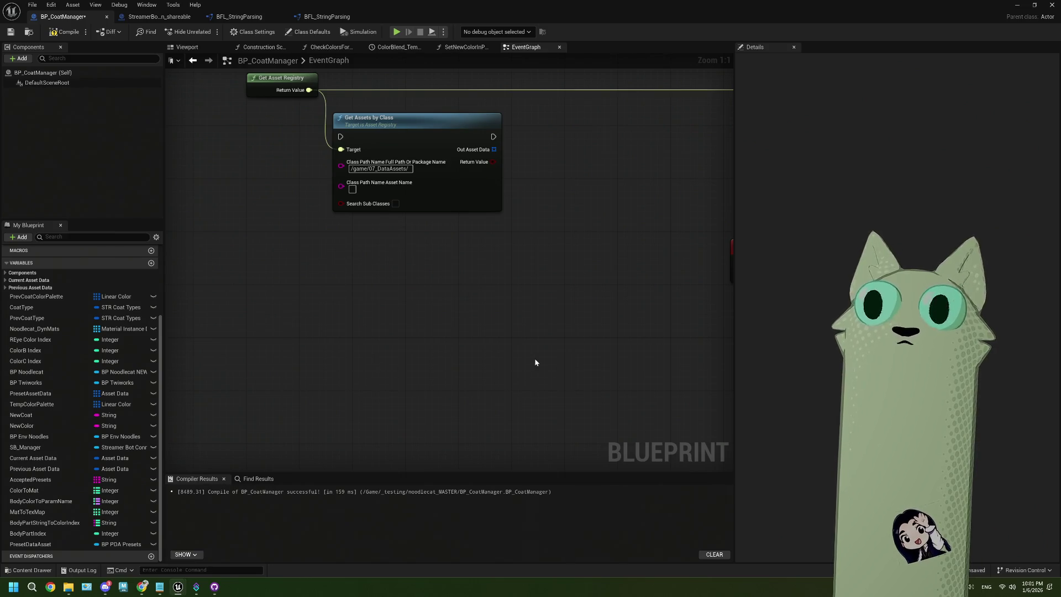
left_click_drag(403, 330, 405, 333)
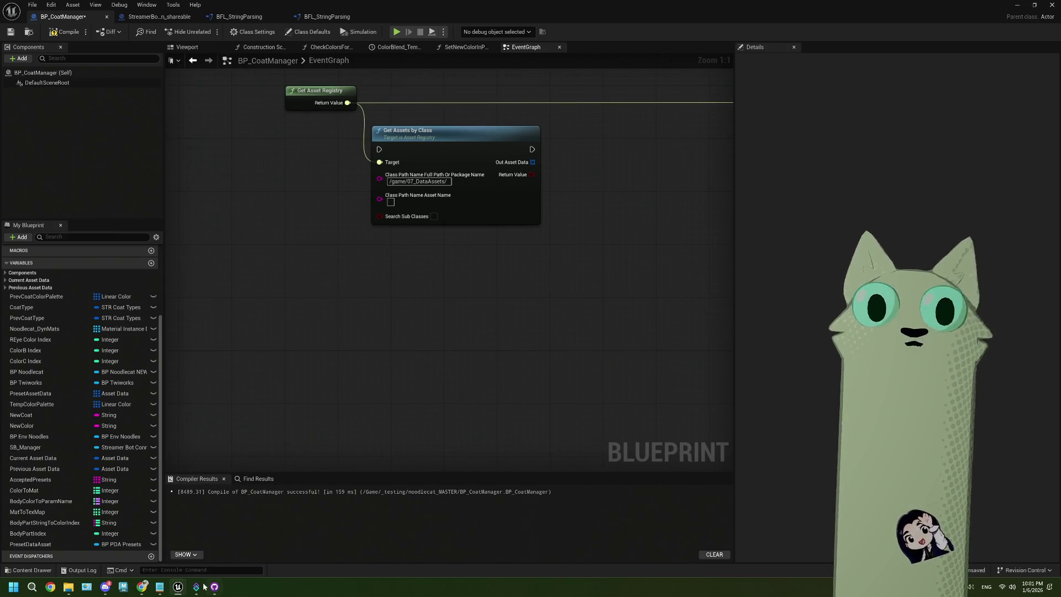
left_click(146, 589)
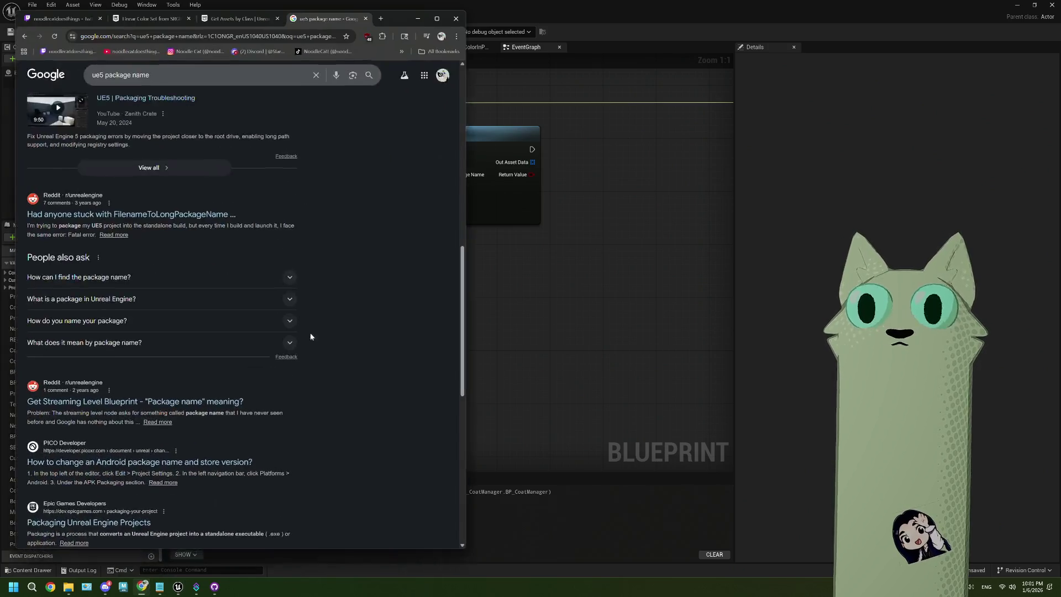
Browse the Google results for a Get Assets by Path folder-loading example, then return to BP_CoatManager
scroll(312, 309, "up", 5)
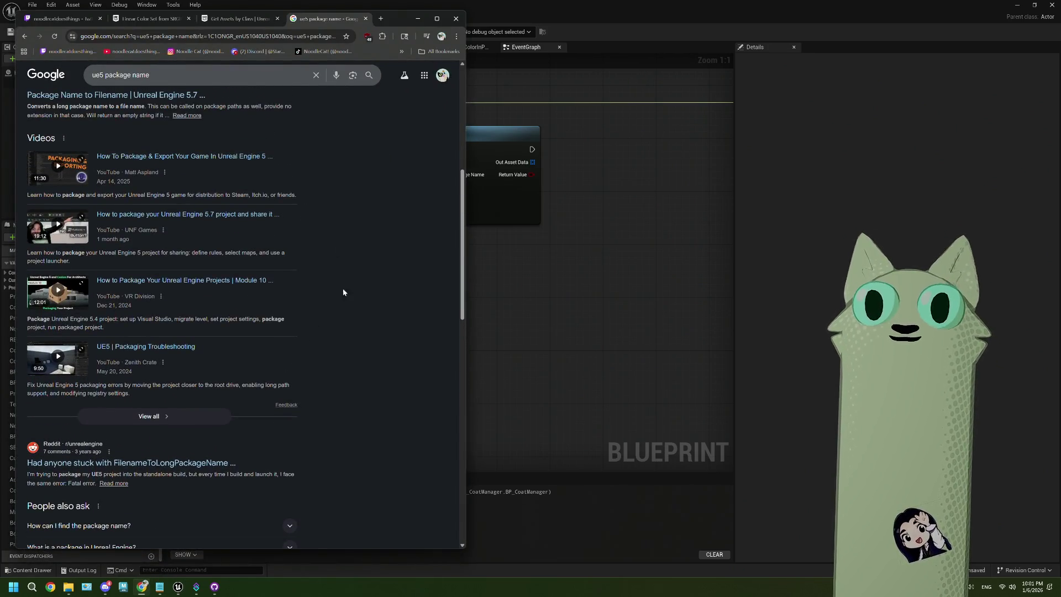
scroll(343, 292, "down", 1)
scroll(342, 298, "down", 3)
left_click(476, 285)
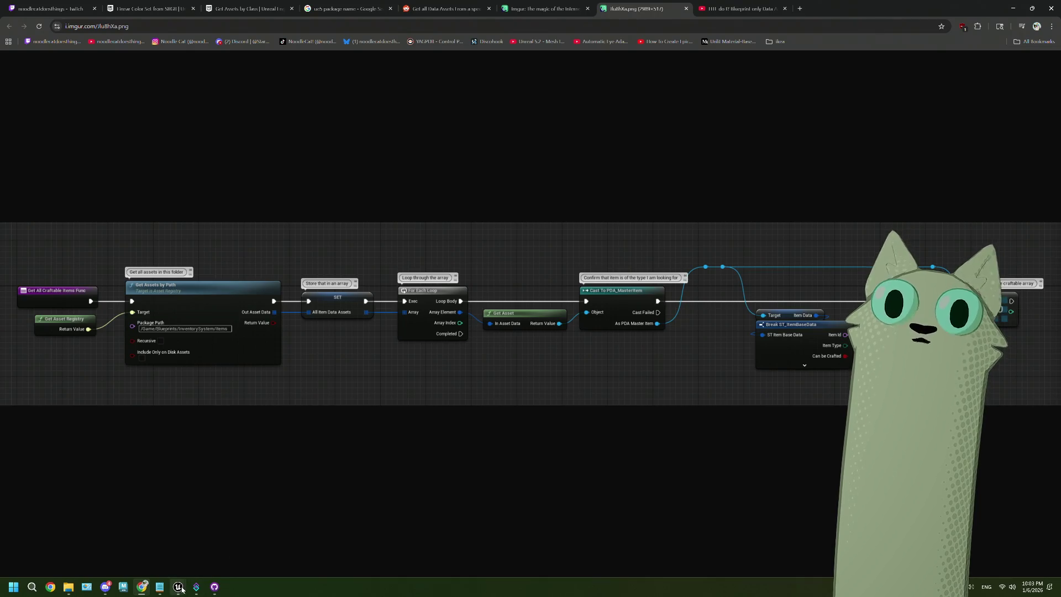
mouse_move(179, 587)
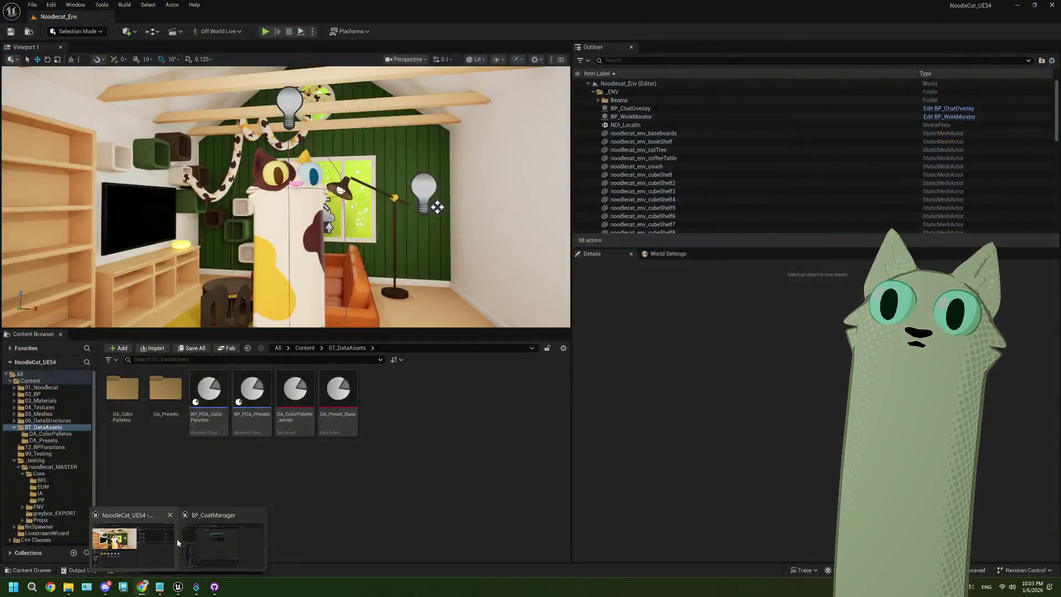
left_click(232, 539)
Inspect the SET Preset Asset Data, For Each Loop and Break Asset Data nodes against the reference screenshot
scroll(436, 289, "down", 2)
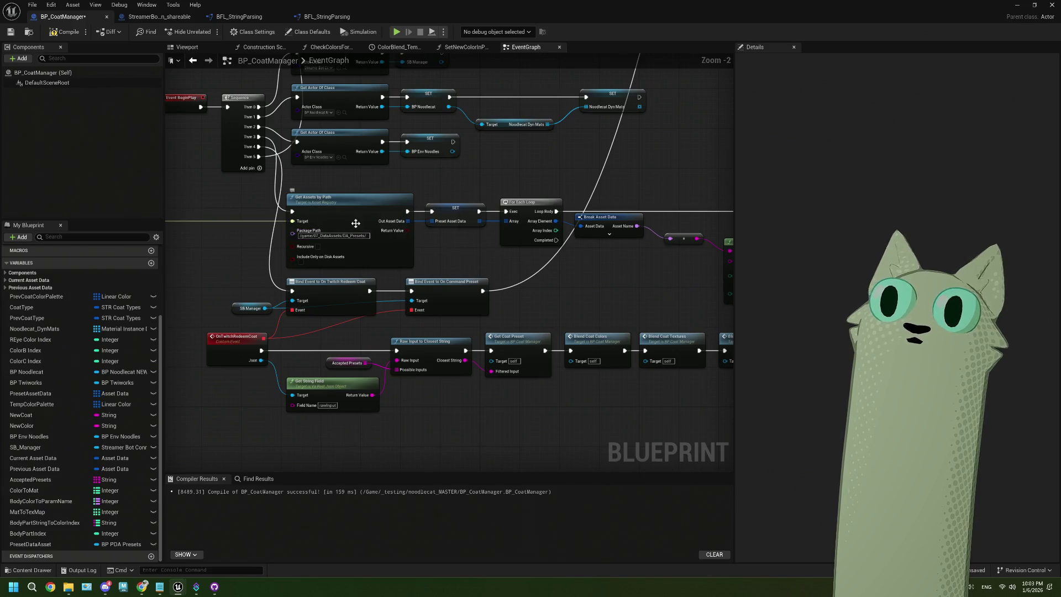
scroll(387, 254, "up", 2)
left_click(352, 214)
scroll(352, 214, "down", 2)
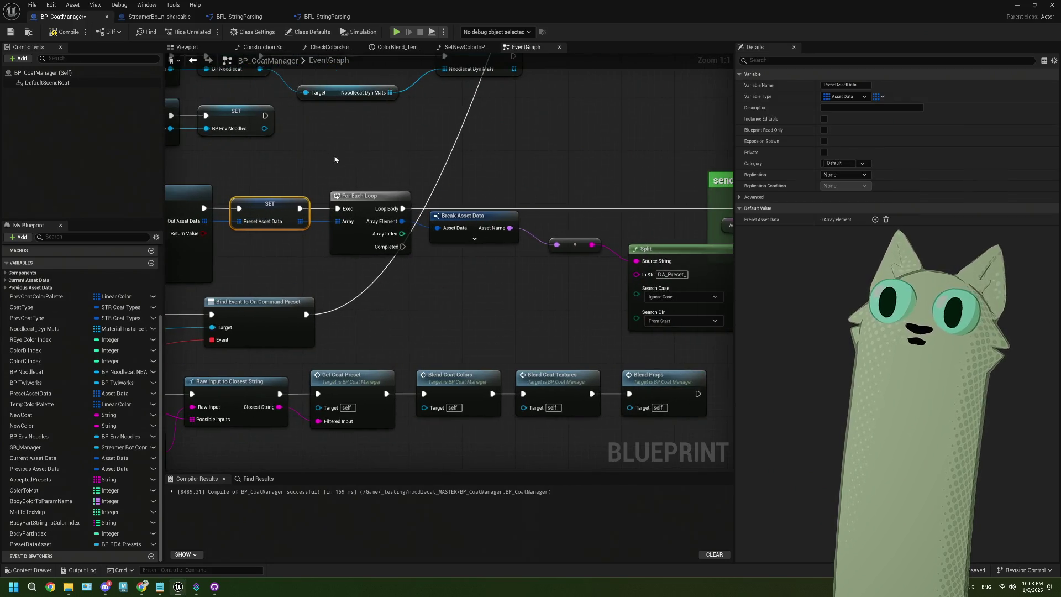
left_click(340, 188)
scroll(426, 340, "down", 2)
scroll(380, 407, "up", 4)
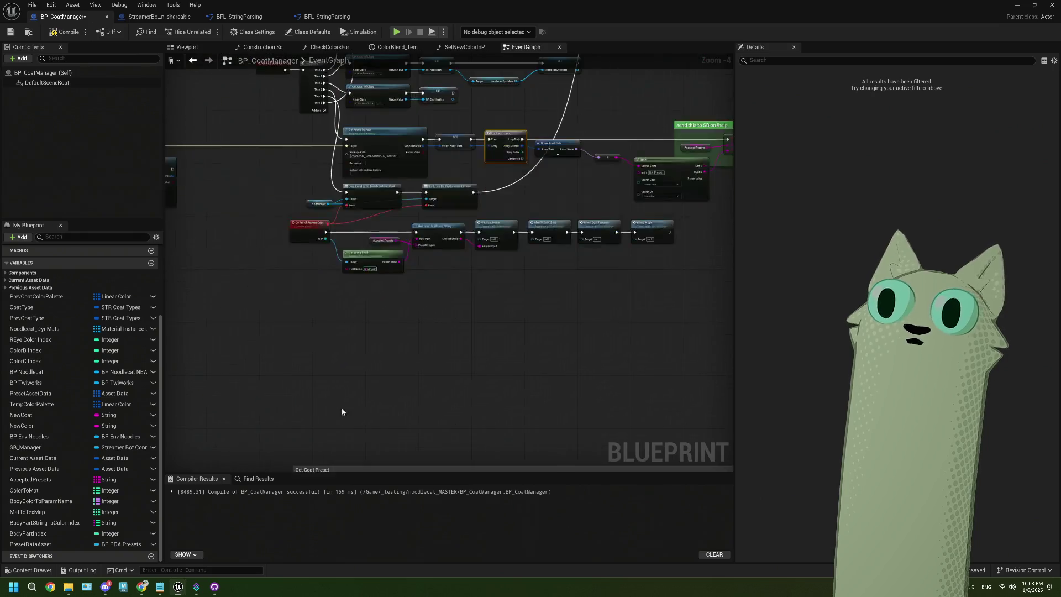
left_click_drag(463, 358, 303, 374)
mouse_move(266, 174)
left_mouse_down()
mouse_move(540, 383)
mouse_move(491, 383)
left_mouse_up()
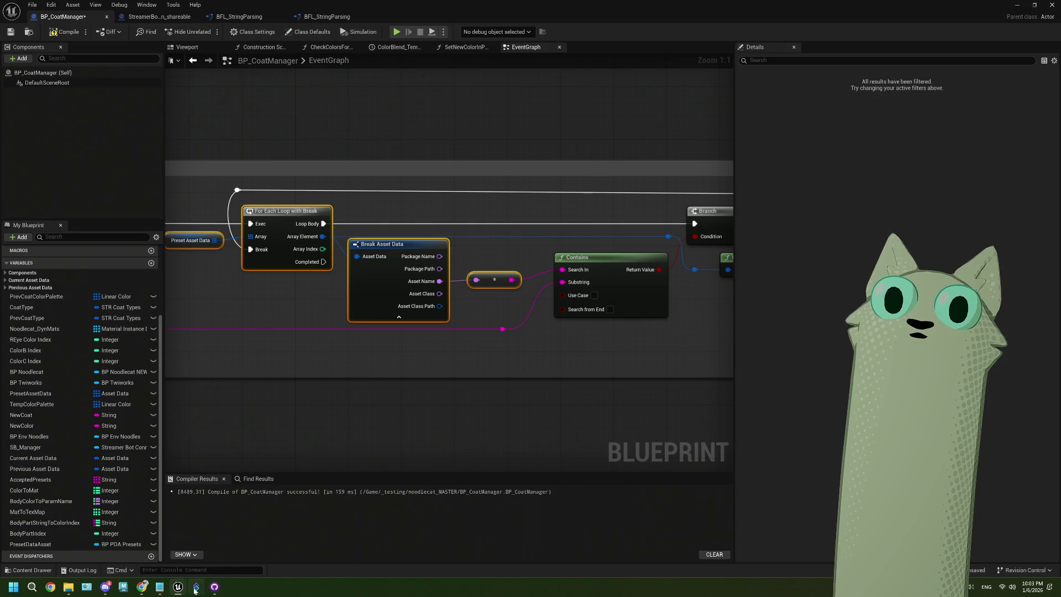
mouse_move(183, 589)
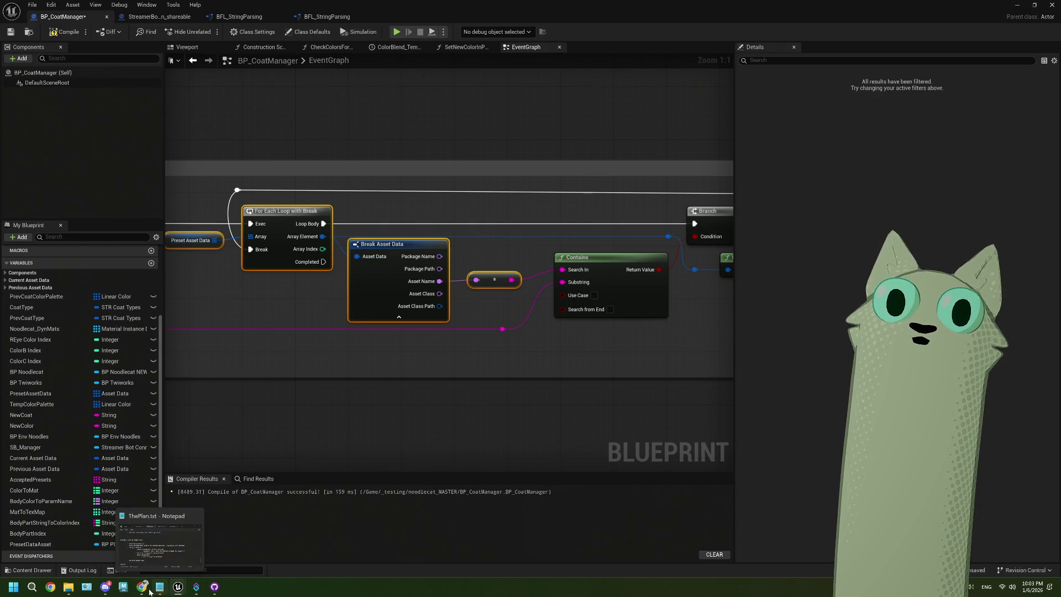
left_click(142, 586)
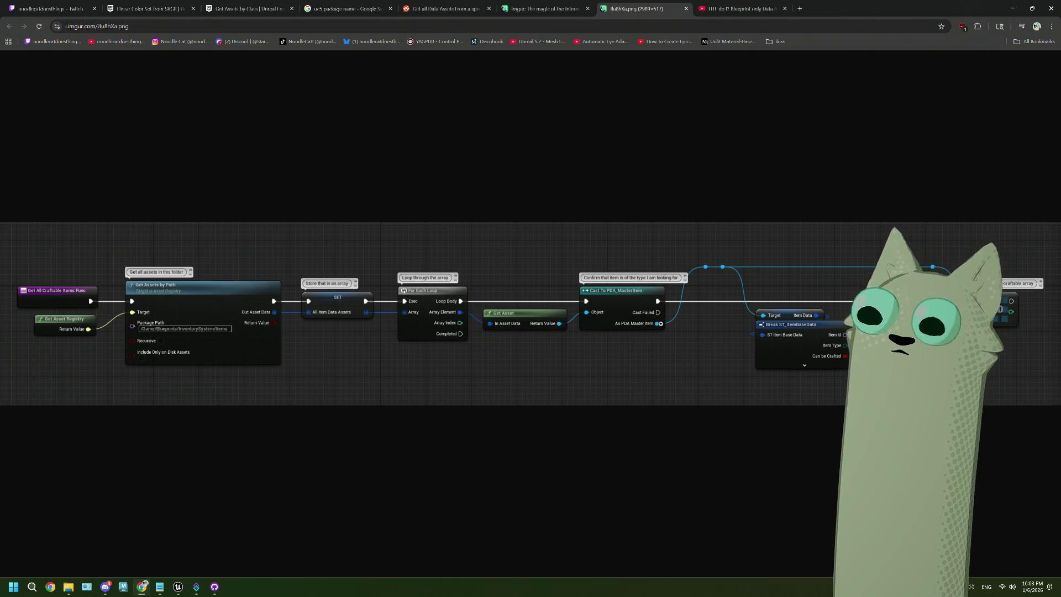
Pan to the Cast To BP_PDA_Presets section and select SET Preset Data Asset plus the four Target getters
left_click(1013, 8)
left_click_drag(520, 414, 380, 380)
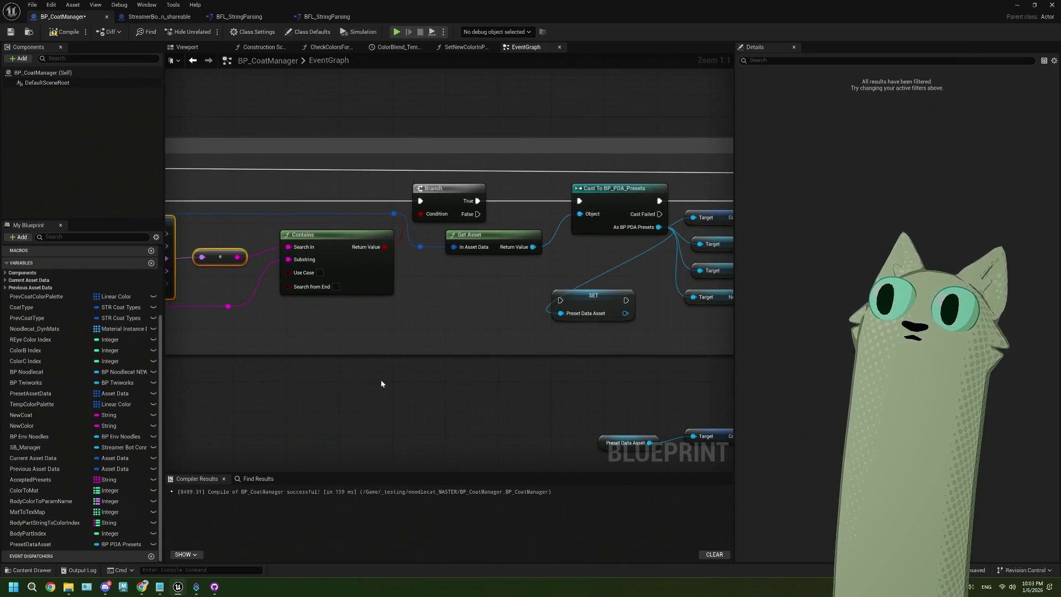
left_click_drag(467, 351, 411, 339)
scroll(503, 273, "down", 1)
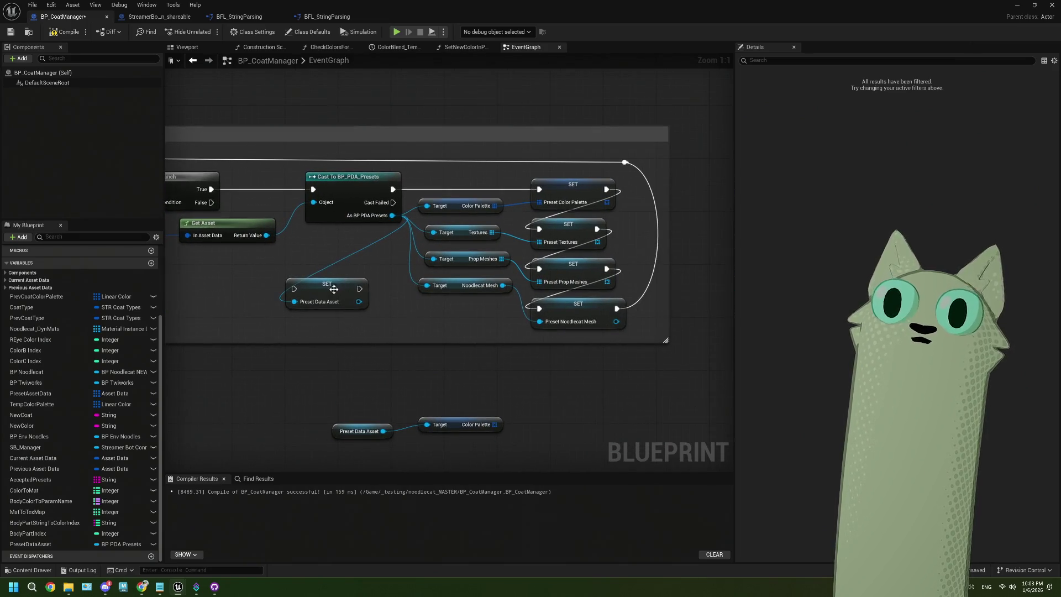
left_click(348, 283)
left_click_drag(450, 196, 605, 331)
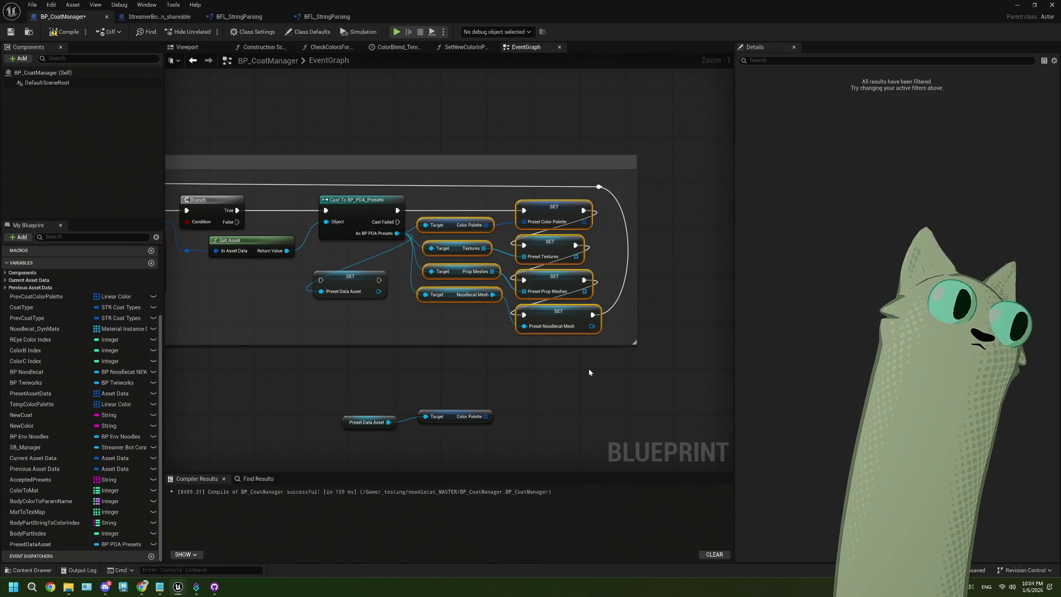
Bring up the Blueprint-only Data Assets tutorial and skip it ahead to 3:30
mouse_move(142, 586)
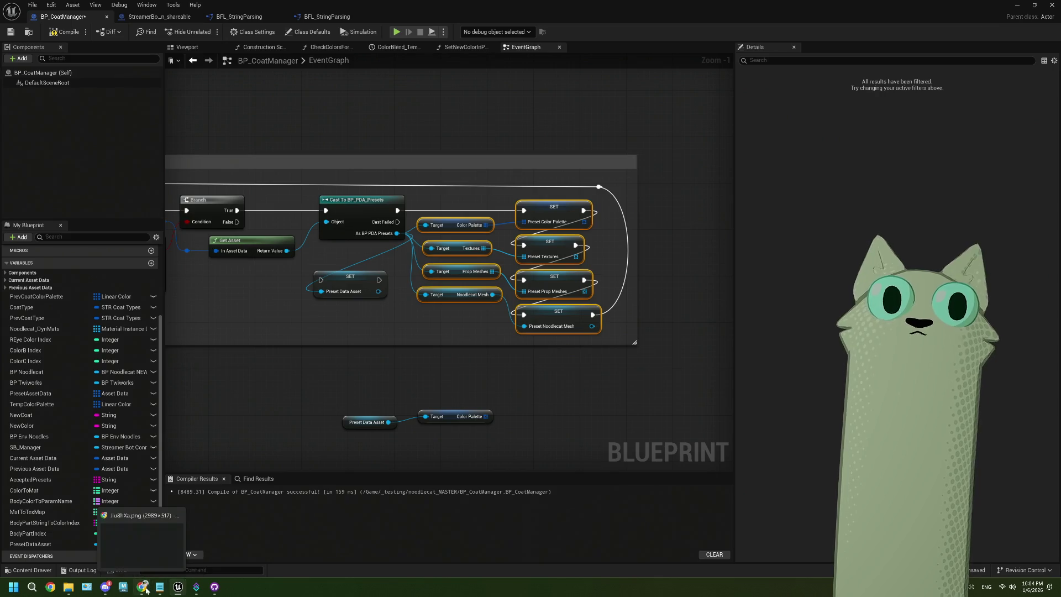
left_click(147, 548)
left_click(740, 8)
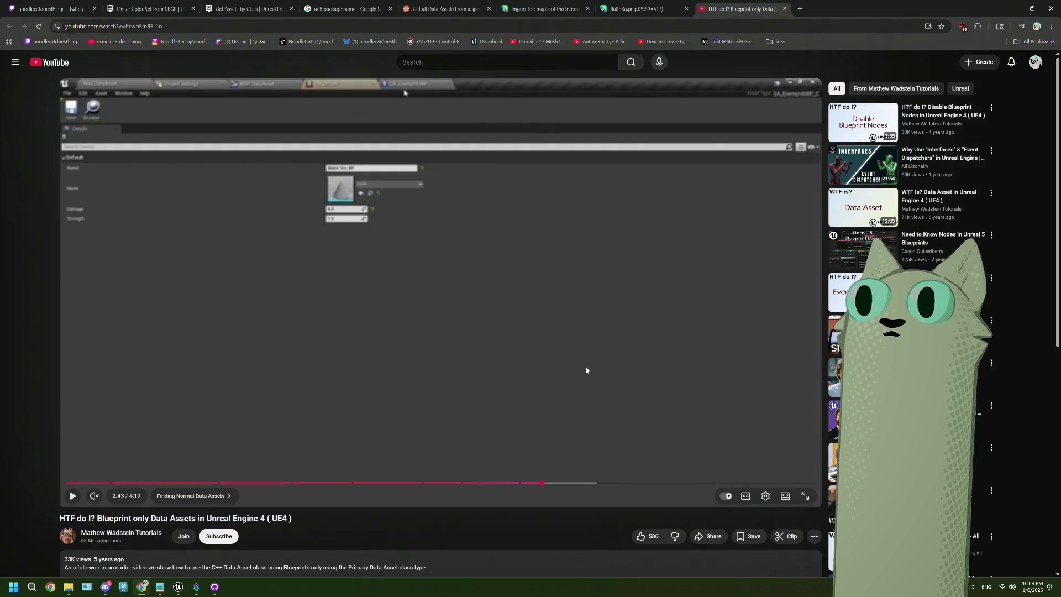
left_click(595, 483)
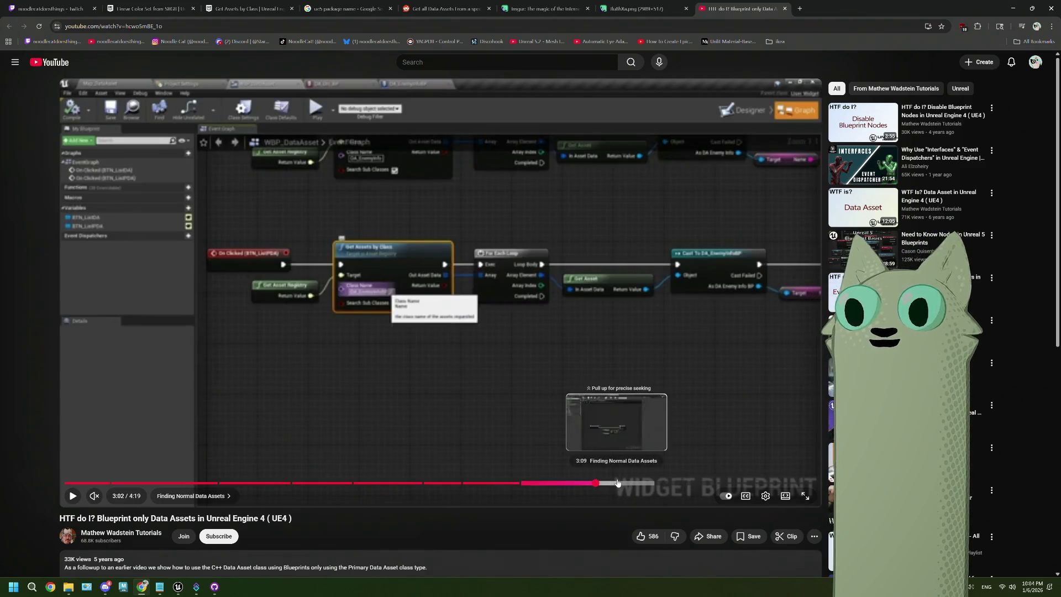
left_click(617, 484)
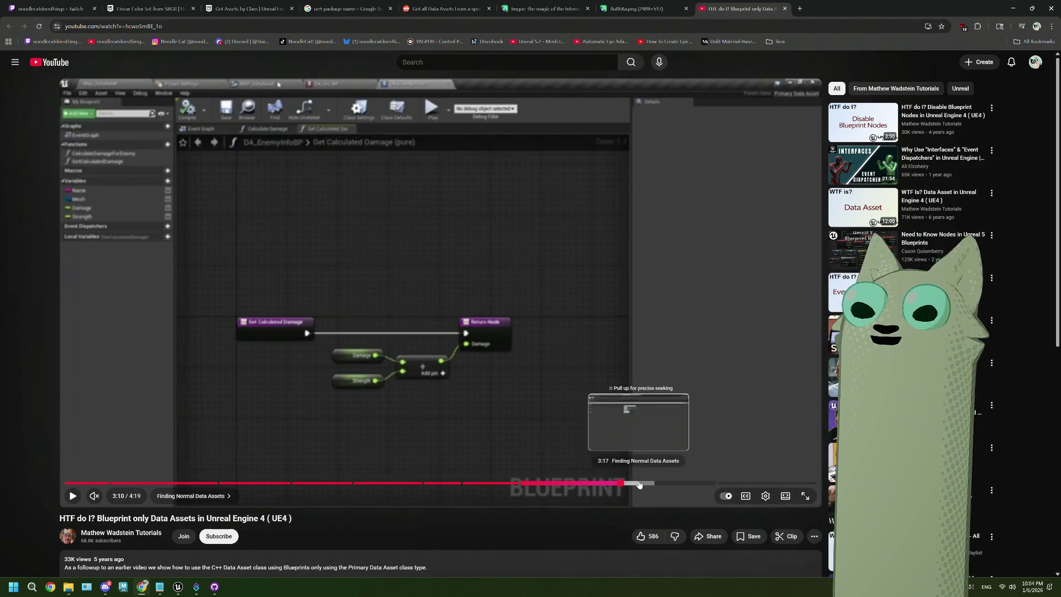
left_click(638, 483)
left_click(652, 484)
left_click(663, 483)
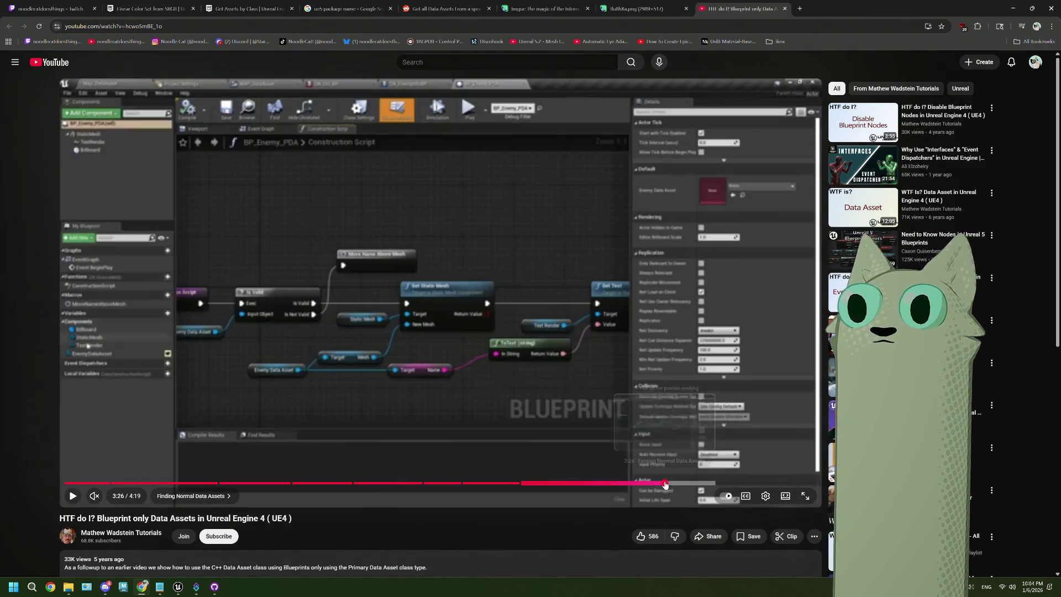
left_click(678, 483)
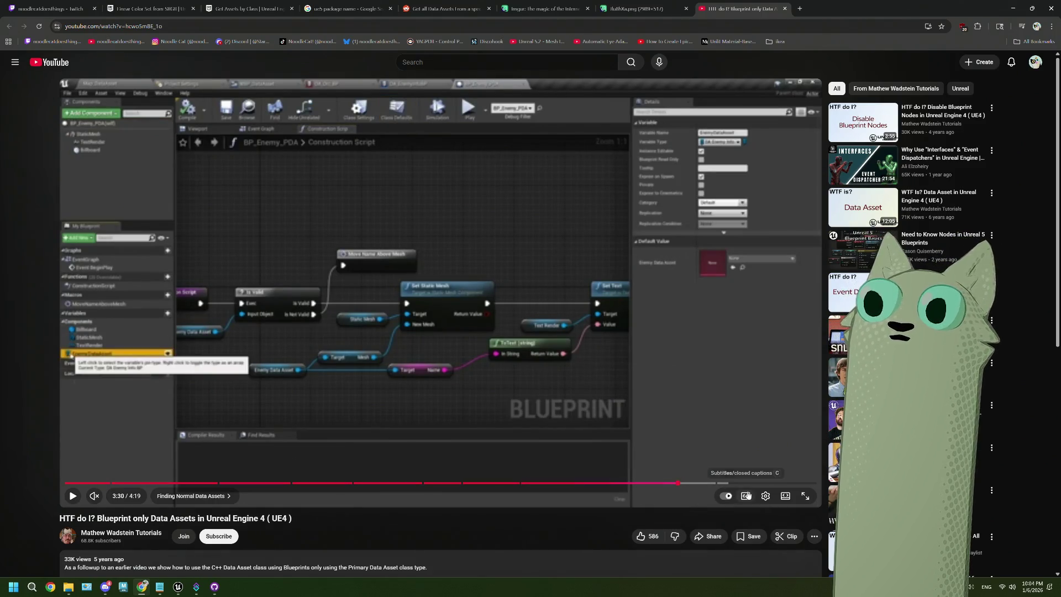
Set the tutorial's playback quality to 1080p60
left_click(767, 496)
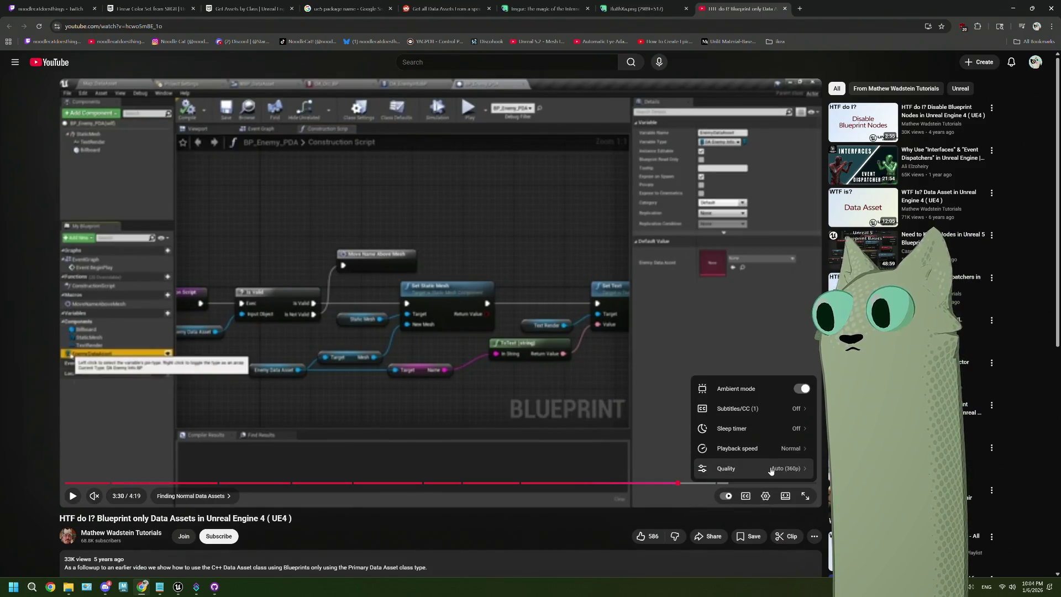
left_click(770, 468)
left_click(746, 348)
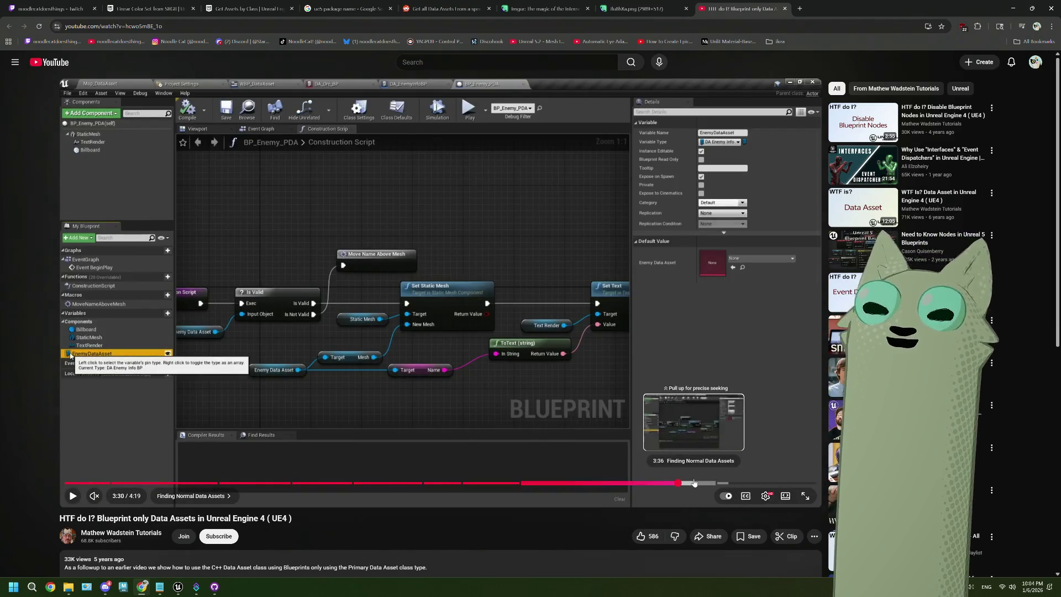
Rewind the video to 3:00, then return to the Unreal editor
key("j")
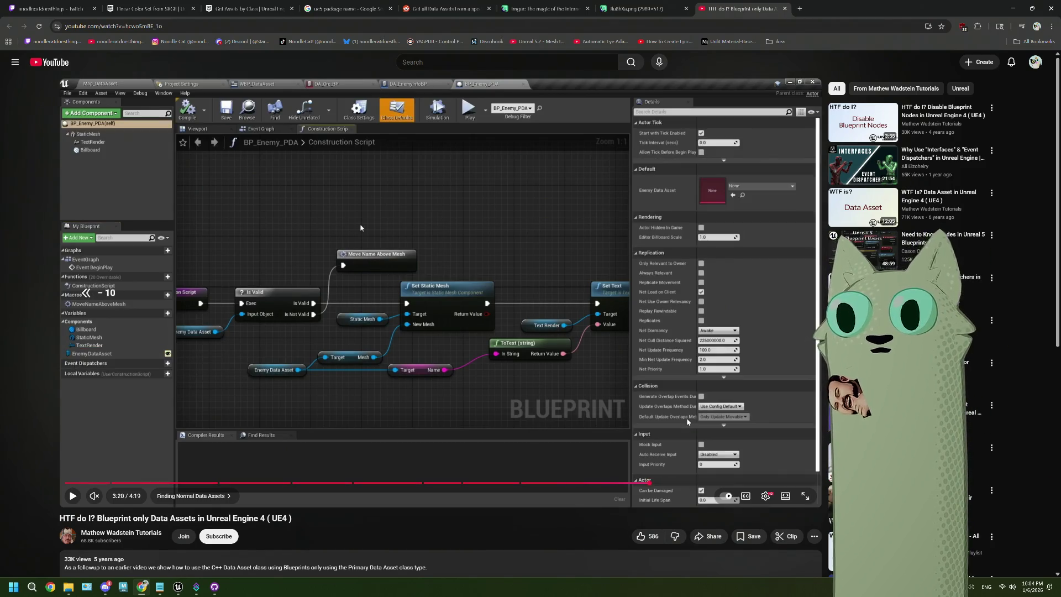
key("j")
key("j")
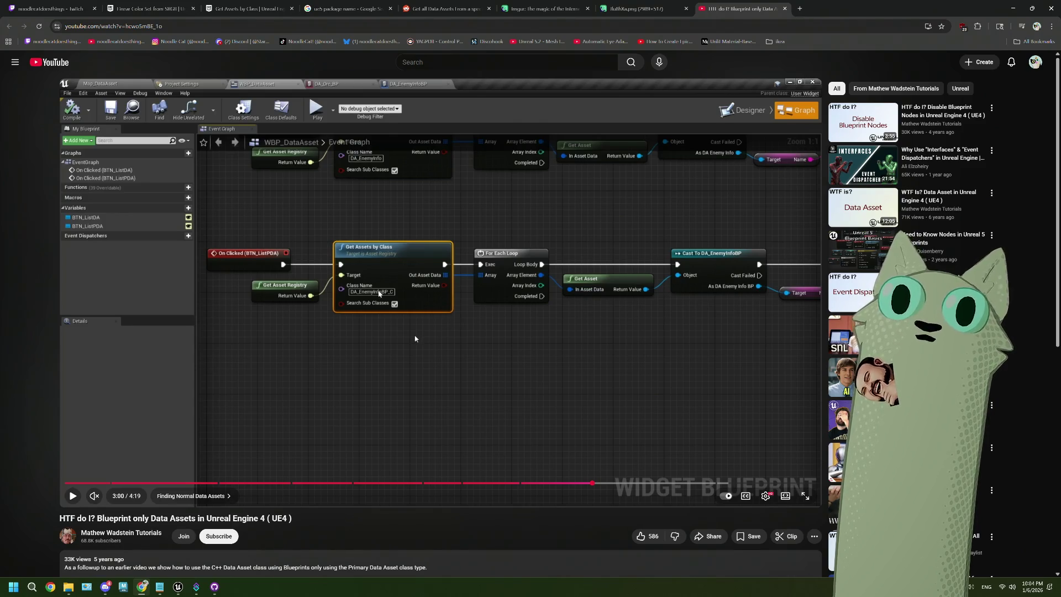
key("alt+Tab")
scroll(317, 360, "down", 2)
Recombine the split Class Path Name pin
scroll(316, 359, "down", 4)
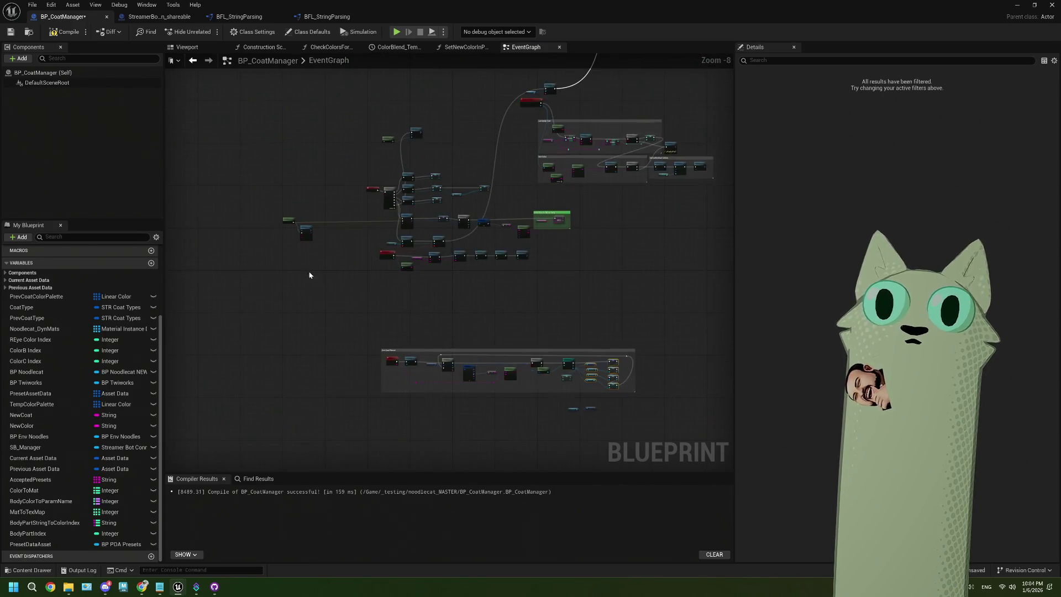
scroll(309, 275, "up", 10)
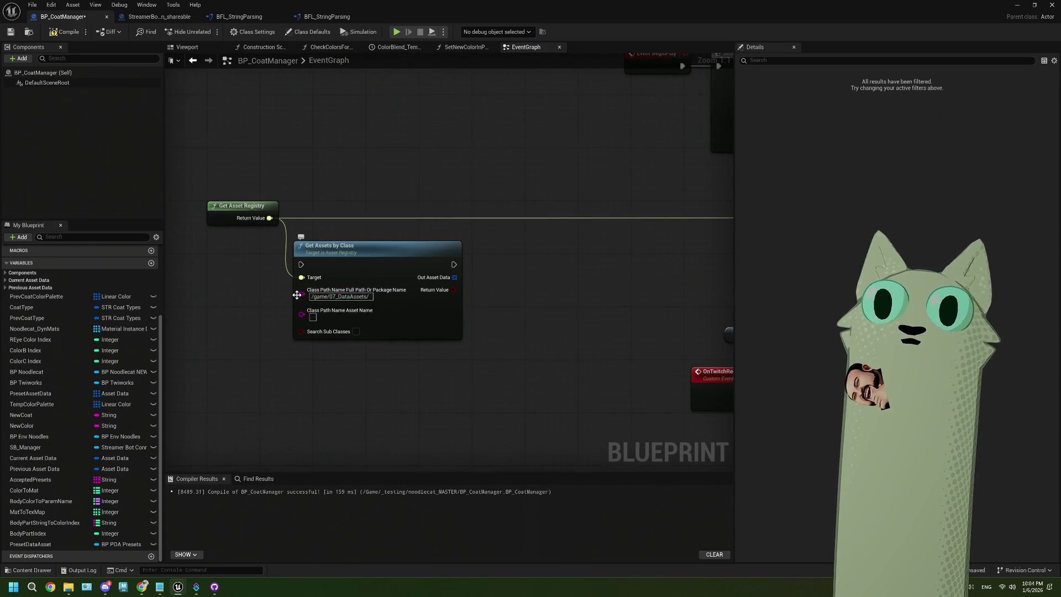
right_click(297, 294)
left_click(338, 334)
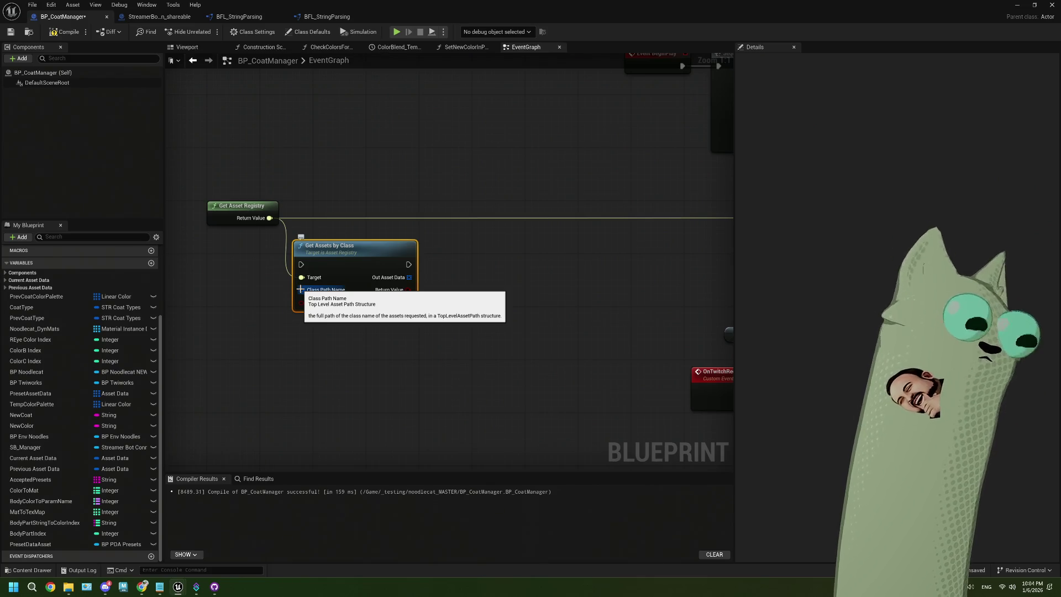
Delete the Get Assets by Class node and move Get Asset Registry beside Get Assets by Path
scroll(357, 277, "down", 2)
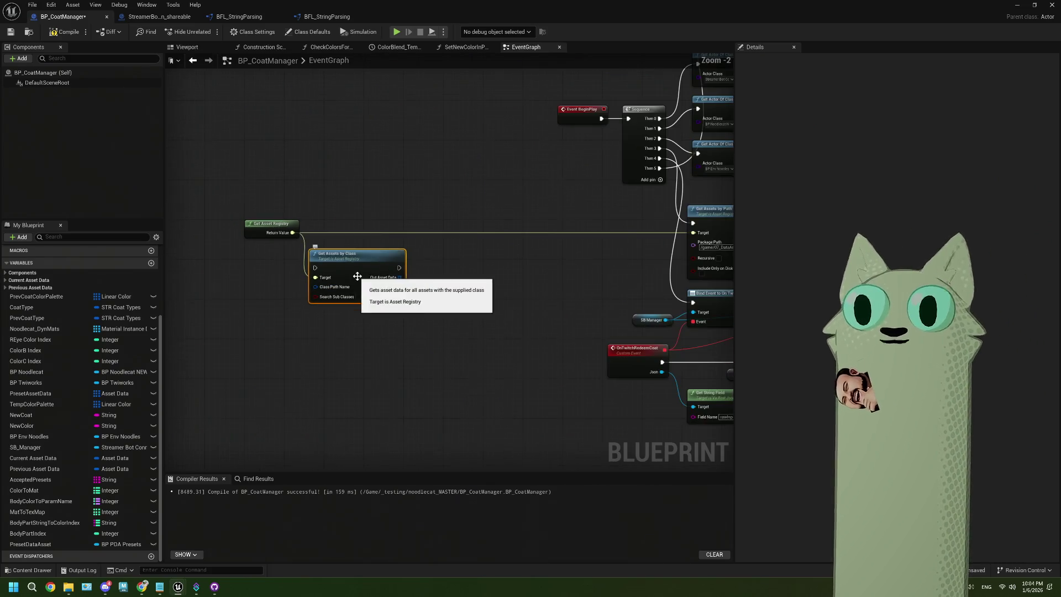
key("Delete")
left_click_drag(187, 227, 544, 231)
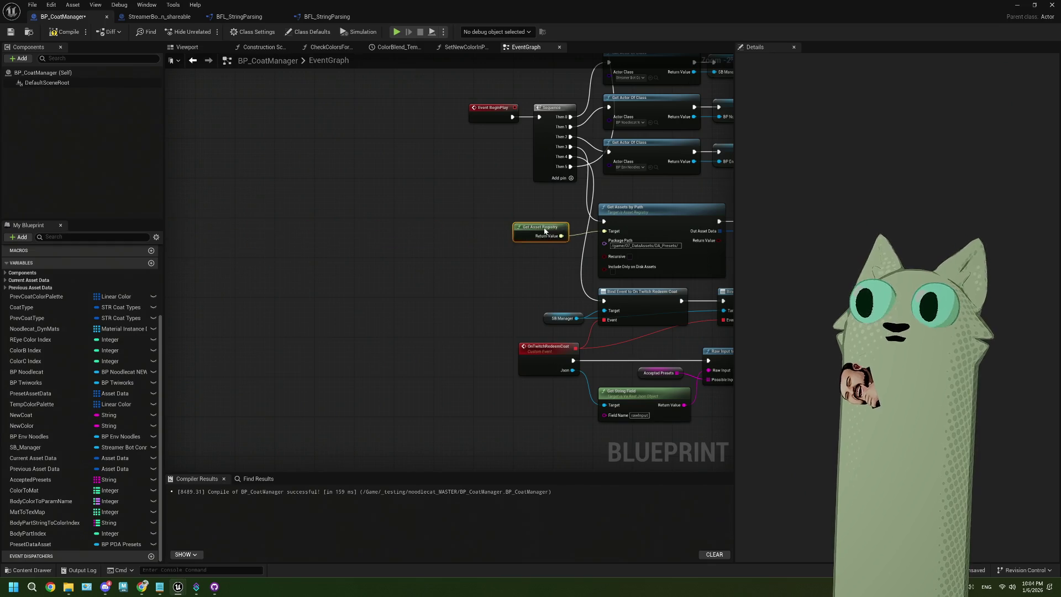
scroll(544, 231, "down", 3)
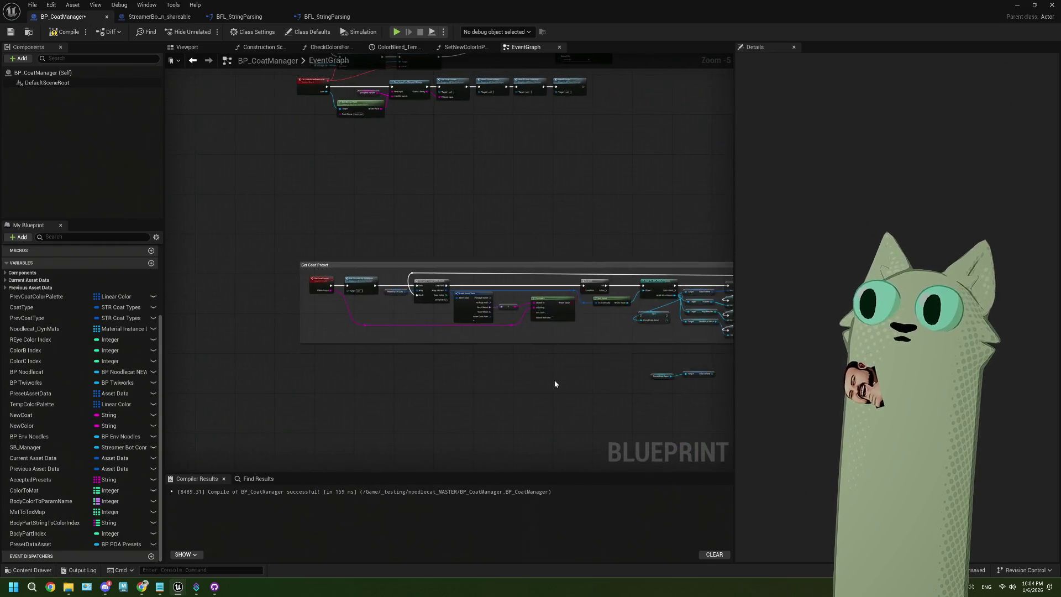
scroll(555, 384, "up", 3)
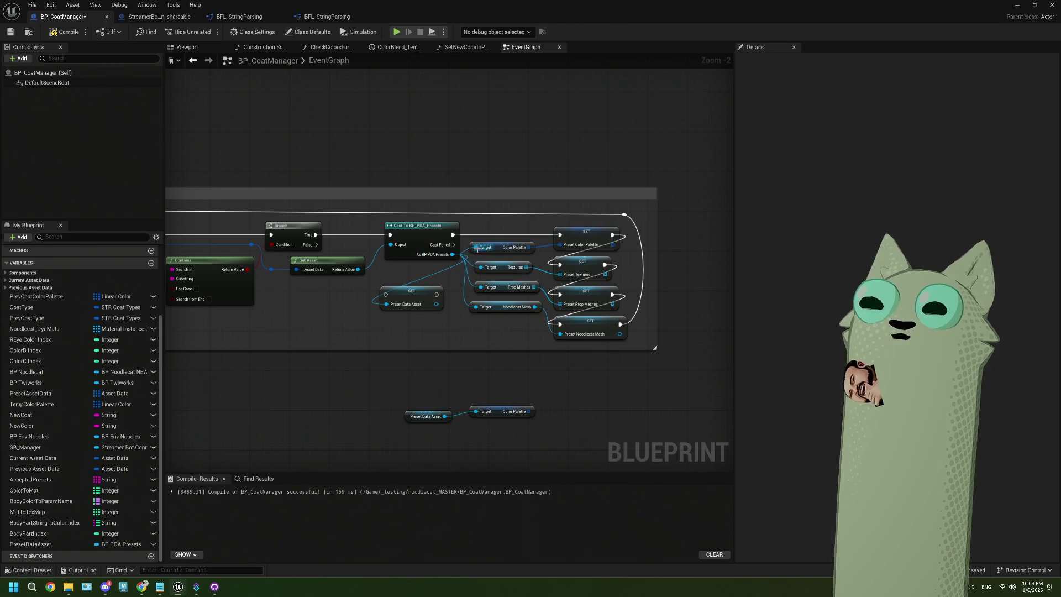
Move the Target links onto the SET Preset Data Asset node's output
right_click(394, 307)
key("Escape")
mouse_move(452, 255)
left_mouse_down()
mouse_move(445, 304)
mouse_move(419, 303)
left_mouse_up()
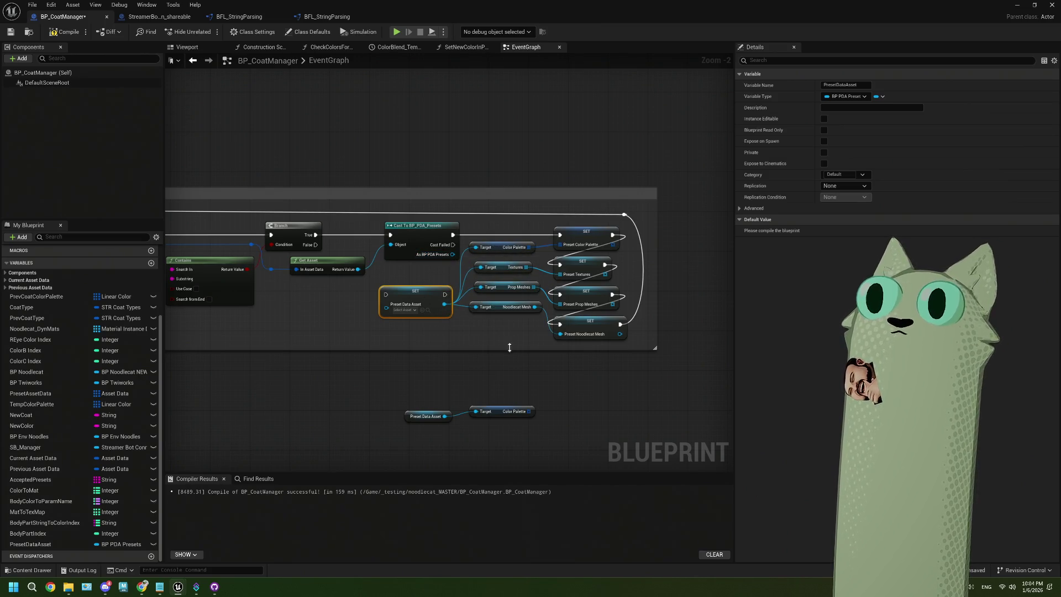
left_click(470, 347)
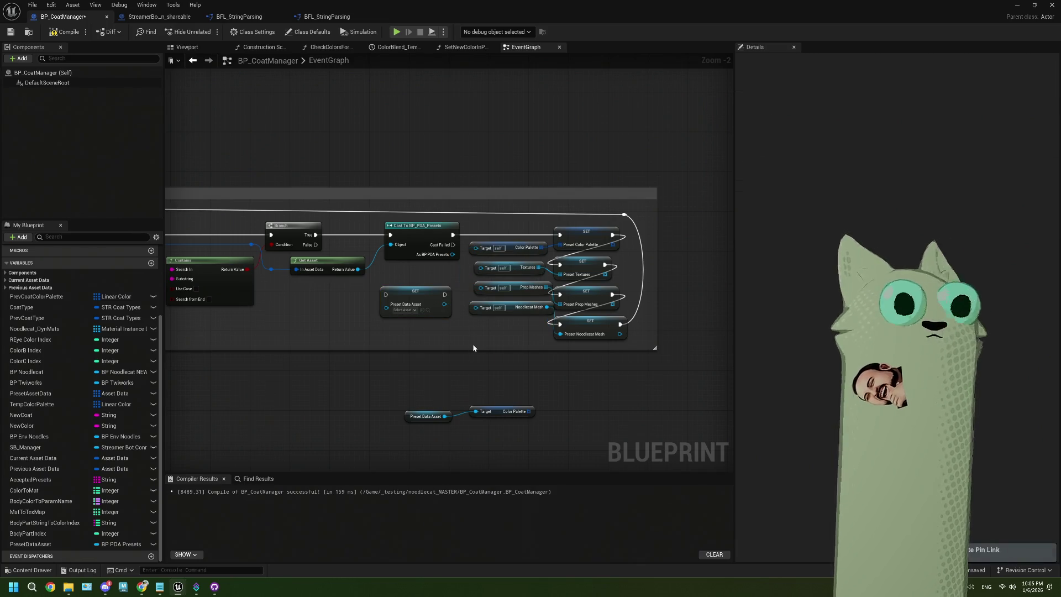
Place a PresetDataAsset getter in the graph, then delete the extra getter
scroll(471, 336, "up", 2)
mouse_move(31, 544)
left_mouse_down()
mouse_move(330, 415)
mouse_move(327, 391)
mouse_move(340, 396)
left_mouse_up()
left_click(352, 412)
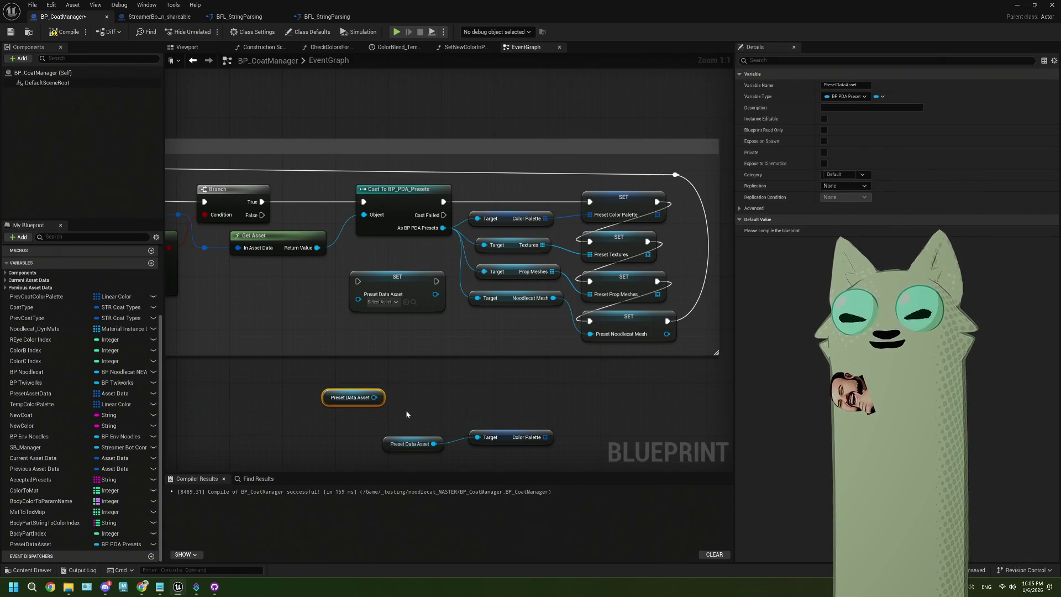
left_click_drag(407, 414, 372, 385)
key("Delete")
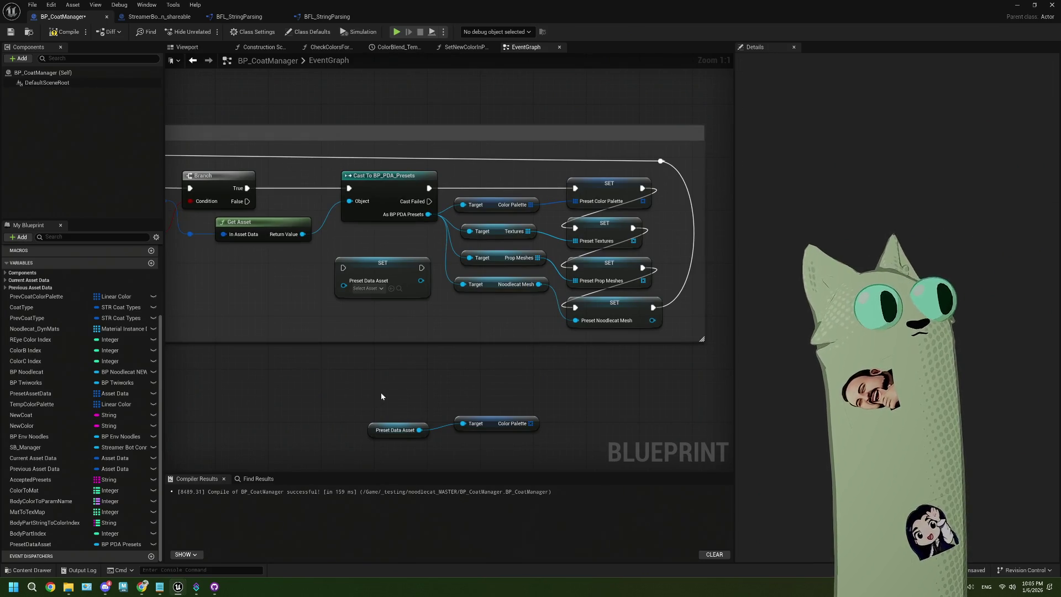
left_click_drag(384, 397, 349, 367)
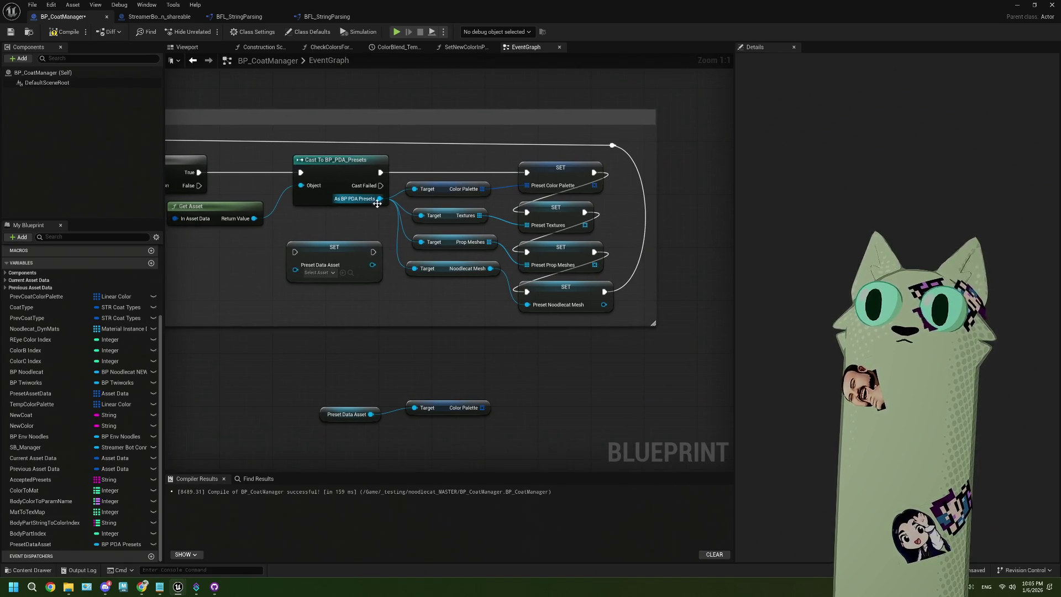
Wire As BP PDA Presets into SET Preset Data Asset, then delete the four Target getters and SET nodes
left_click_drag(380, 198, 295, 270)
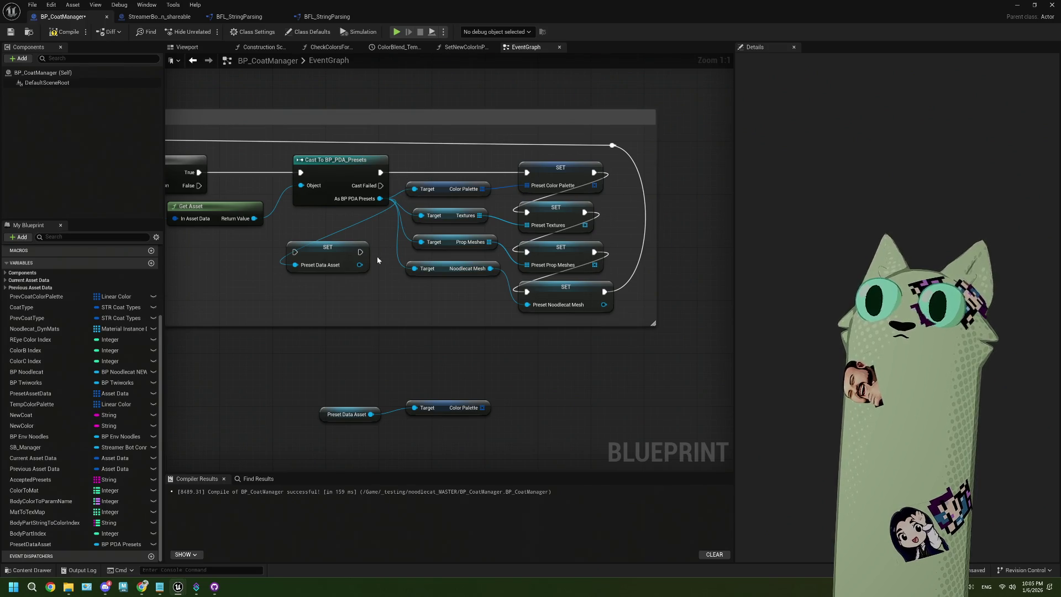
left_click_drag(406, 160, 565, 311)
key("Delete")
scroll(566, 341, "down", 4)
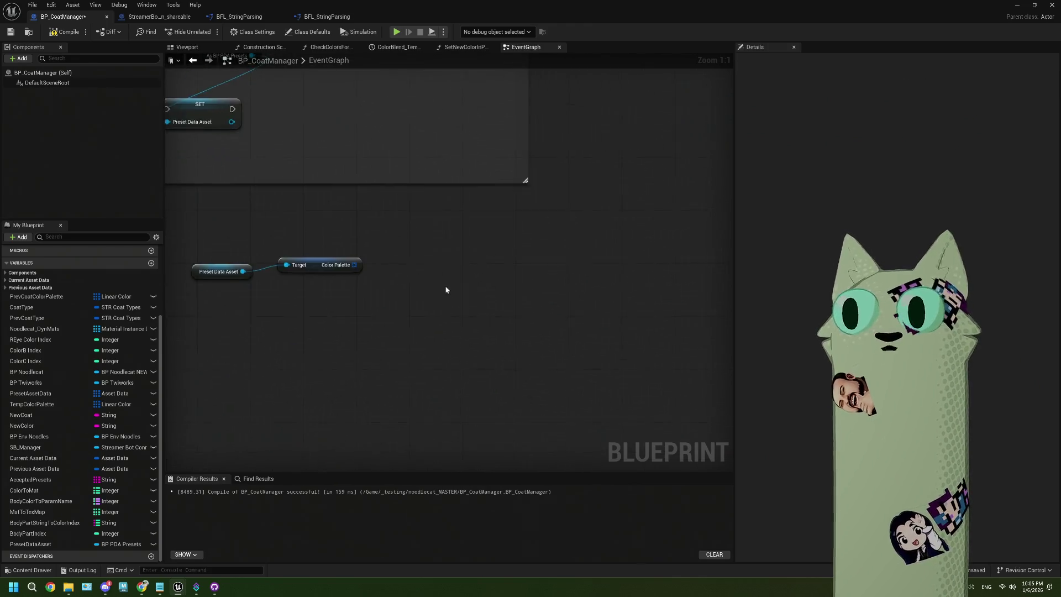
Restore the deleted SET nodes and remove the Preset Data Asset and Color Palette getters
key("ctrl+z")
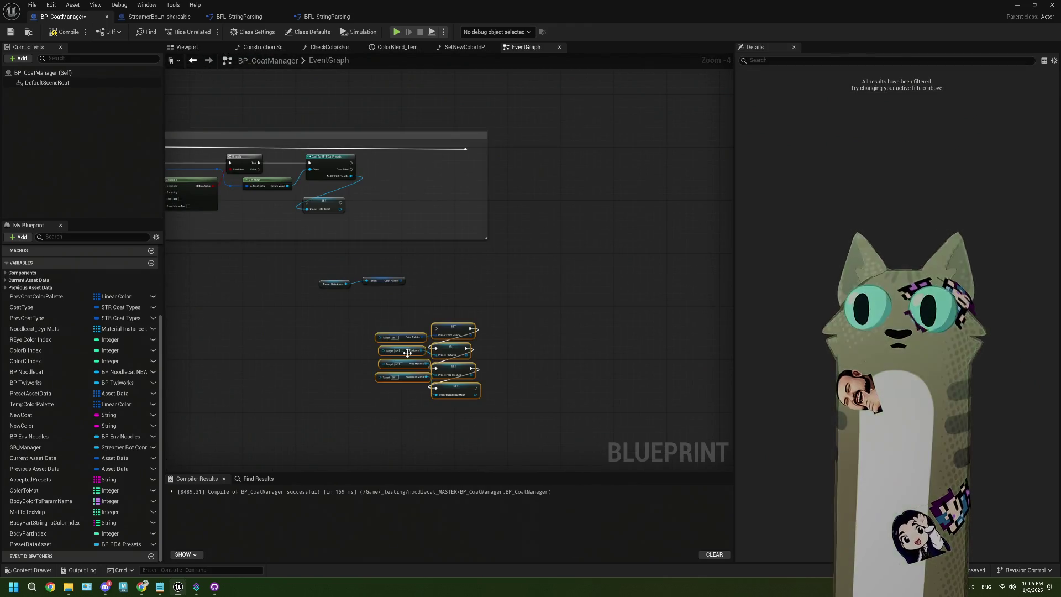
scroll(359, 296, "up", 3)
left_click_drag(305, 237, 385, 290)
key("Delete")
Place the SET node in line after Cast To BP_PDA_Presets, wire its exec, and shrink the comment
mouse_move(387, 254)
left_mouse_down()
mouse_move(367, 296)
mouse_move(338, 227)
mouse_move(334, 259)
left_mouse_up()
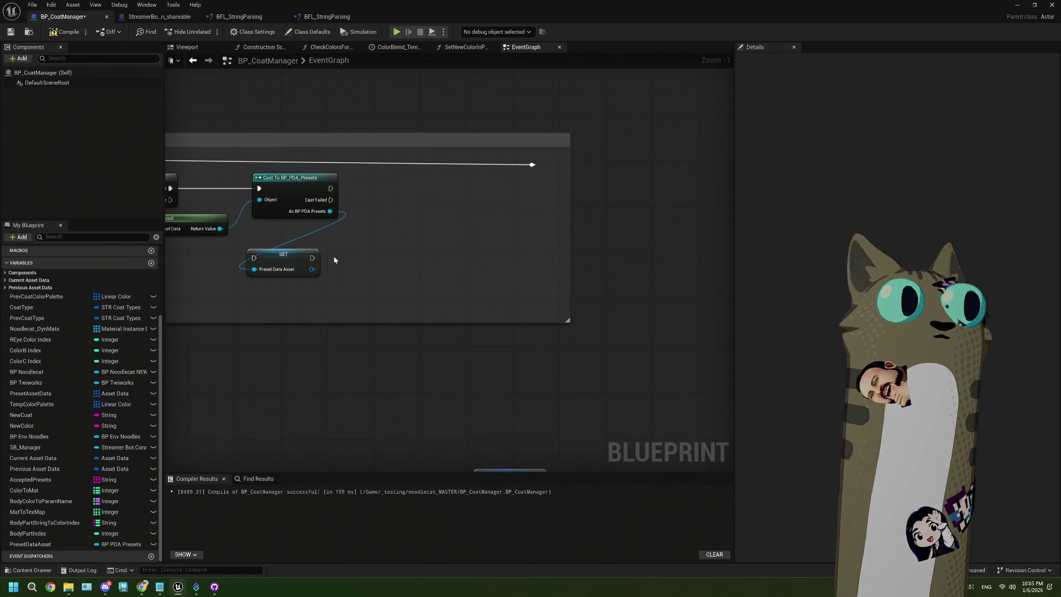
scroll(333, 250, "up", 1)
left_click_drag(243, 295, 343, 231)
left_click_drag(266, 214, 306, 234)
mouse_move(378, 235)
left_mouse_down()
mouse_move(371, 222)
mouse_move(402, 232)
mouse_move(509, 189)
mouse_move(385, 190)
left_mouse_up()
left_click_drag(539, 239, 404, 239)
Select all nodes inside the Get Coat Preset comment and open their context menu
scroll(566, 269, "down", 5)
scroll(567, 269, "down", 1)
scroll(557, 272, "up", 2)
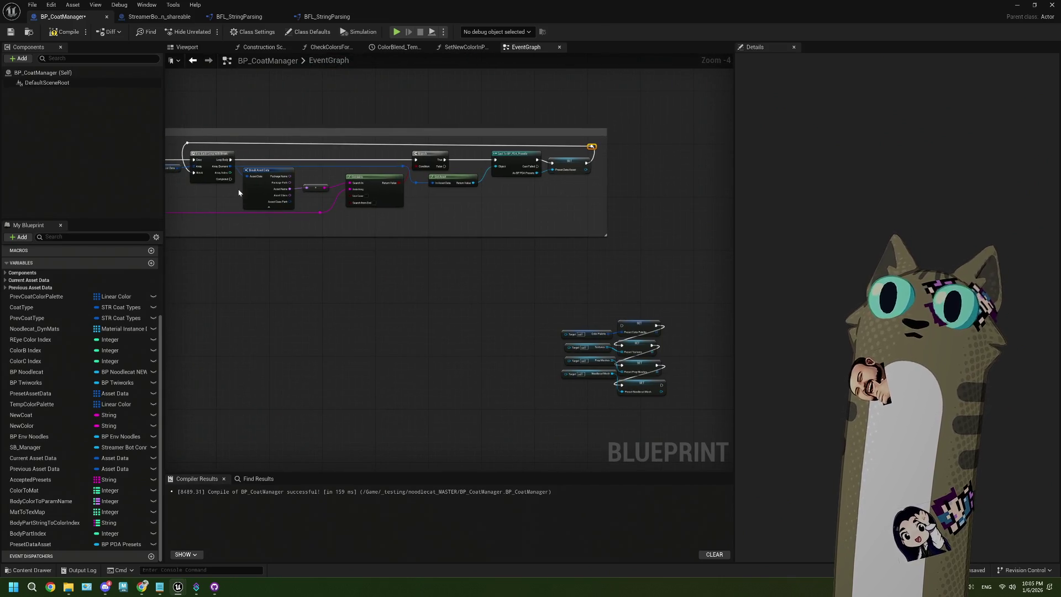
scroll(514, 301, "down", 2)
mouse_move(597, 272)
left_mouse_down()
mouse_move(623, 339)
mouse_move(408, 317)
left_mouse_up()
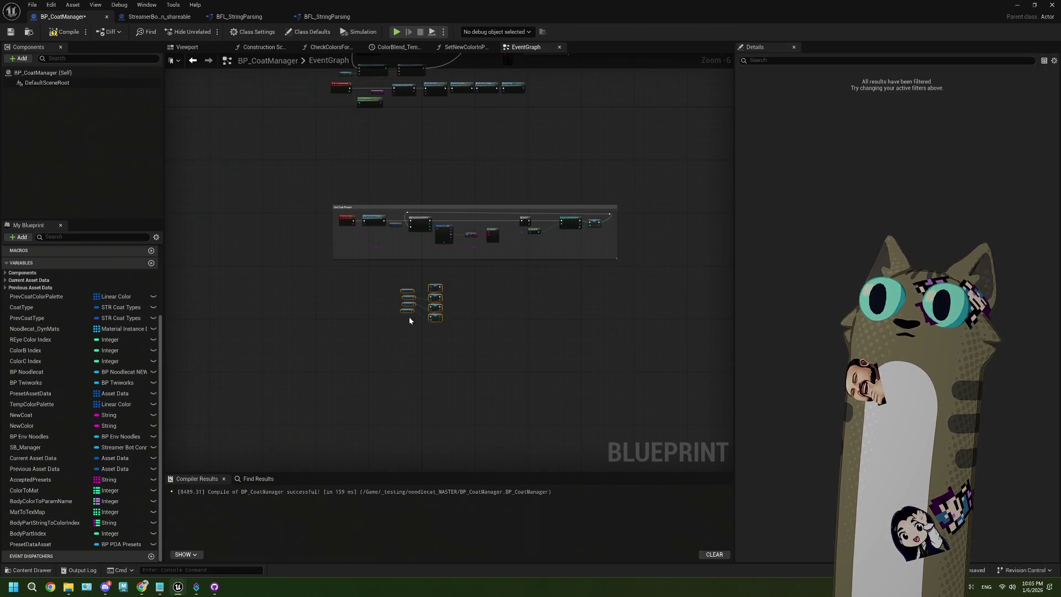
scroll(406, 298, "up", 4)
scroll(404, 292, "down", 1)
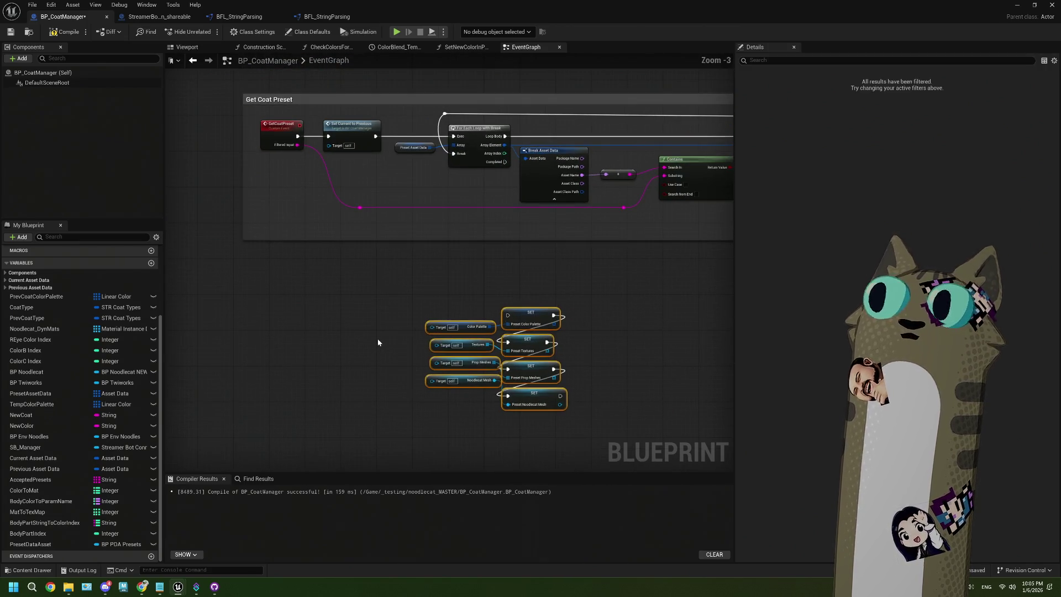
mouse_move(406, 285)
left_mouse_down()
mouse_move(309, 304)
mouse_move(514, 305)
mouse_move(462, 267)
left_mouse_up()
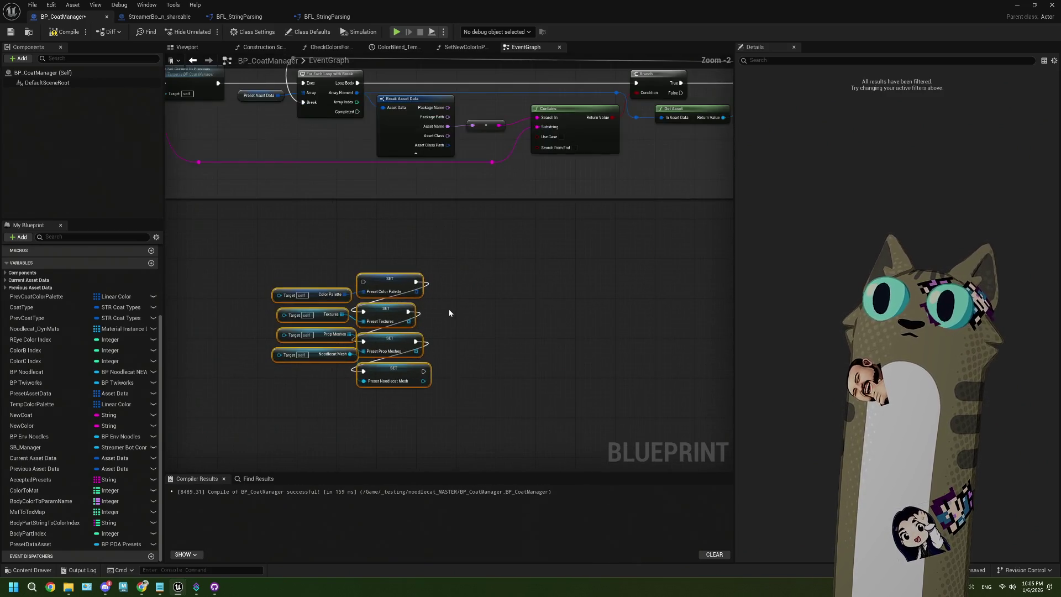
scroll(449, 313, "down", 1)
left_click_drag(536, 301, 527, 302)
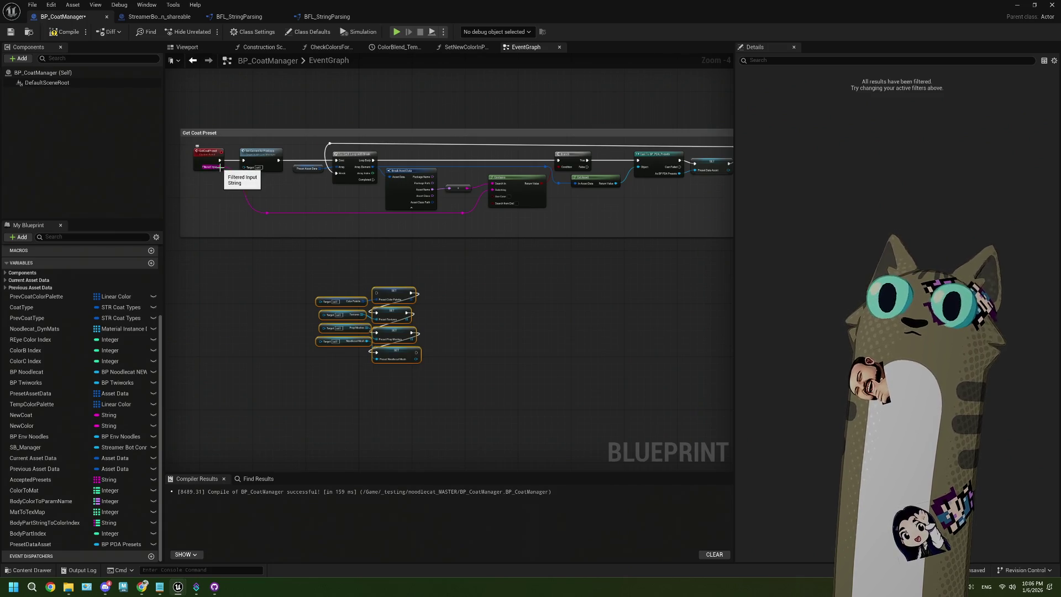
mouse_move(235, 146)
left_mouse_down()
mouse_move(723, 239)
mouse_move(642, 236)
left_mouse_up()
right_click(442, 196)
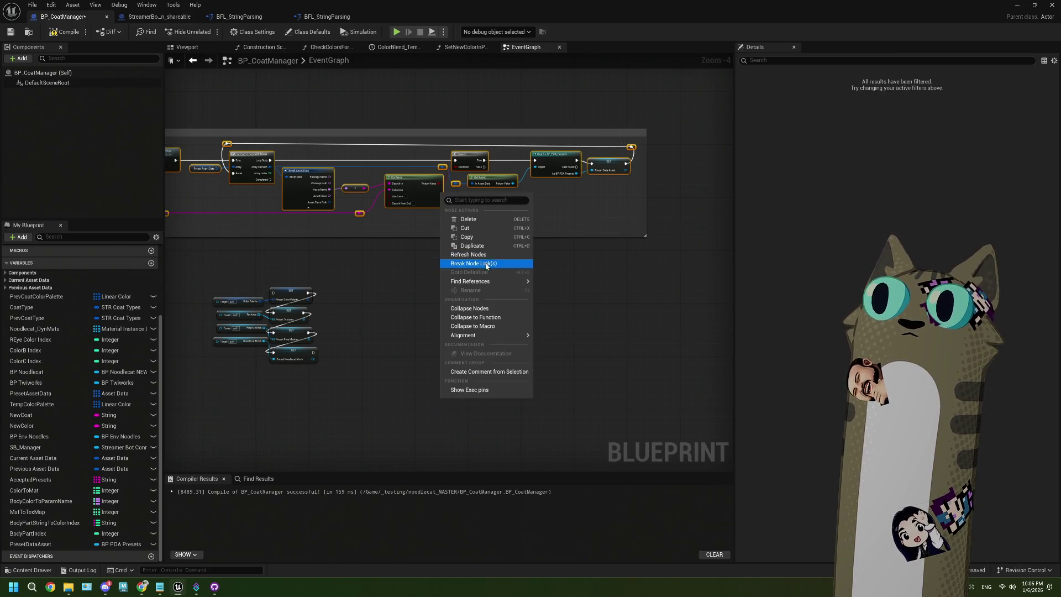
Collapse the selected nodes into a new function named GetPrestDataAsset
mouse_move(484, 282)
left_click(478, 316)
type("GetPrestDataAsset")
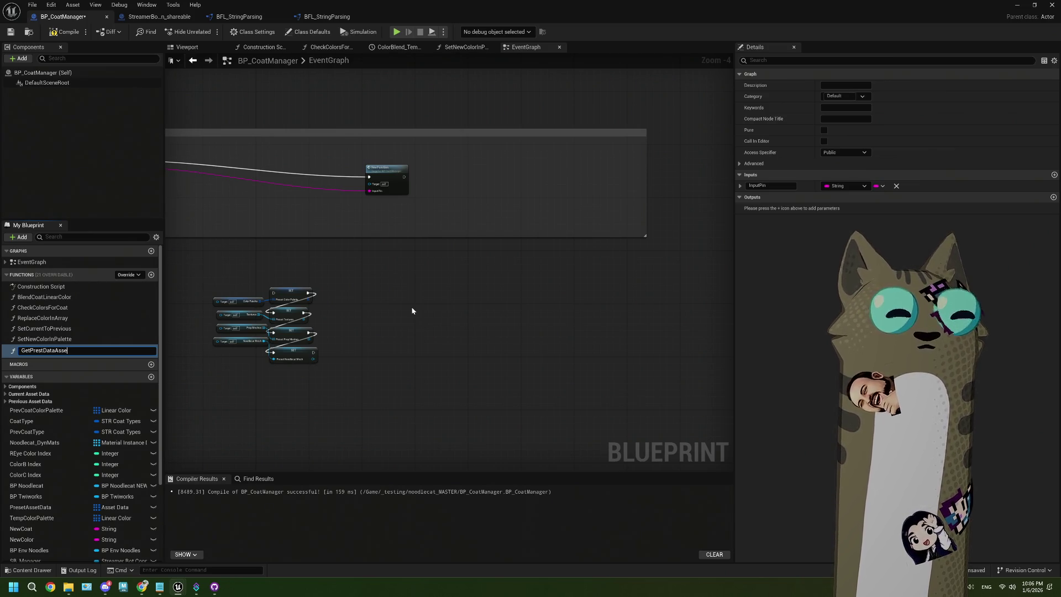
key("Return")
Rename the function's input pin to Input String
scroll(398, 190, "up", 3)
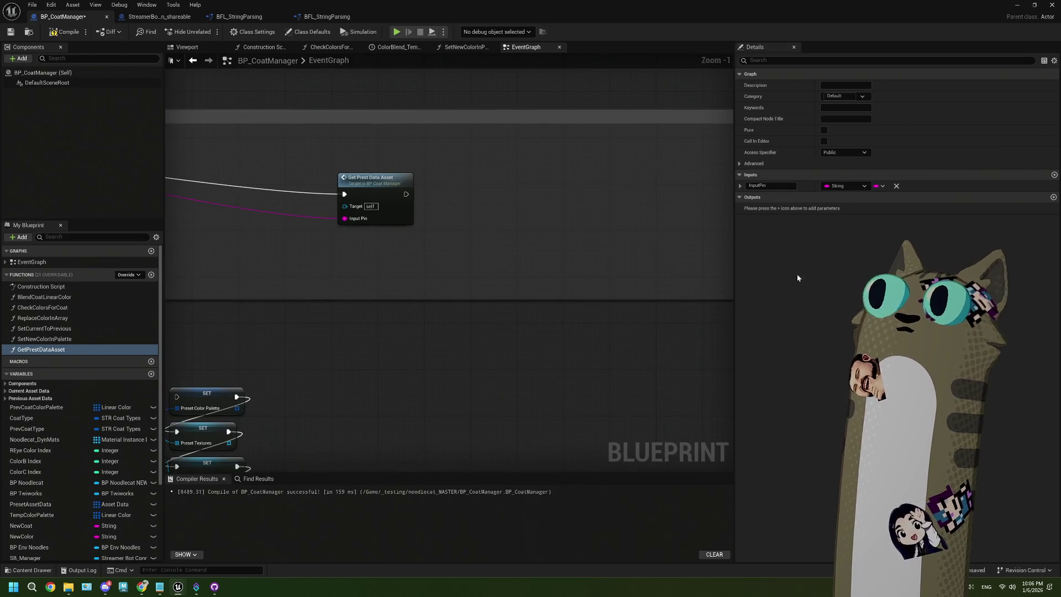
left_click(763, 185)
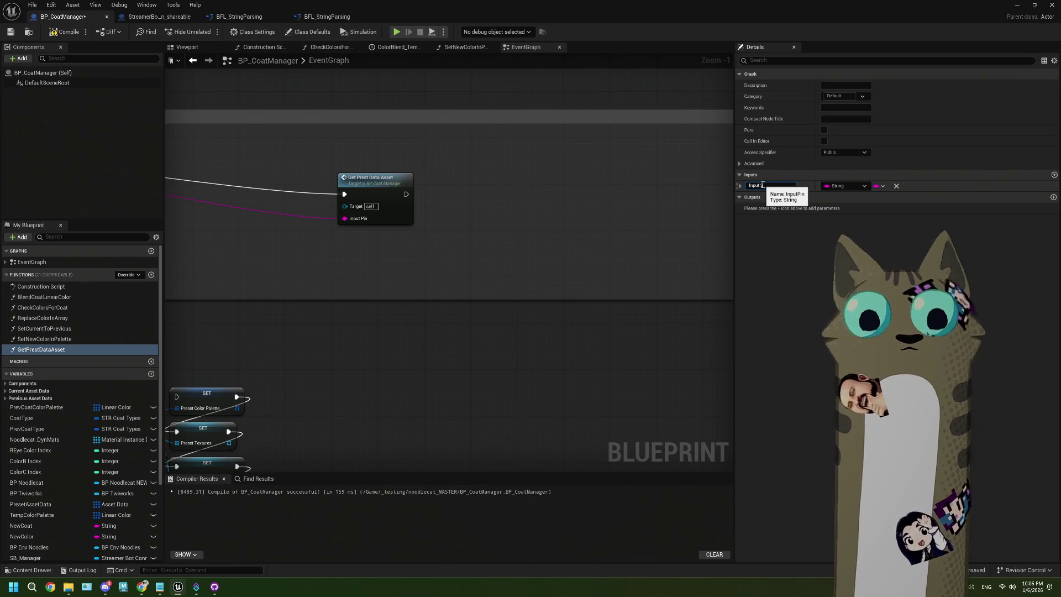
type("String")
key("Return")
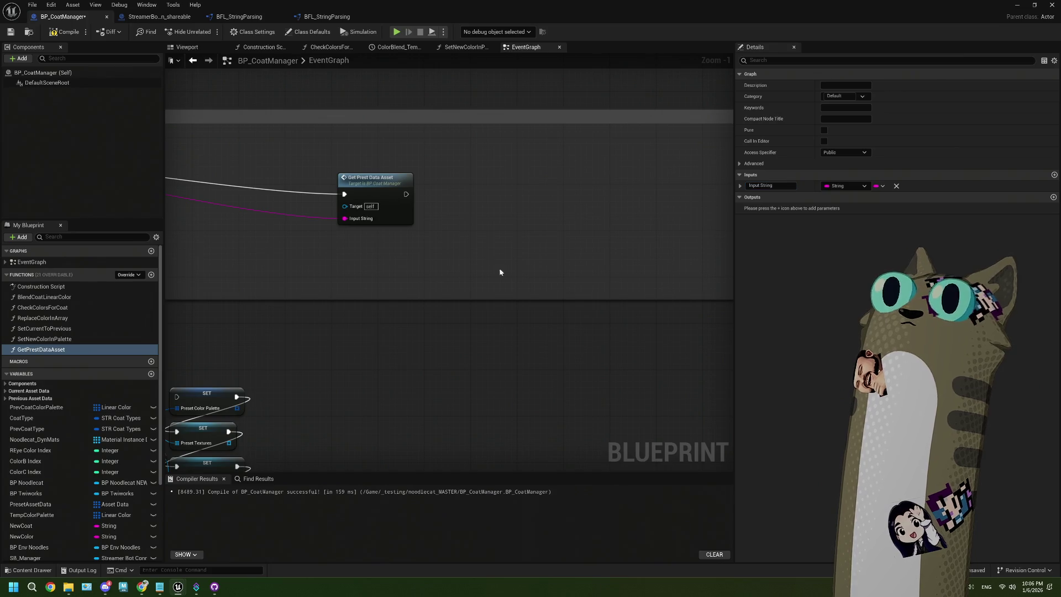
scroll(391, 294, "down", 2)
scroll(358, 296, "down", 3)
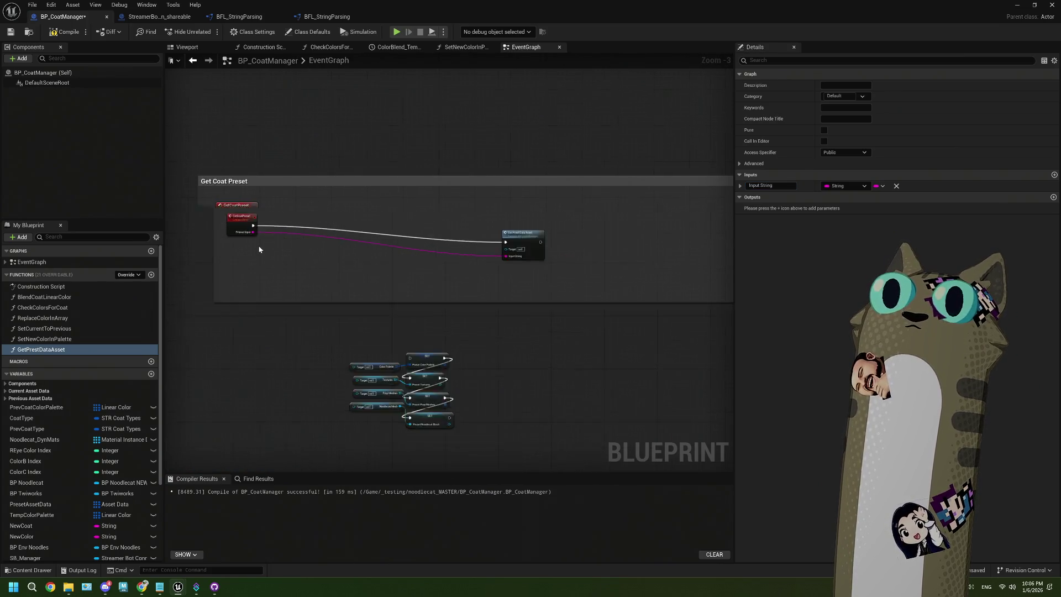
Paste a Get Prest Data Asset call fed by Closest String, wired from Raw Input to Blend Coat Colors
scroll(380, 291, "up", 3)
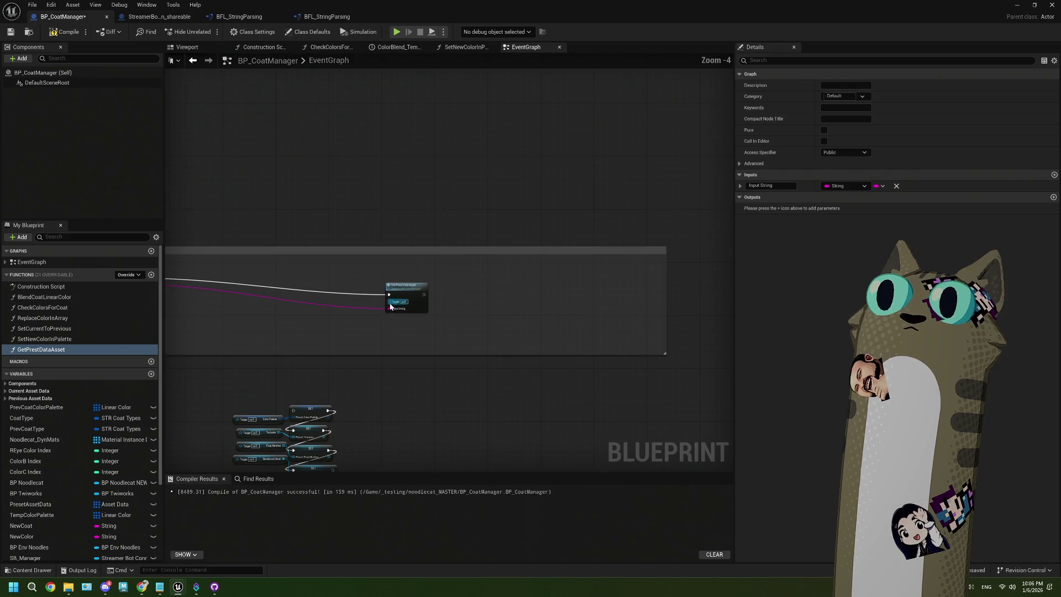
left_click_drag(363, 196, 387, 253)
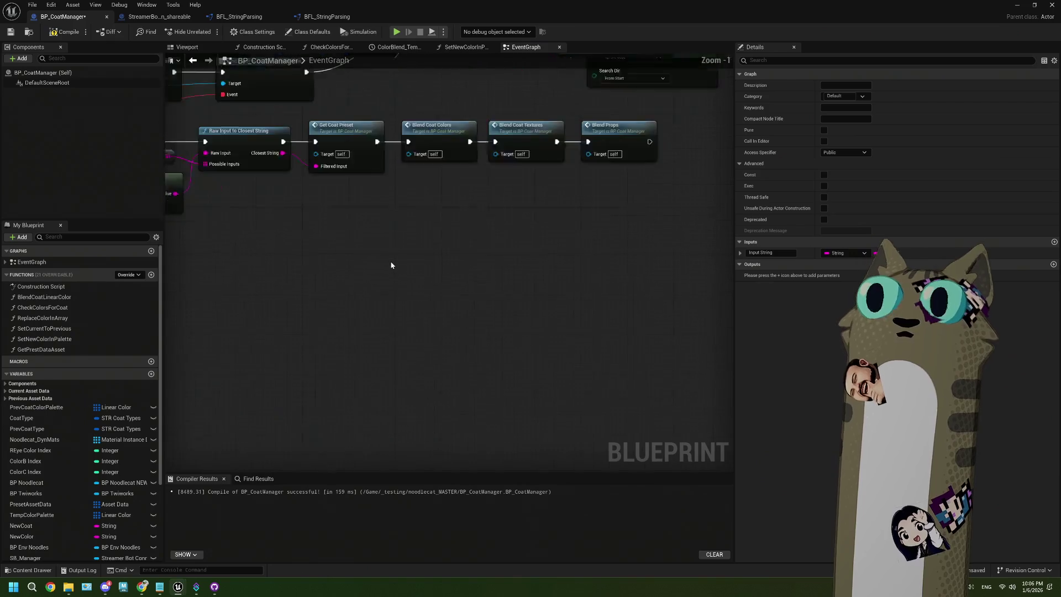
key("ctrl+v")
left_click_drag(304, 232, 364, 332)
left_click_drag(299, 219, 365, 304)
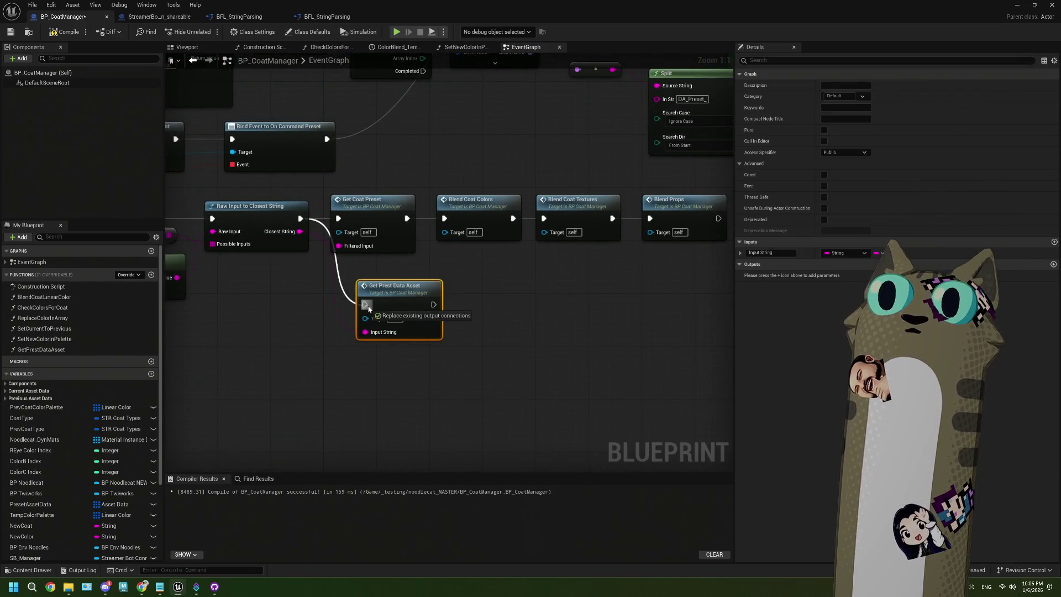
left_click_drag(433, 304, 444, 218)
left_click(383, 218)
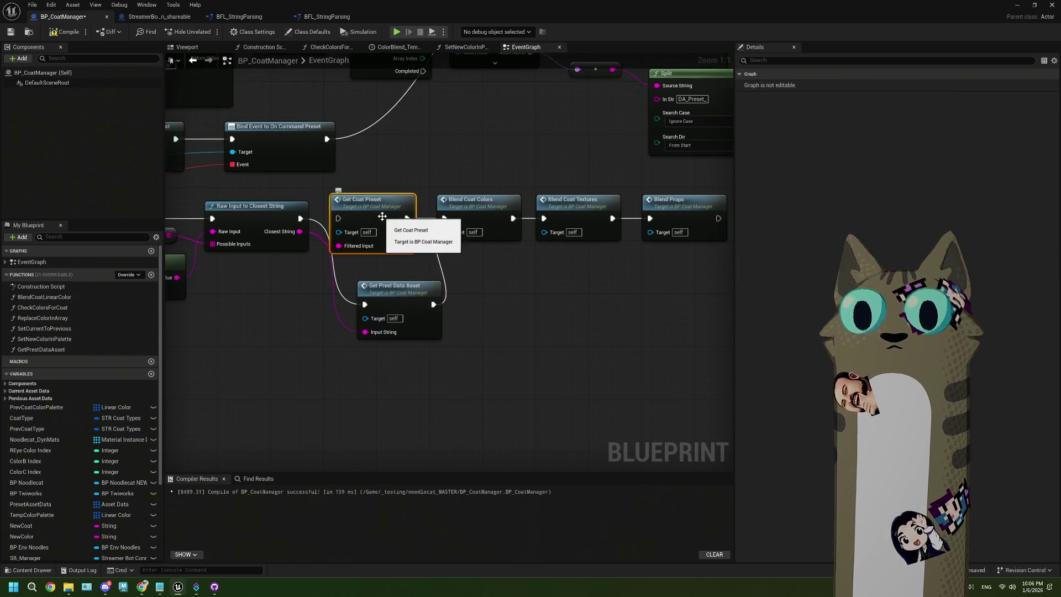
Delete the Get Coat Preset call and move Get Prest Data Asset into its slot
key("Delete")
left_click_drag(399, 299, 380, 212)
scroll(380, 212, "down", 5)
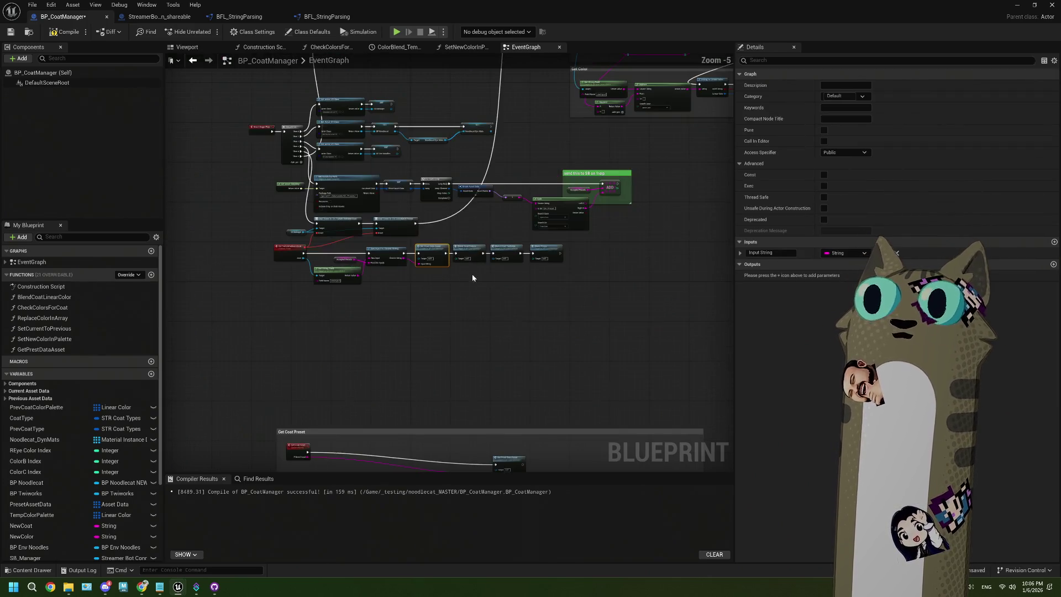
scroll(471, 273, "up", 3)
left_click_drag(545, 244, 507, 264)
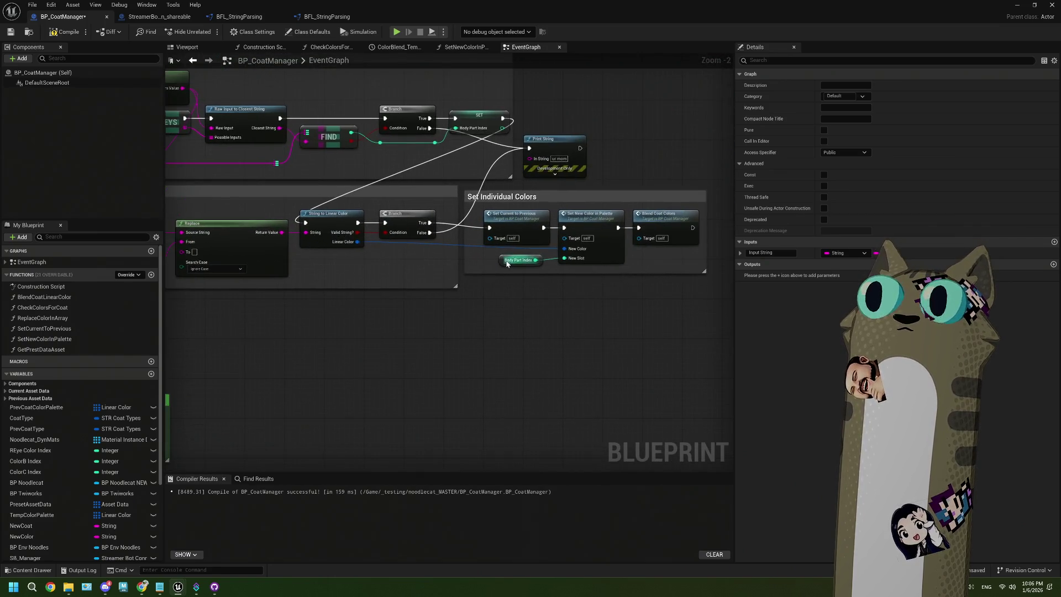
Jump to the GetCoatPreset event and run Find References on it
scroll(590, 273, "down", 2)
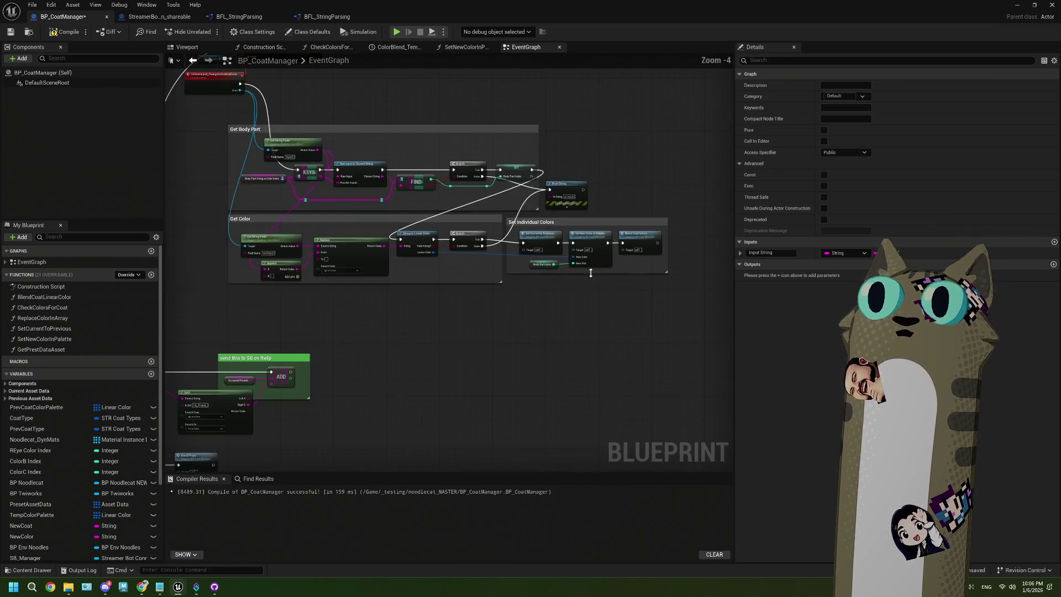
scroll(587, 262, "down", 2)
scroll(509, 267, "up", 3)
left_click(460, 160)
double_click(459, 160)
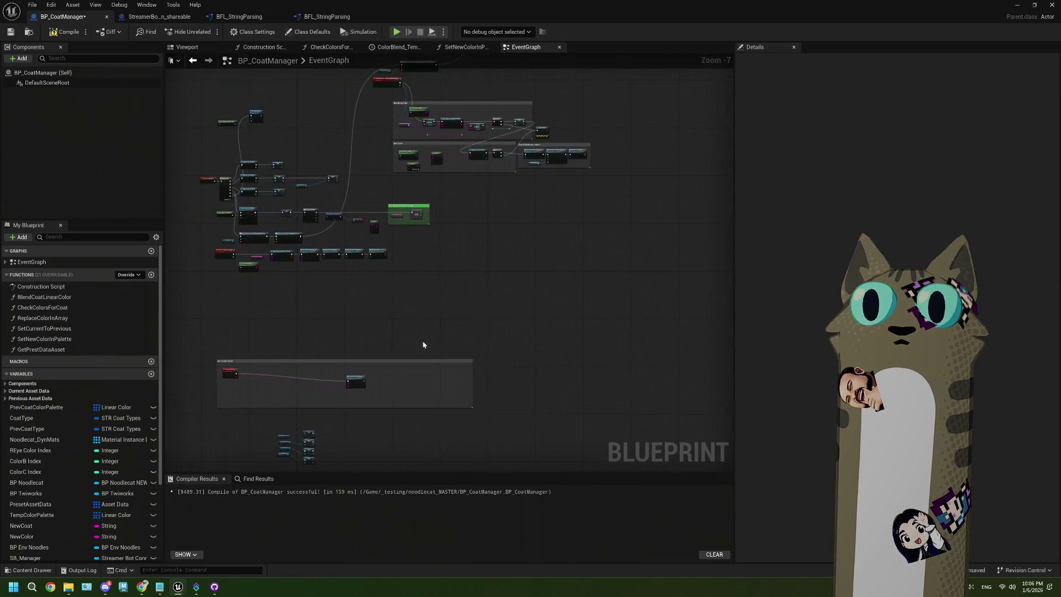
left_click(444, 291)
right_click(444, 290)
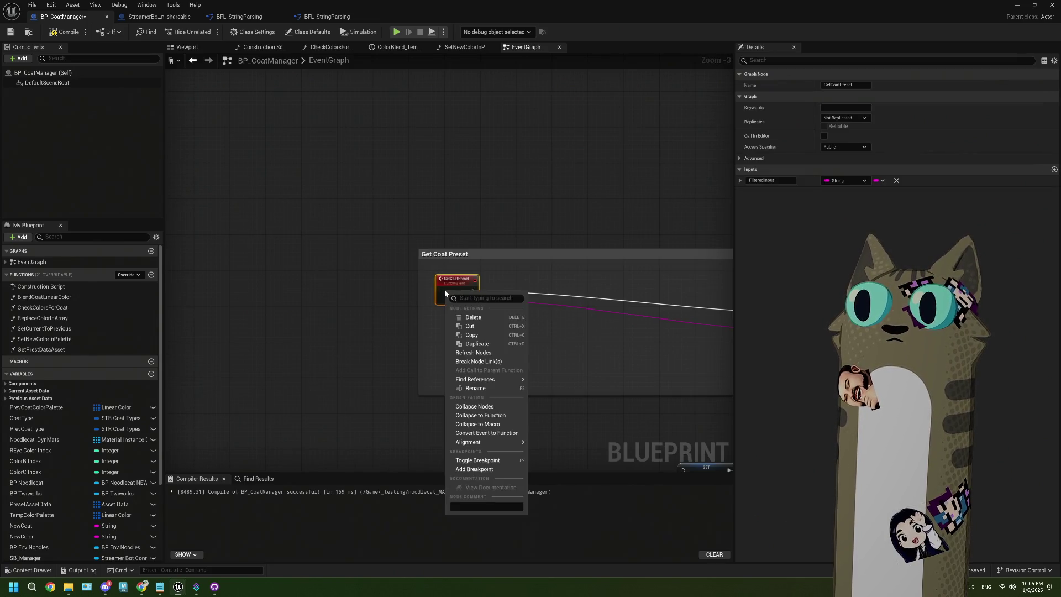
mouse_move(505, 380)
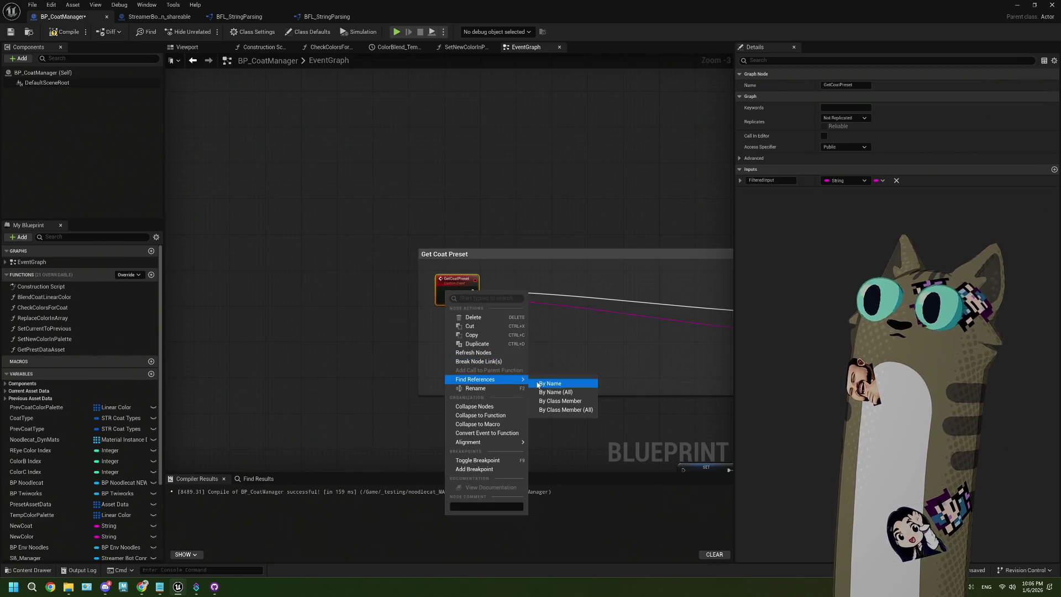
left_click(537, 381)
Delete the leftover Get Prest Data Asset call inside the Get Coat Preset comment
left_click(199, 521)
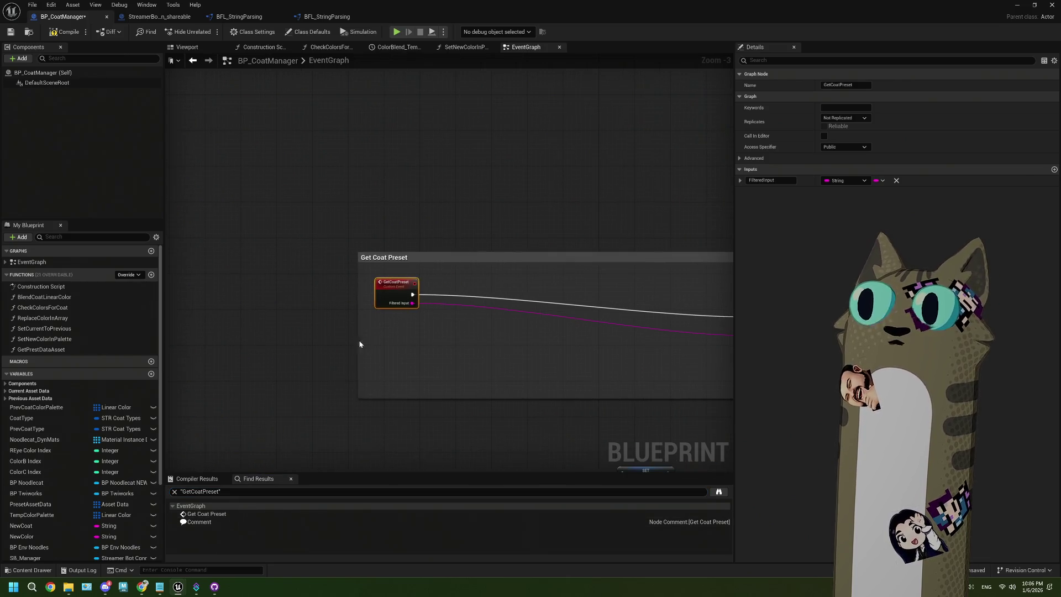
left_click_drag(213, 207, 332, 389)
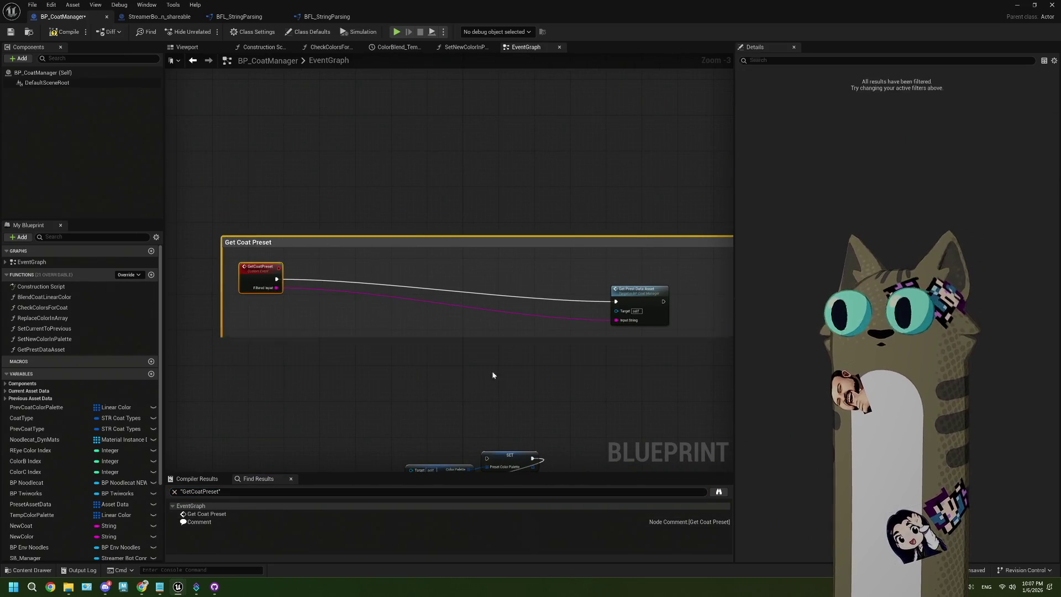
scroll(525, 359, "down", 3)
scroll(467, 389, "up", 4)
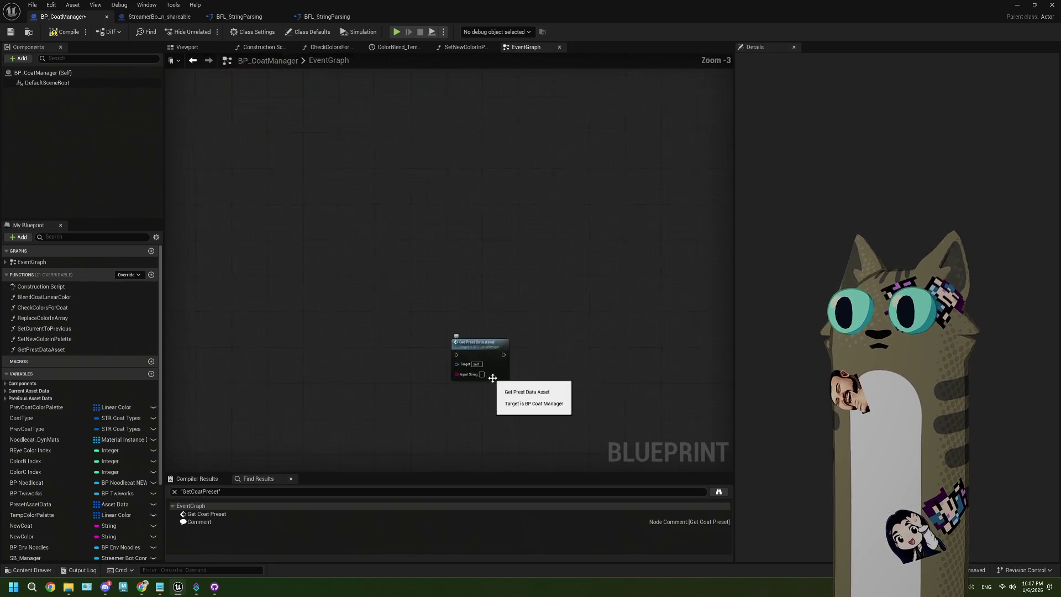
left_click(509, 367)
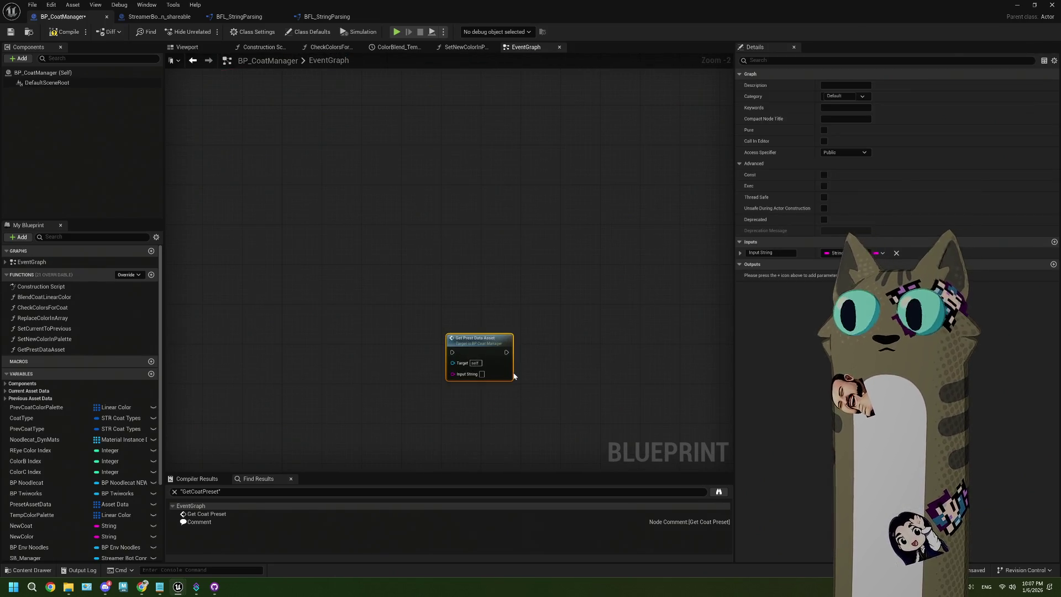
key("Delete")
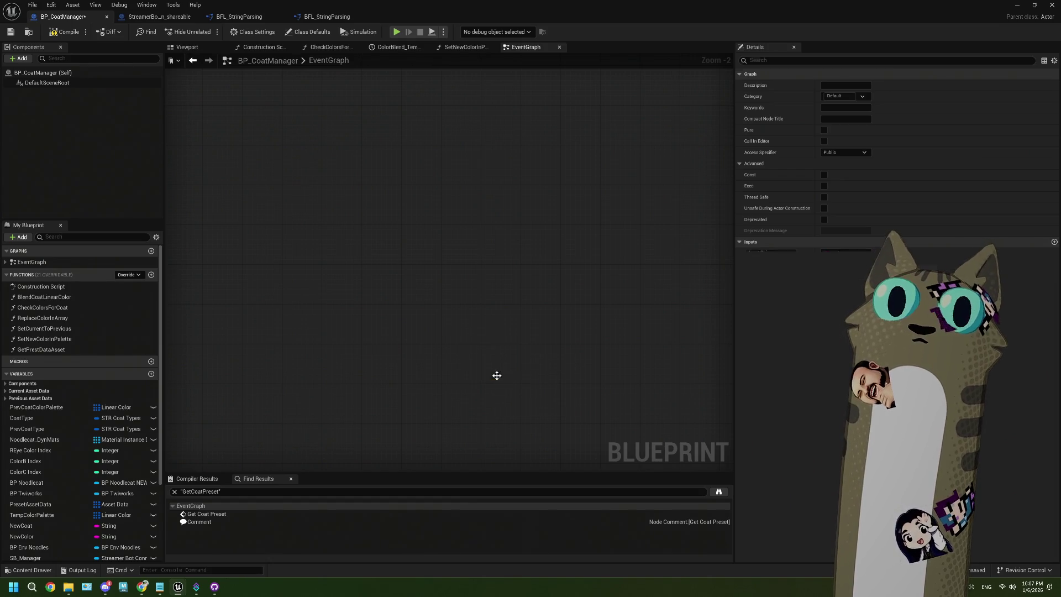
double_click(56, 349)
Add a Return Node after the For Each Loop's Completed output
left_click_drag(613, 308, 486, 319)
left_click_drag(261, 313, 355, 290)
left_click_drag(318, 241, 356, 346)
type("return")
key("Return")
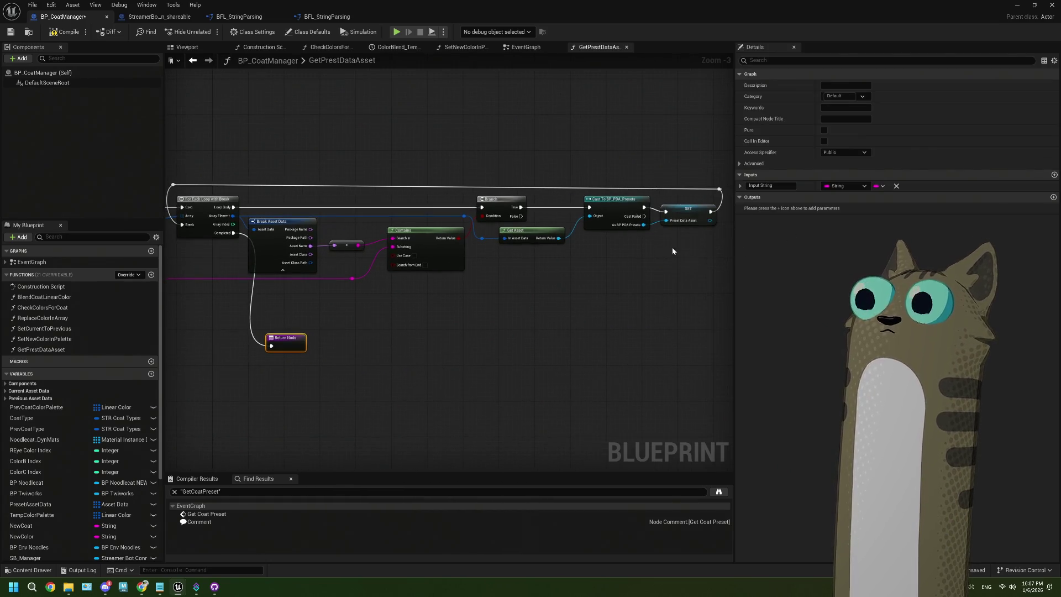
Add a function output named Preset Data Asset of type BP PDA Presets
left_click(1053, 197)
type("Preset Data Asset")
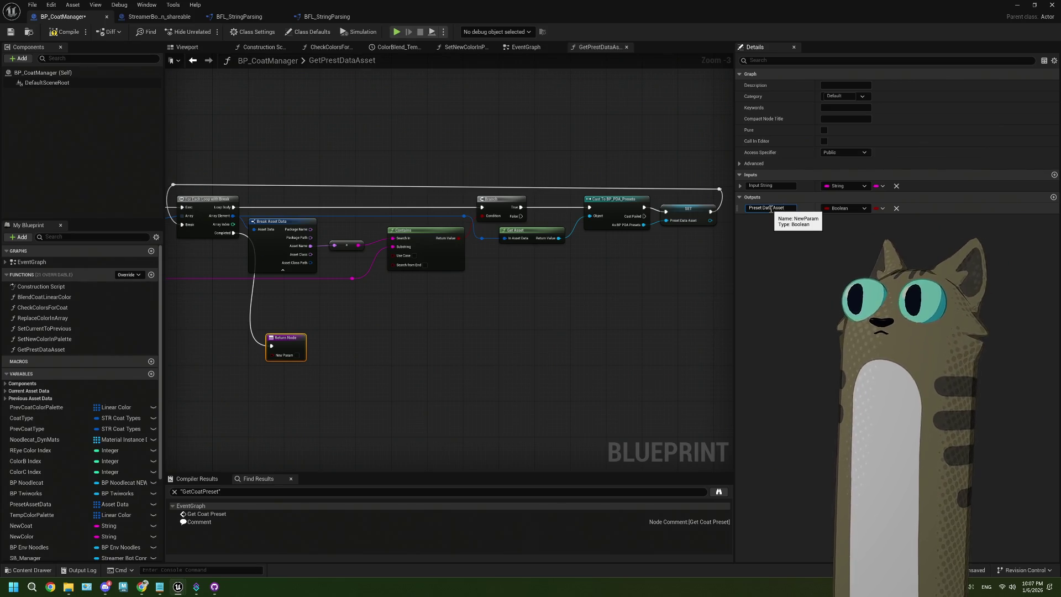
key("Return")
type("presets")
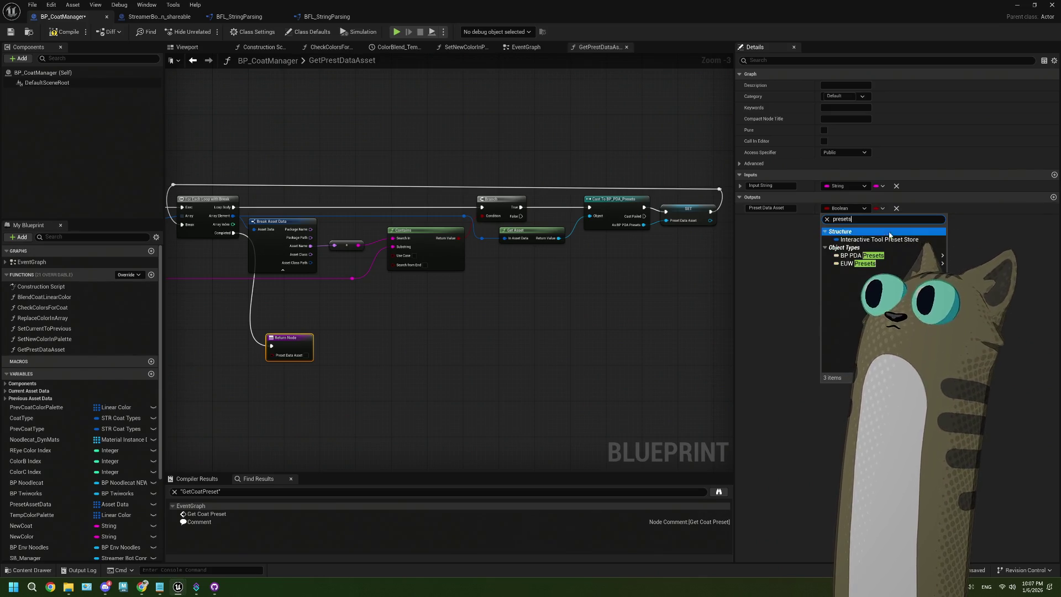
left_click(973, 256)
scroll(332, 387, "up", 2)
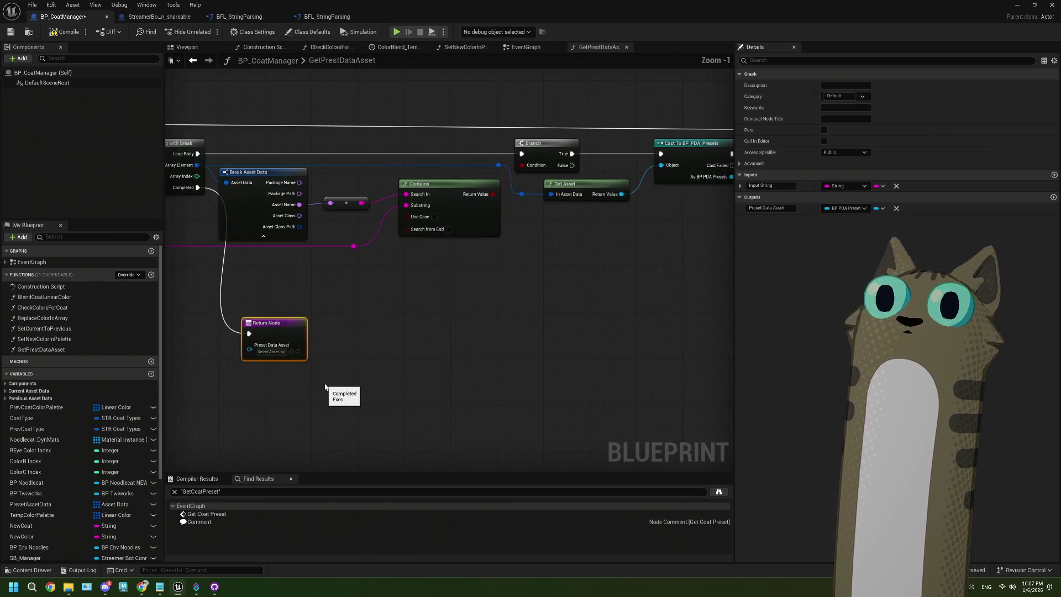
scroll(51, 525, "down", 5)
Return PresetDataAsset, promoted to a local variable, then go back to the EventGraph
mouse_move(30, 531)
left_mouse_down()
mouse_move(291, 338)
mouse_move(374, 336)
left_mouse_up()
left_click(310, 352)
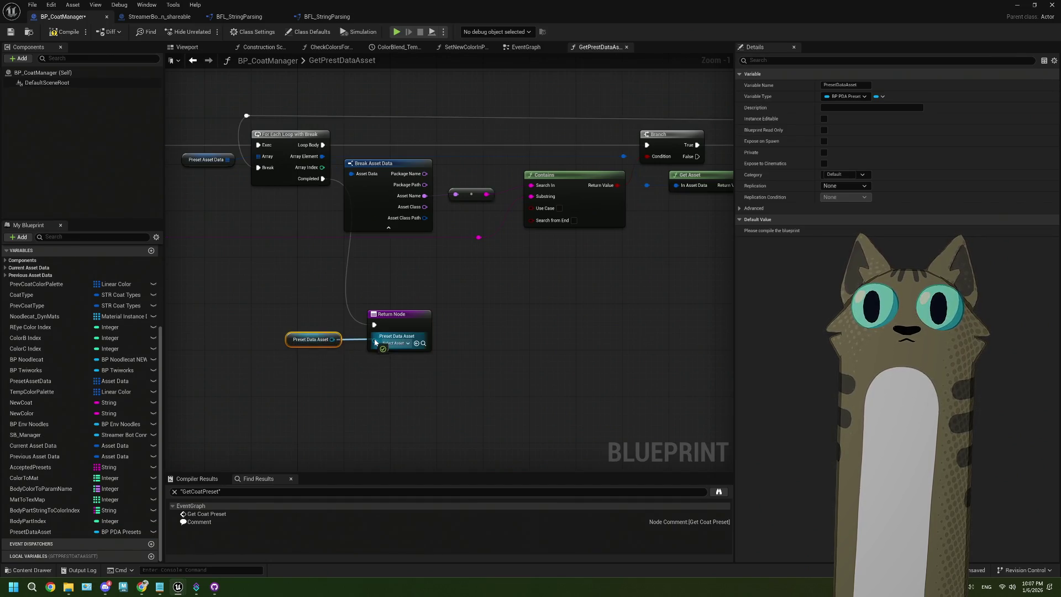
scroll(254, 420, "down", 1)
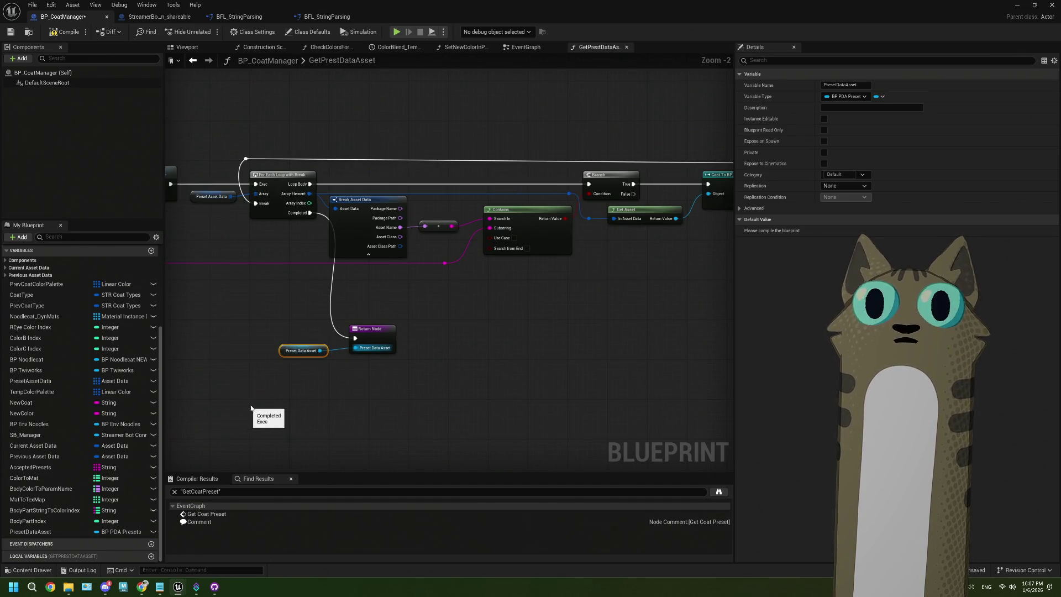
right_click(287, 347)
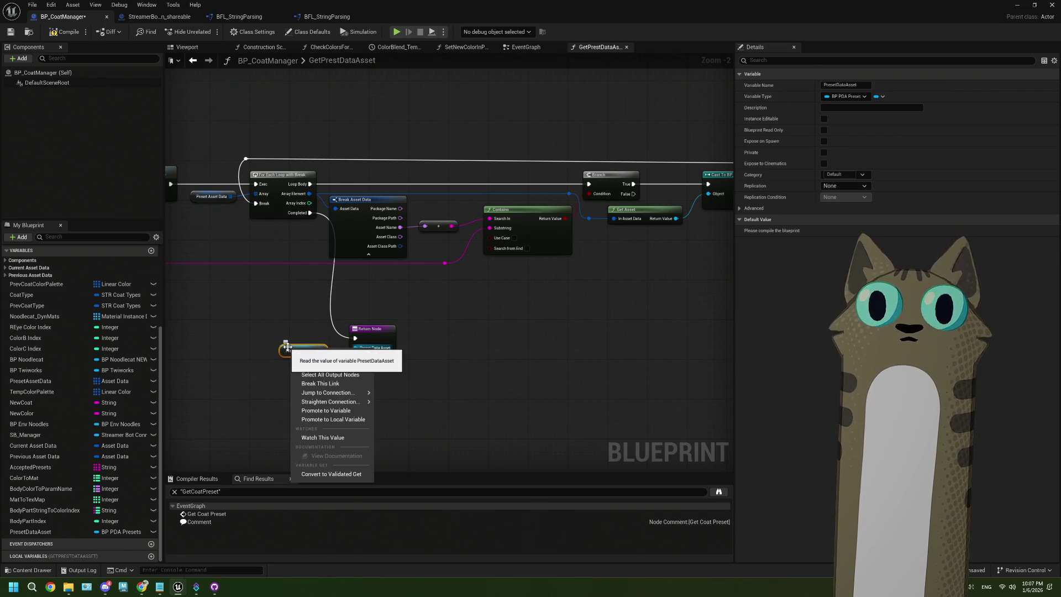
left_click(333, 420)
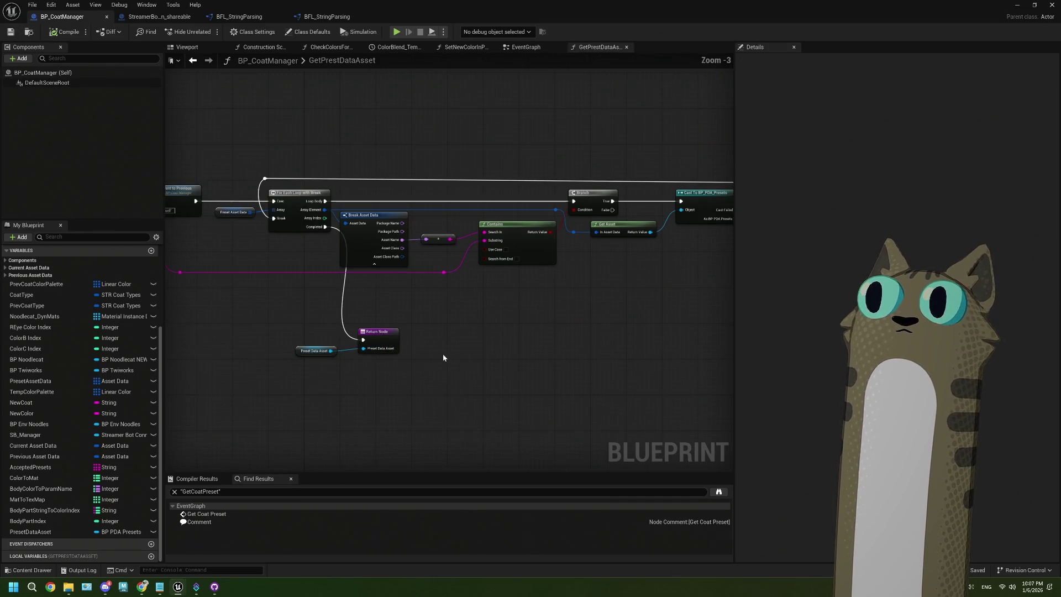
scroll(442, 353, "down", 1)
left_click(526, 47)
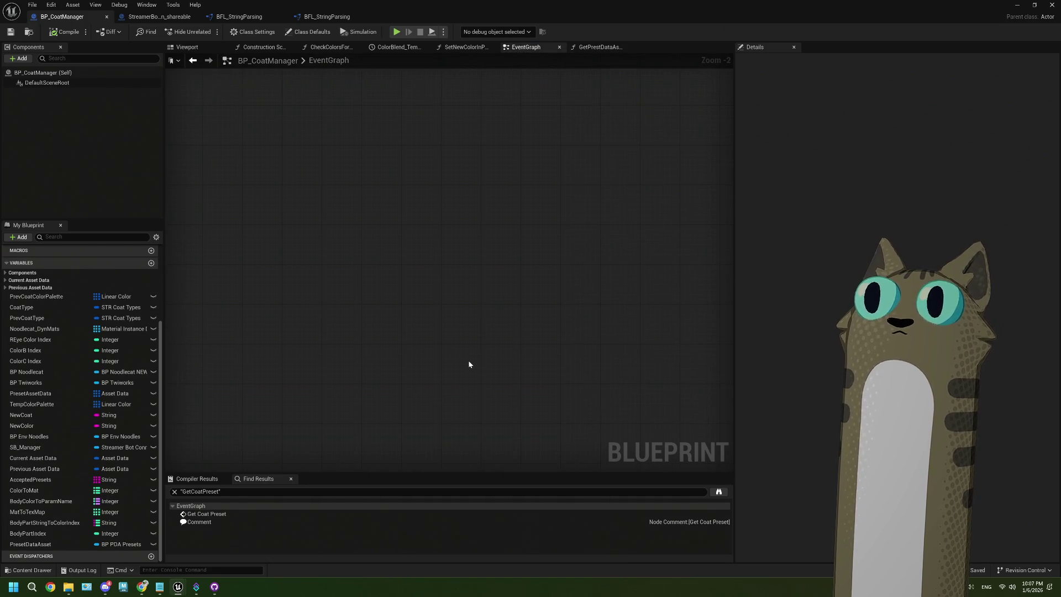
Move the three Blend nodes further right to make room in the event graph
right_click(420, 318)
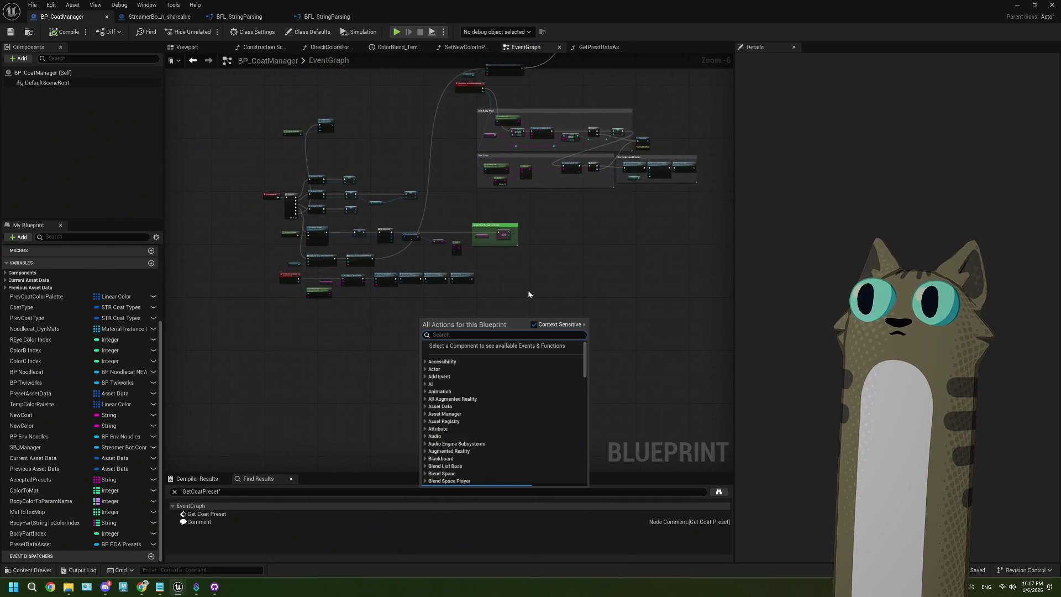
scroll(407, 331, "up", 4)
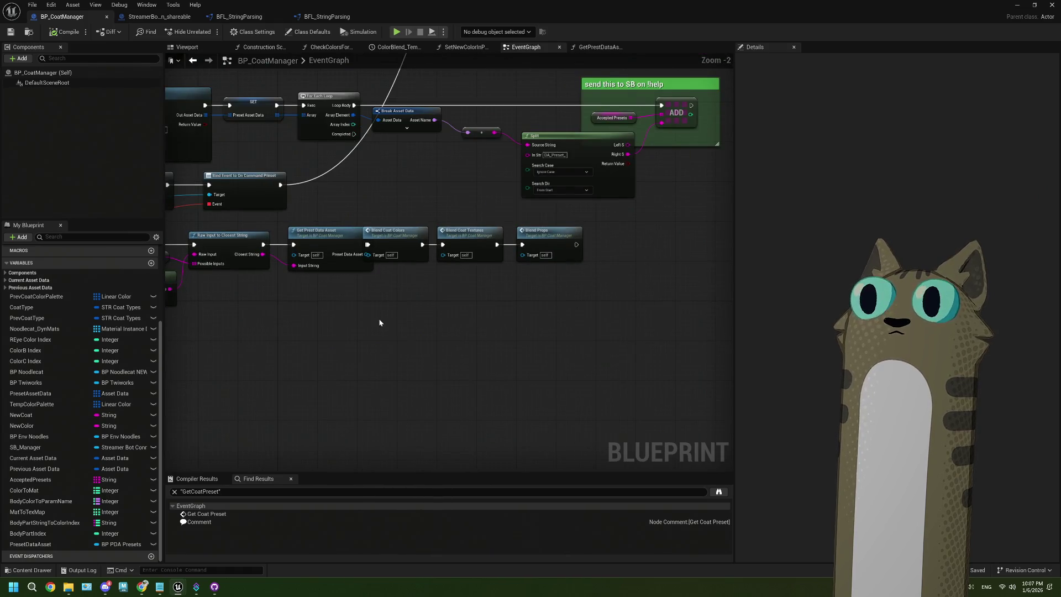
left_click_drag(382, 207, 505, 281)
left_click_drag(379, 258, 453, 258)
scroll(452, 258, "down", 2)
scroll(486, 232, "up", 2)
mouse_move(486, 227)
left_mouse_down()
mouse_move(611, 253)
mouse_move(592, 250)
left_mouse_up()
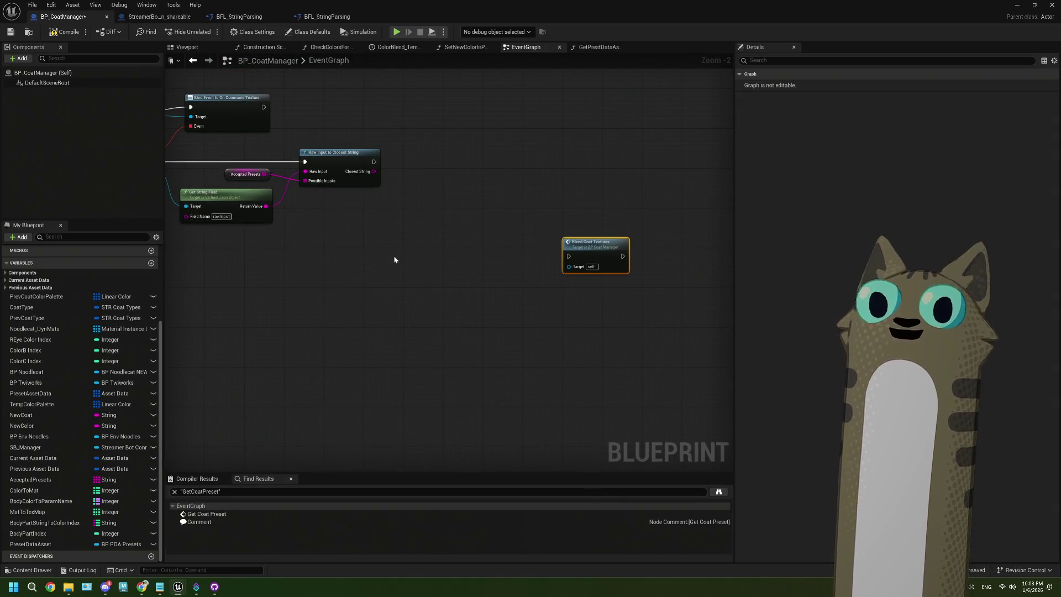
scroll(78, 453, "up", 3)
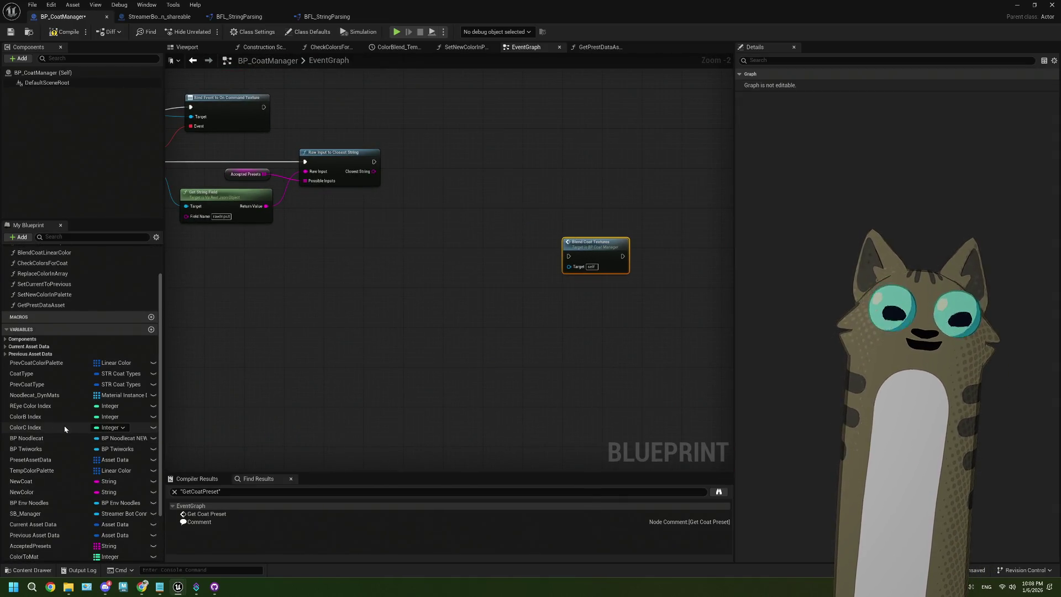
Place a Get Prest Data Asset call and wire Closest String into its Input String
left_click(41, 305)
mouse_move(41, 305)
left_mouse_down()
mouse_move(398, 218)
mouse_move(420, 151)
left_mouse_up()
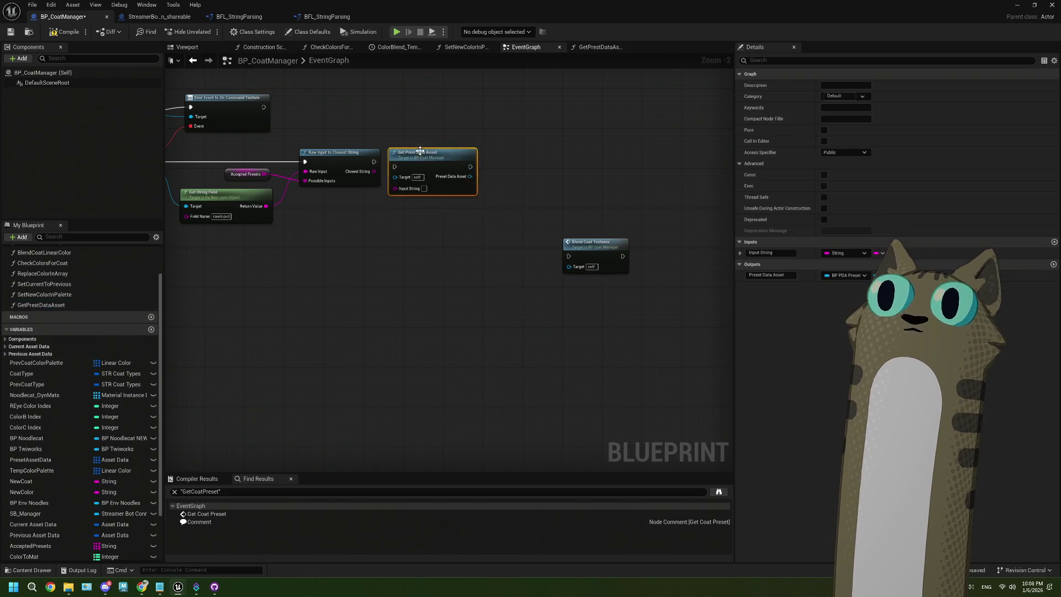
scroll(420, 151, "up", 2)
left_click_drag(358, 176, 392, 201)
mouse_move(413, 167)
left_mouse_down()
mouse_move(418, 160)
mouse_move(379, 198)
mouse_move(412, 232)
left_mouse_up()
Add a Get Textures node and feed its Textures into a PresetTextures setter
type("get t")
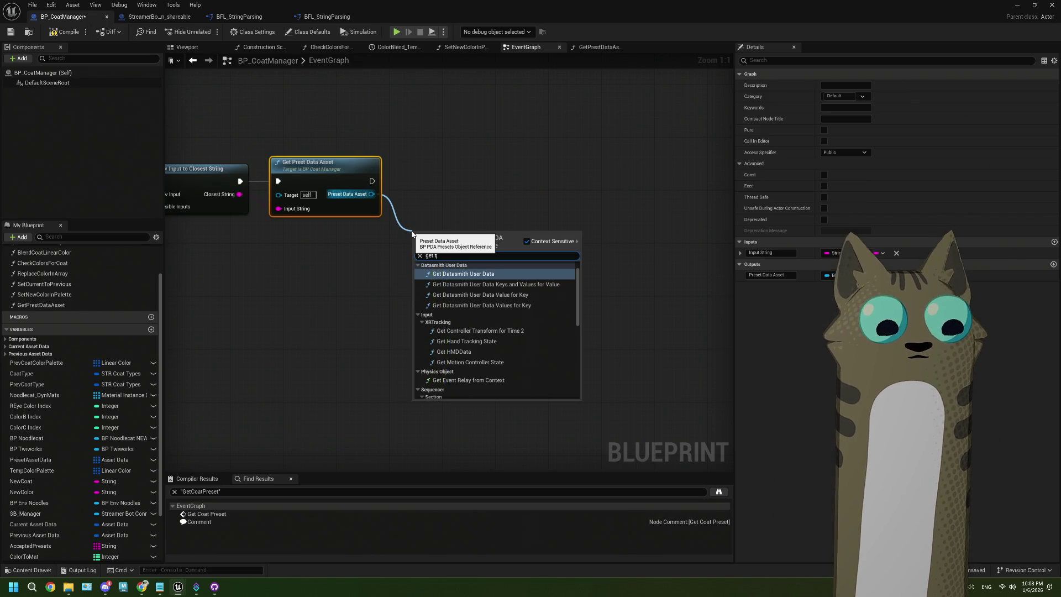
type("ext")
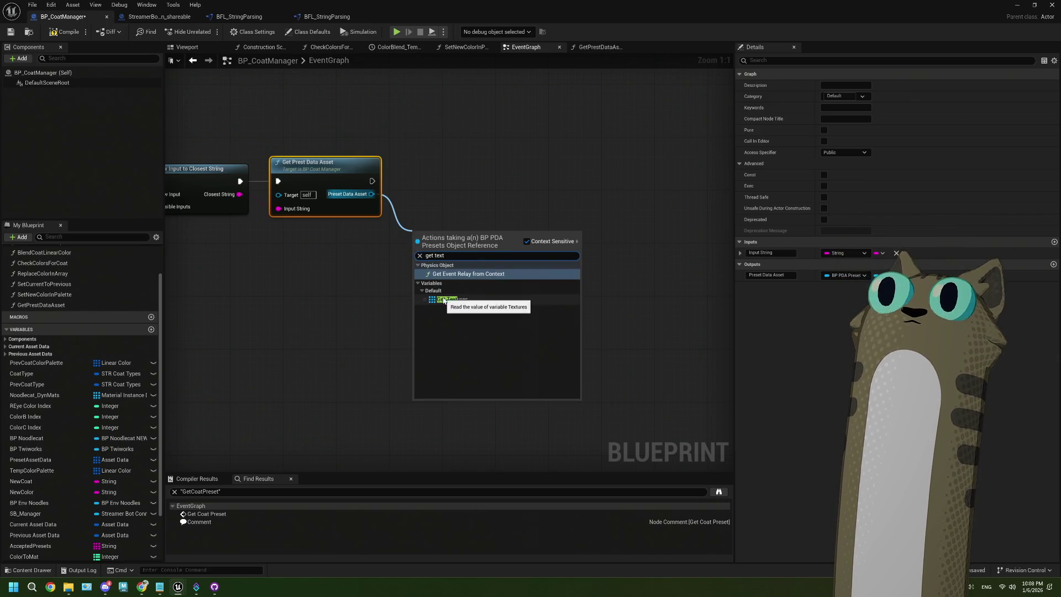
left_click(448, 299)
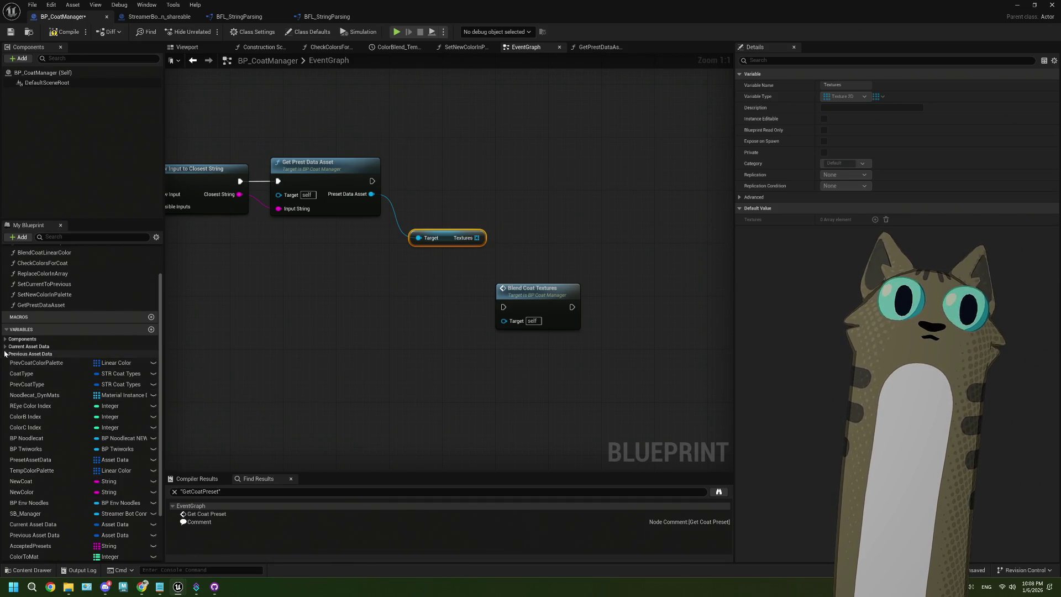
left_click(31, 346)
left_click(40, 368)
mouse_move(41, 369)
left_mouse_down()
mouse_move(464, 248)
mouse_move(490, 203)
left_mouse_up()
left_click(491, 232)
mouse_move(476, 238)
left_mouse_down()
mouse_move(516, 245)
mouse_move(497, 220)
left_mouse_up()
Run the PresetTextures setter after Get Prest Data Asset, then chain it into Blend Coat Textures
scroll(354, 331, "down", 5)
scroll(406, 375, "up", 4)
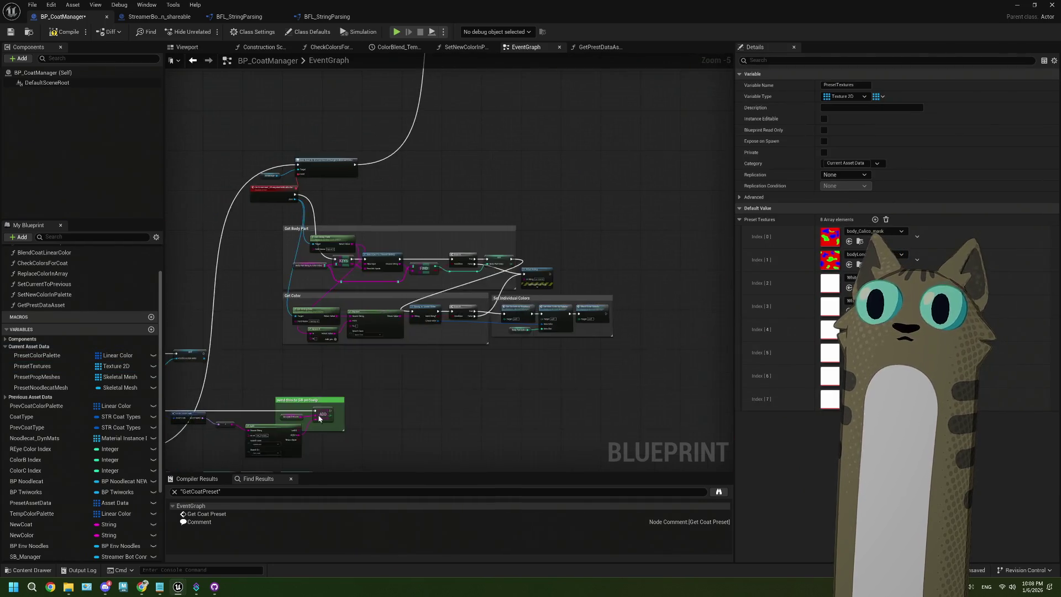
key("ctrl+z")
key("ctrl+z")
key("ctrl+z")
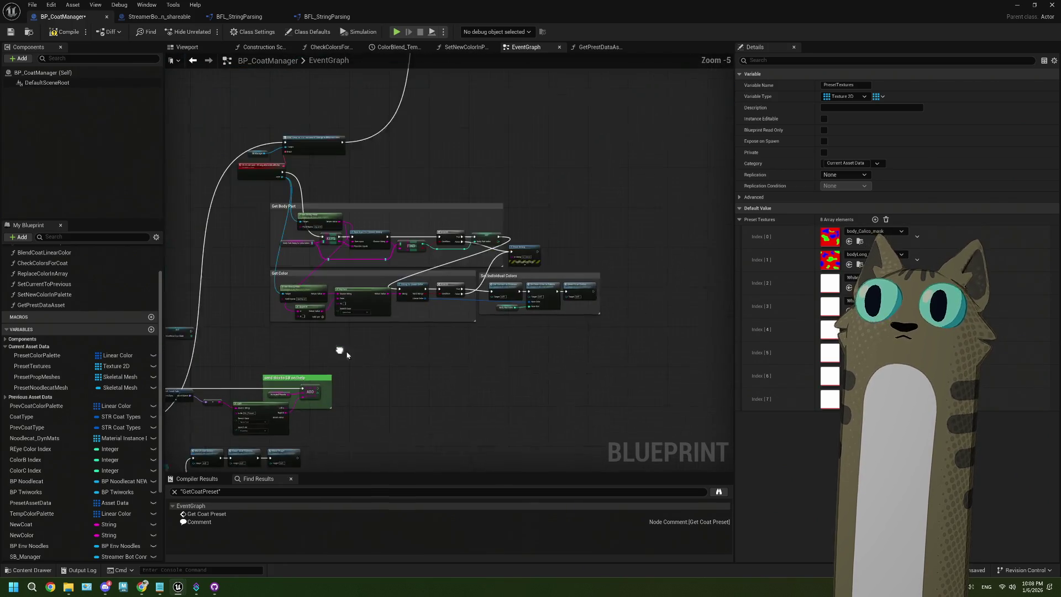
mouse_move(268, 213)
left_mouse_down()
mouse_move(371, 236)
mouse_move(421, 218)
left_mouse_up()
left_click_drag(330, 268, 326, 240)
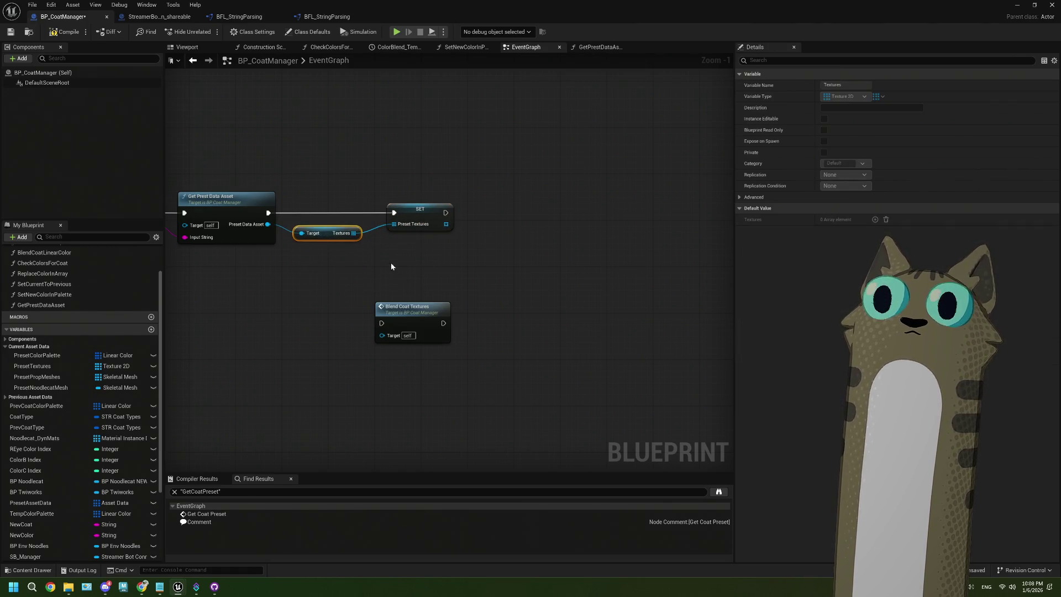
scroll(391, 266, "up", 1)
mouse_move(335, 322)
left_mouse_down()
mouse_move(459, 237)
mouse_move(473, 199)
left_mouse_up()
left_click_drag(379, 217, 446, 218)
left_click_drag(490, 210, 463, 217)
Compile the blueprint and return to the Noodlecat_Env level editor
scroll(396, 264, "down", 5)
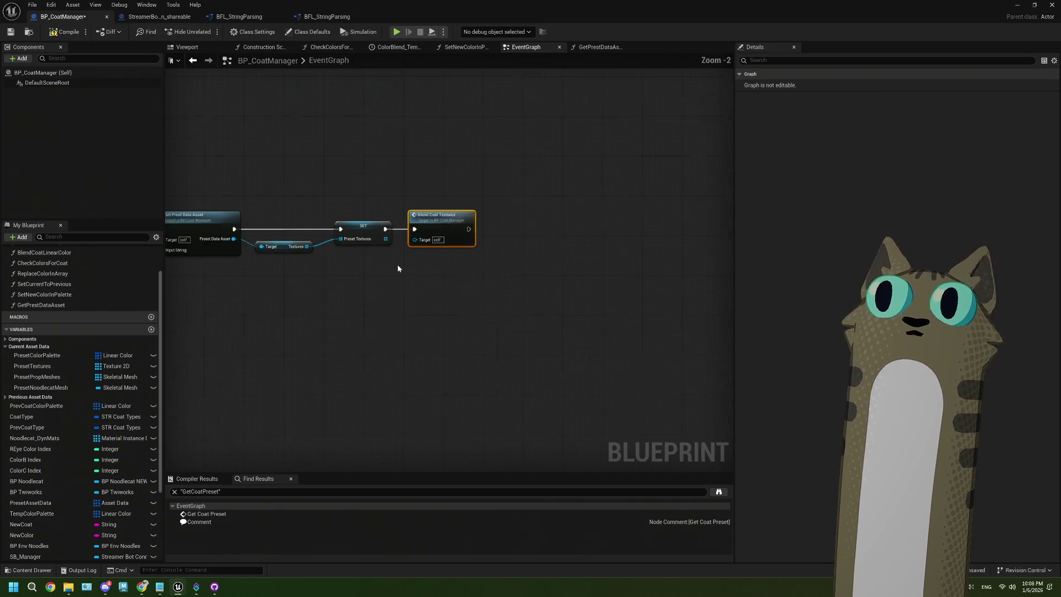
scroll(360, 298, "up", 2)
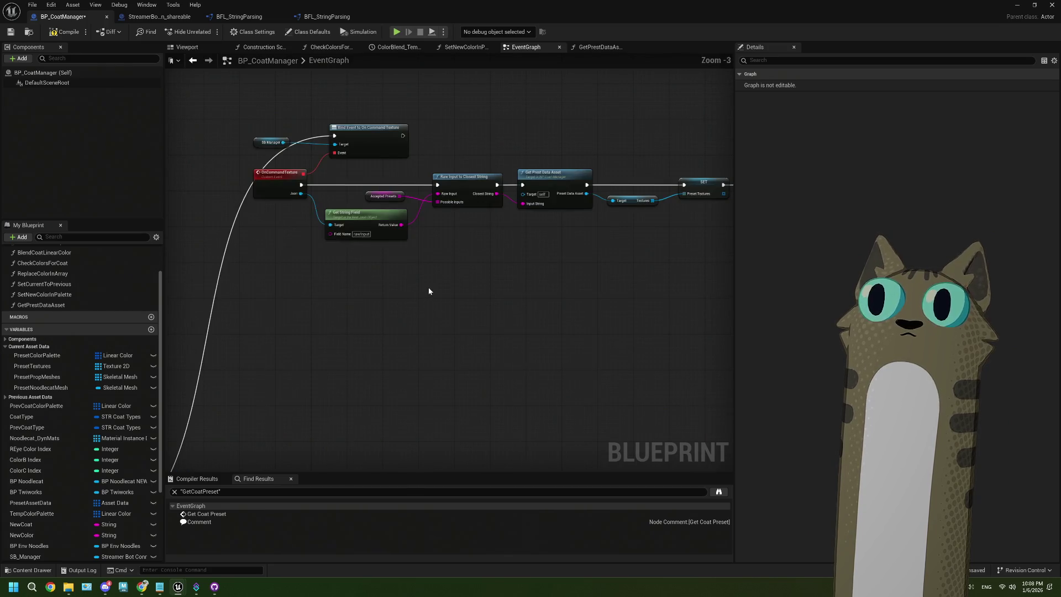
left_click(61, 32)
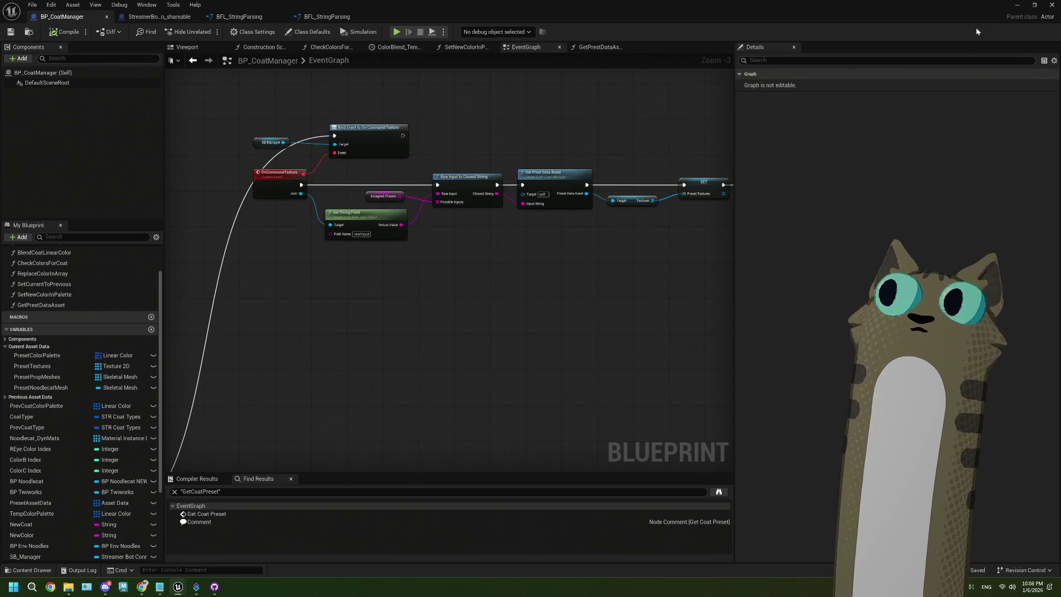
left_click(1017, 5)
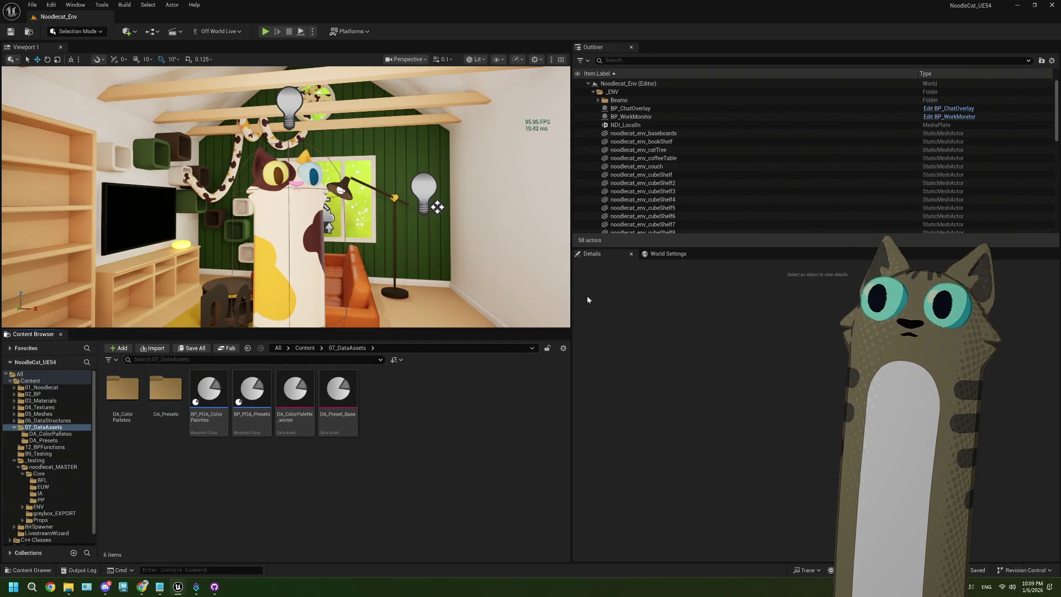
Make the Noodlecat_Env viewport wider and taller, then start Play-In-Editor with Alt+P
left_click_drag(572, 278, 713, 277)
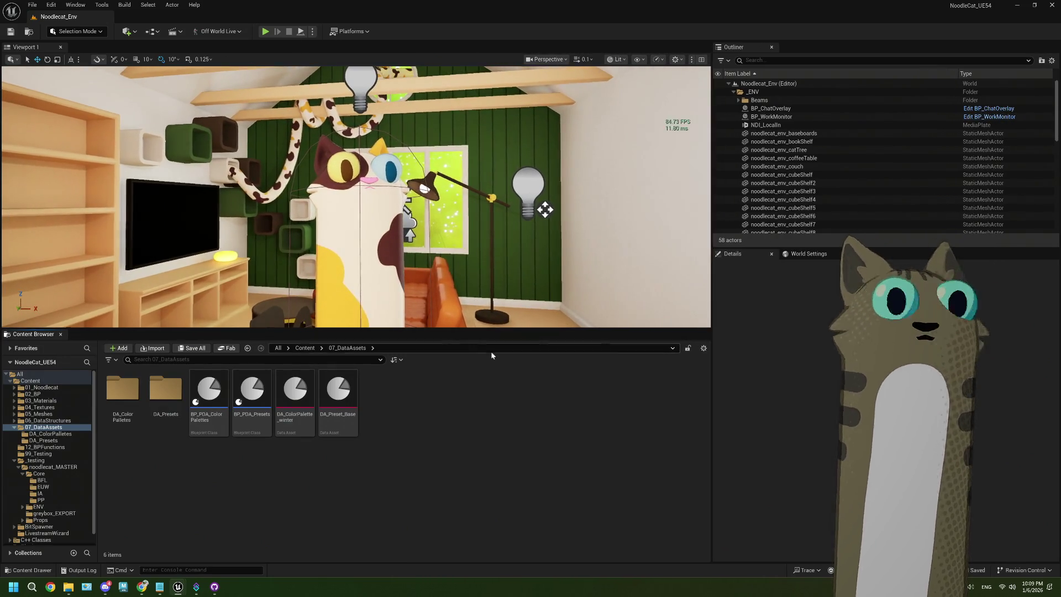
left_click_drag(442, 329, 442, 430)
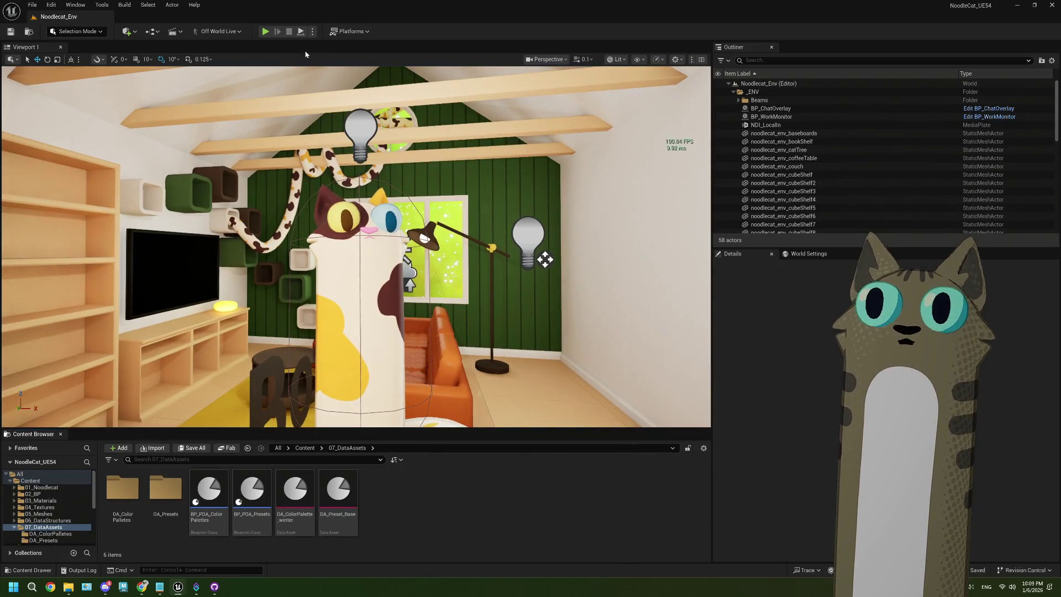
key("alt+p")
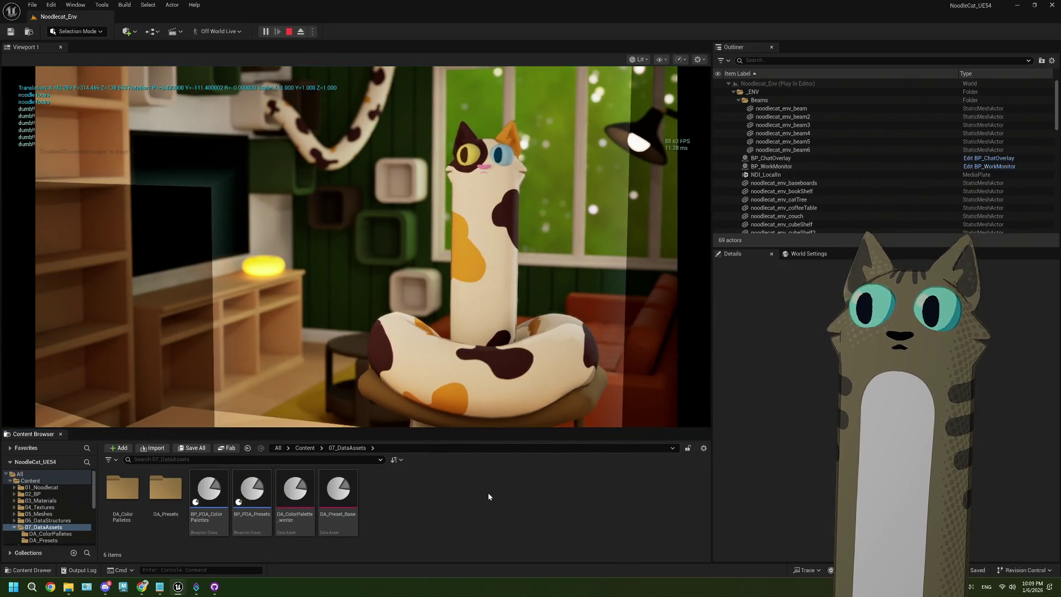
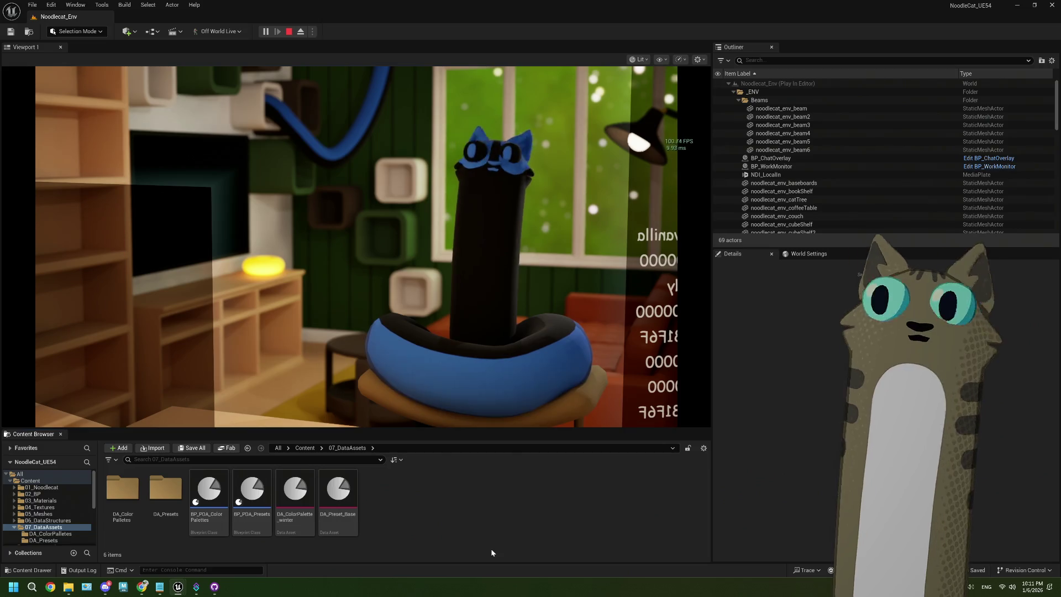
Inspect the striped blue cat in the running Noodlecat_Env game, then bring up the ThePlan.txt notes
left_click(499, 379)
left_click(499, 378)
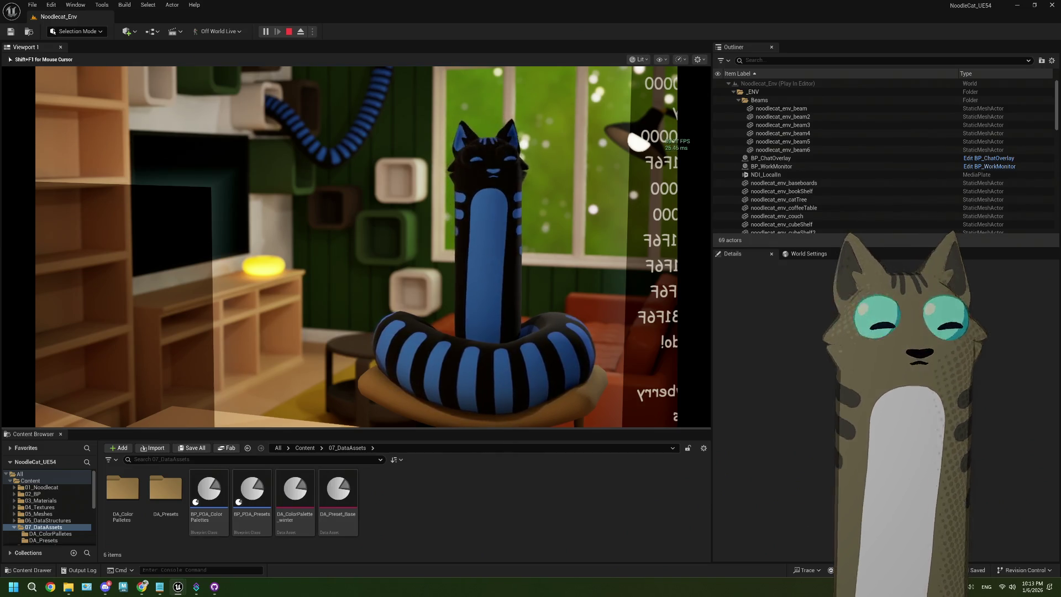
key("super")
left_click(368, 556)
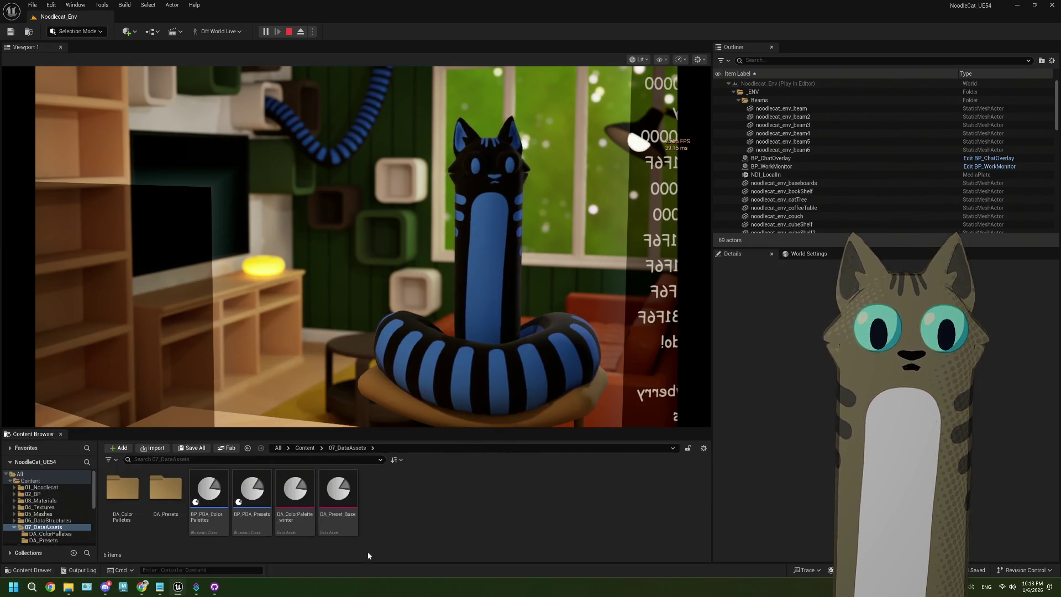
left_click(160, 587)
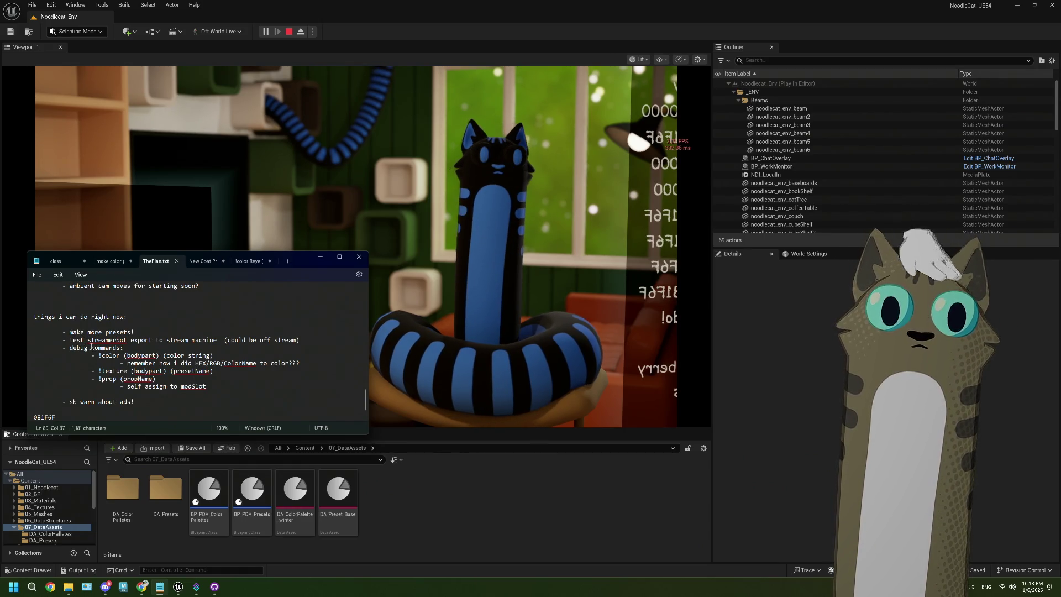
Stop the play session and delete the !color and !texture debug lines from ThePlan.txt
left_click(160, 587)
key("Escape")
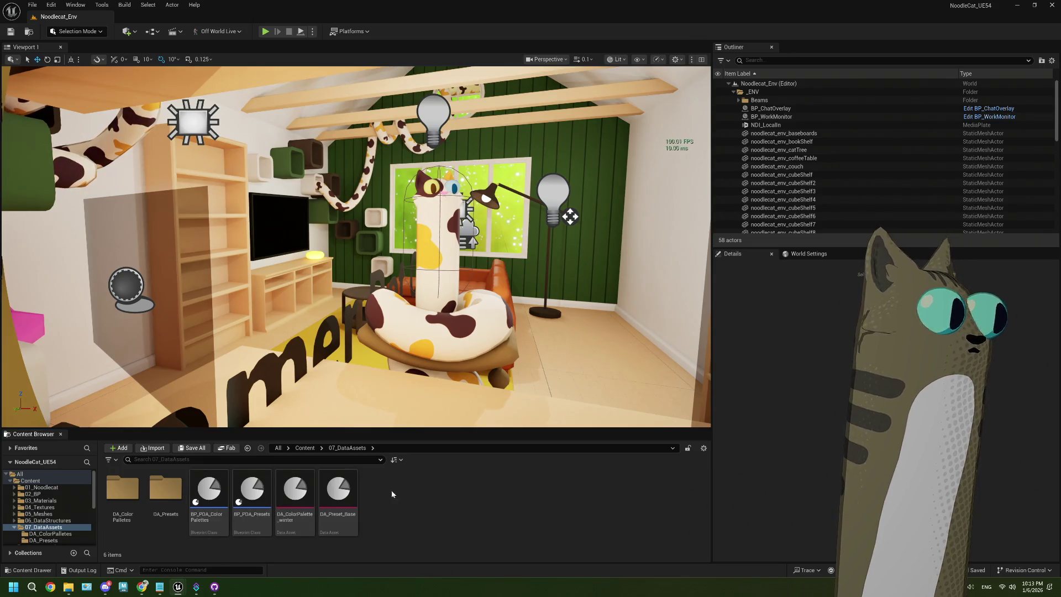
left_click(159, 587)
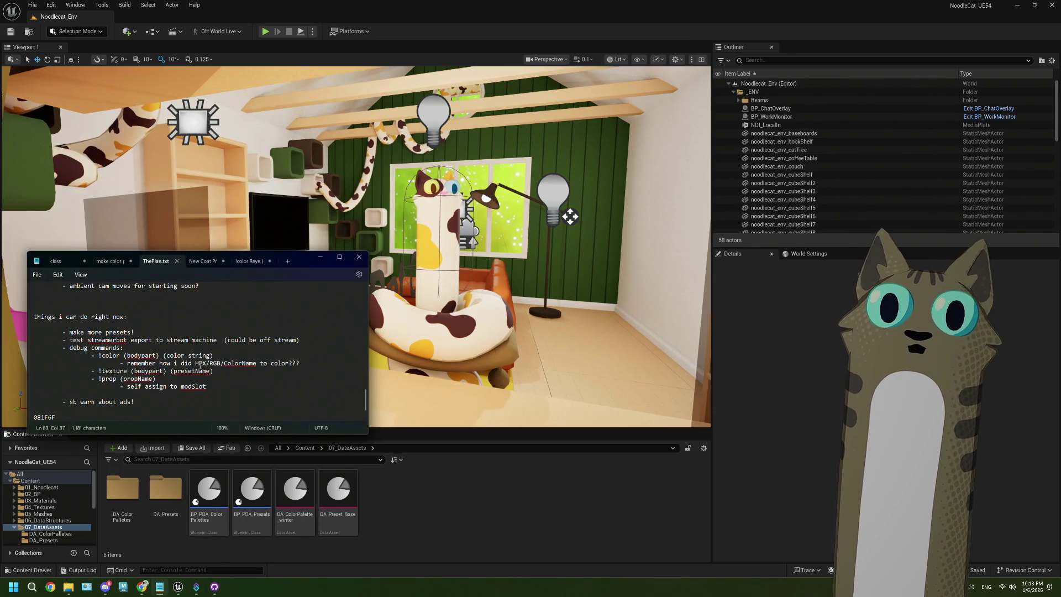
left_click(212, 389)
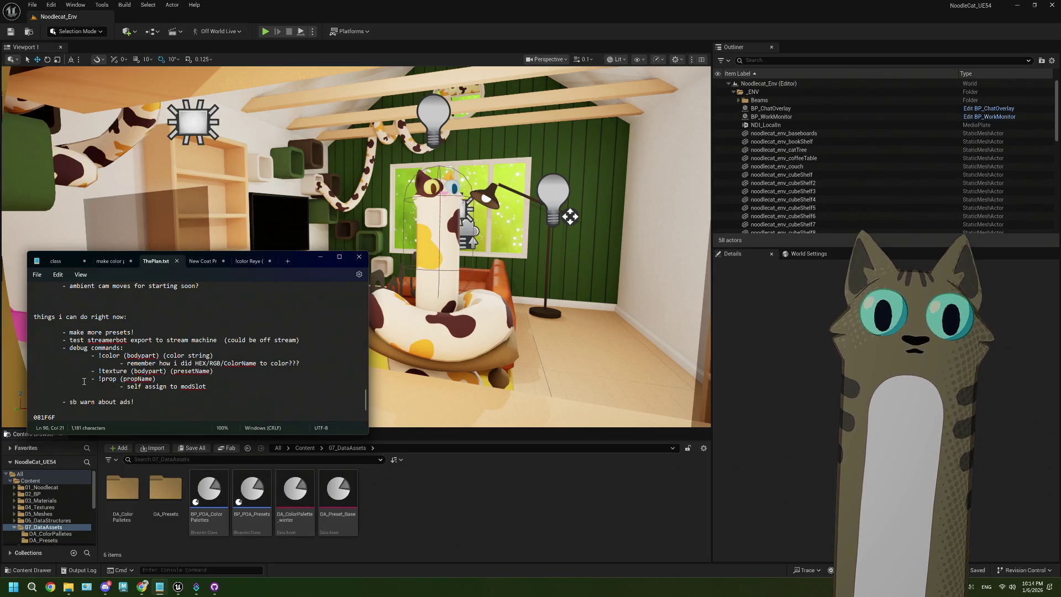
mouse_move(218, 371)
left_mouse_down()
mouse_move(67, 349)
mouse_move(160, 363)
mouse_move(91, 356)
left_mouse_up()
key("BackSpace")
Delete the 'sb warn about ads!' reminder and its blank line, then return to the editor
key("BackSpace")
key("BackSpace")
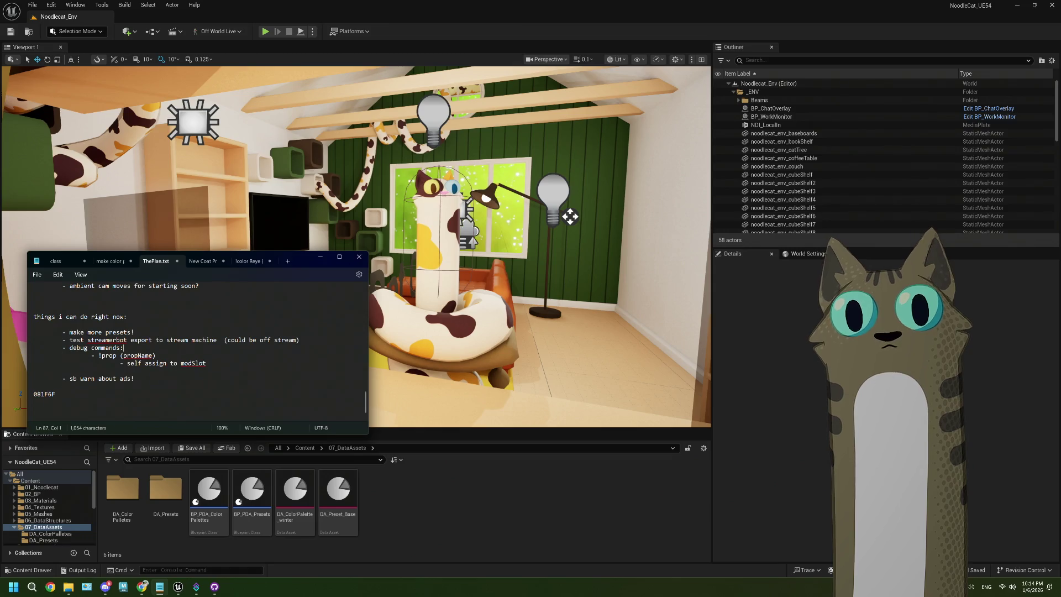
left_click_drag(111, 371, 105, 387)
key("BackSpace")
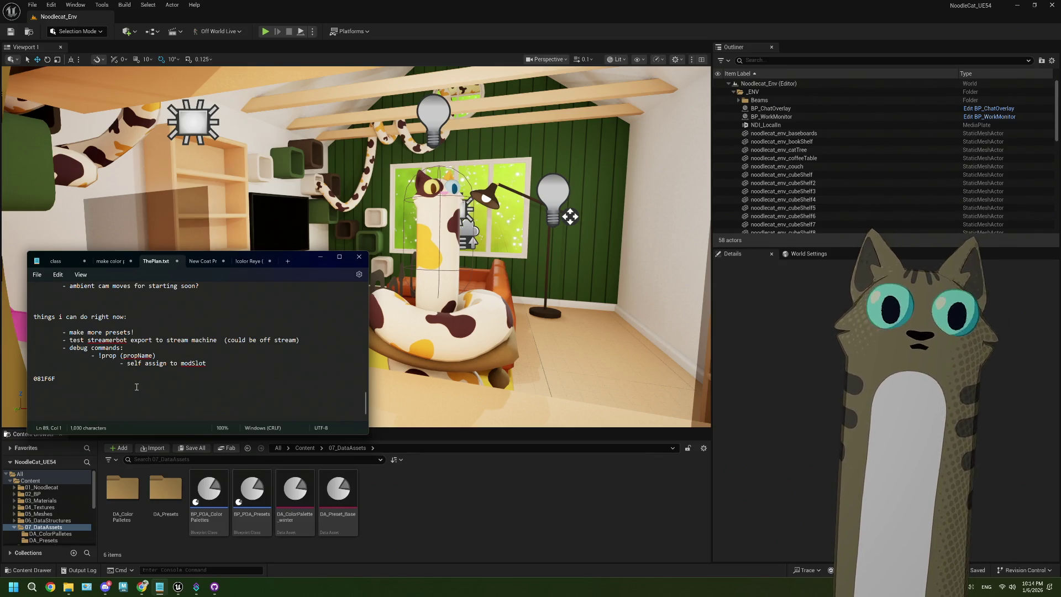
left_click_drag(135, 332, 68, 332)
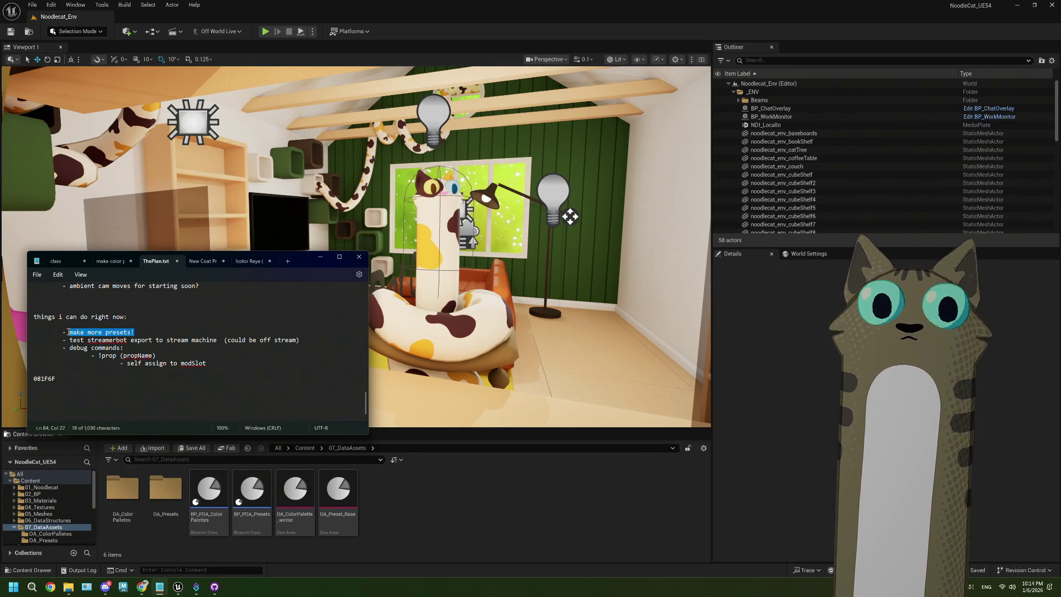
left_click(138, 331)
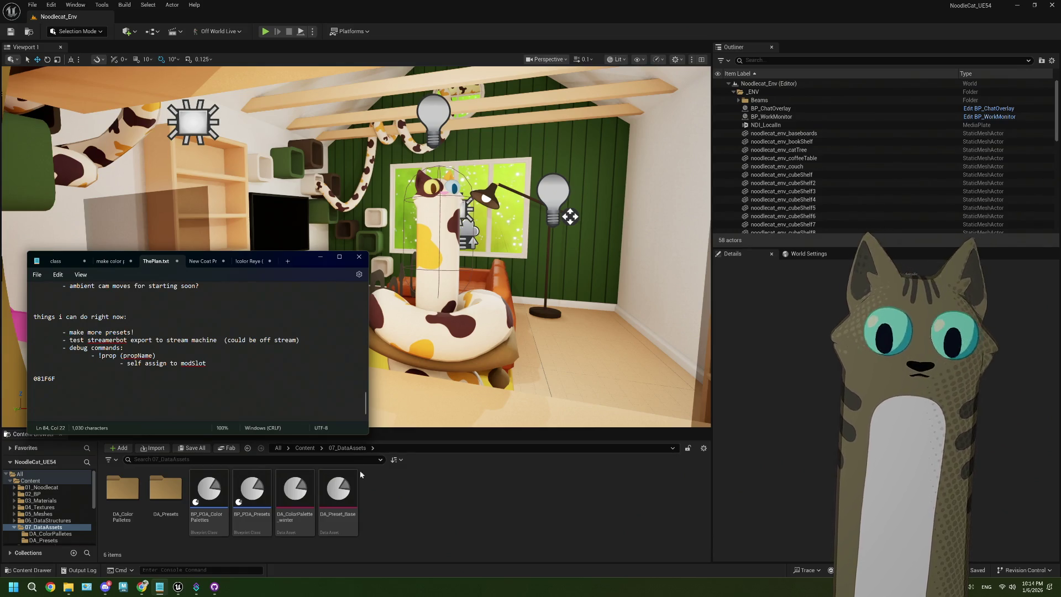
left_click(320, 257)
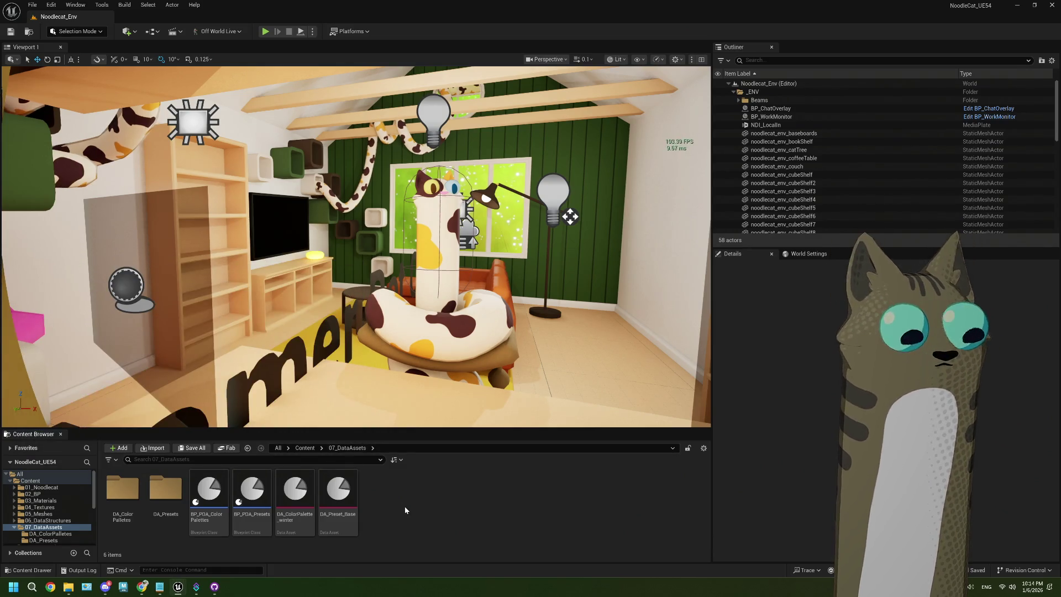
Enlarge the asset browser and Details panels and open the COLOR_TESTING level
left_click_drag(423, 429, 423, 362)
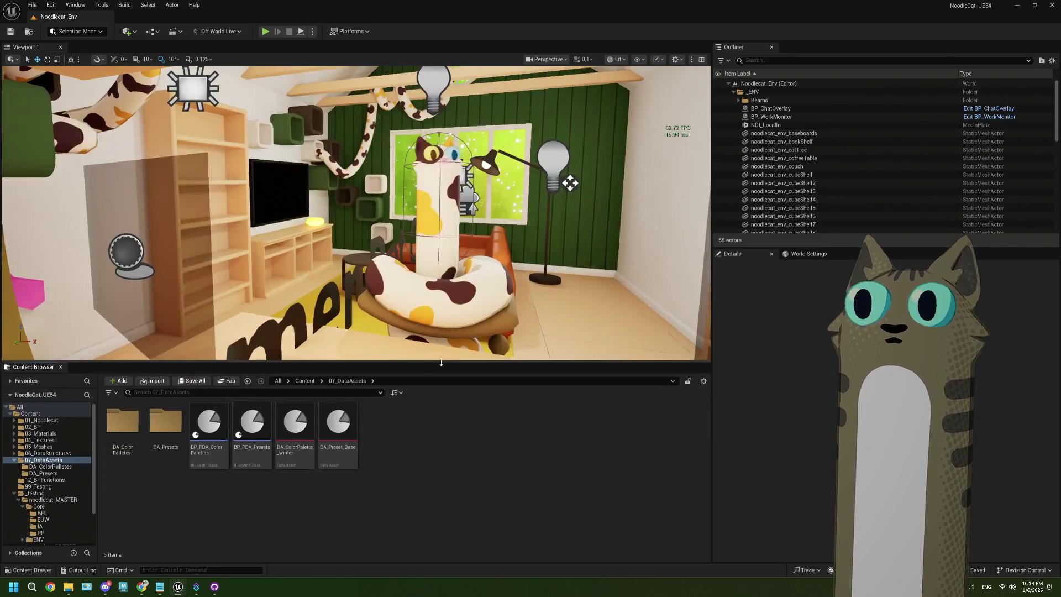
left_click_drag(712, 347, 559, 348)
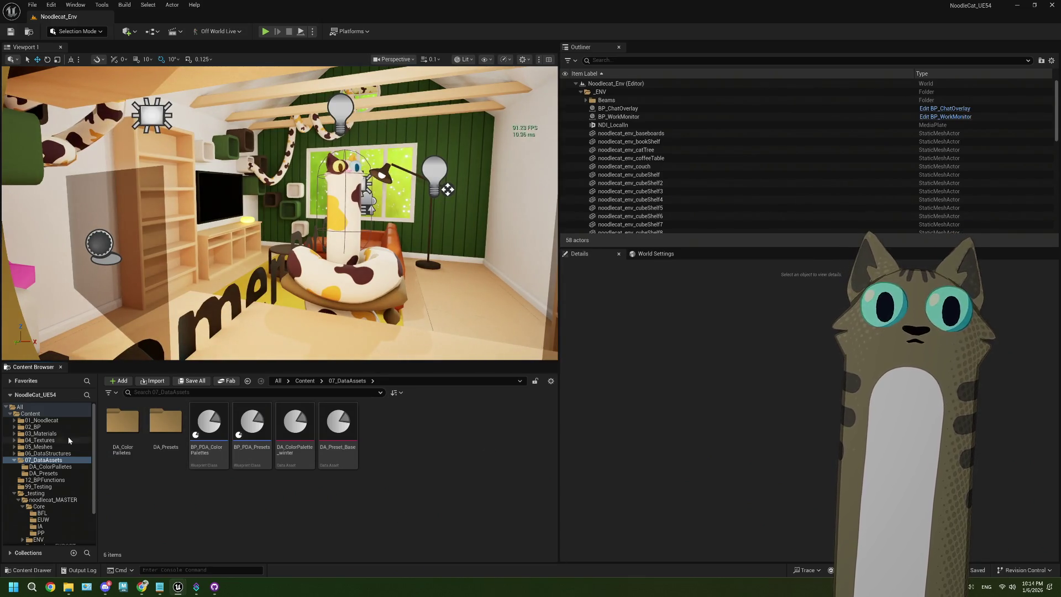
left_click(31, 413)
left_click(209, 497)
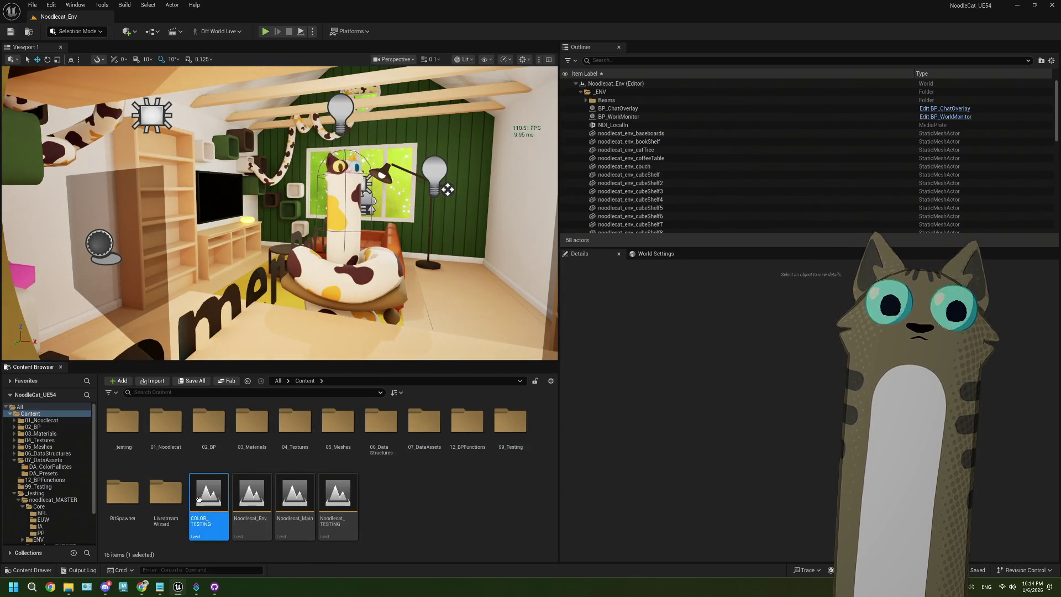
View the scene through the CineCameraActor and select BP_COLORTESTING to show its Coat Color Array
left_click(392, 59)
left_click(418, 106)
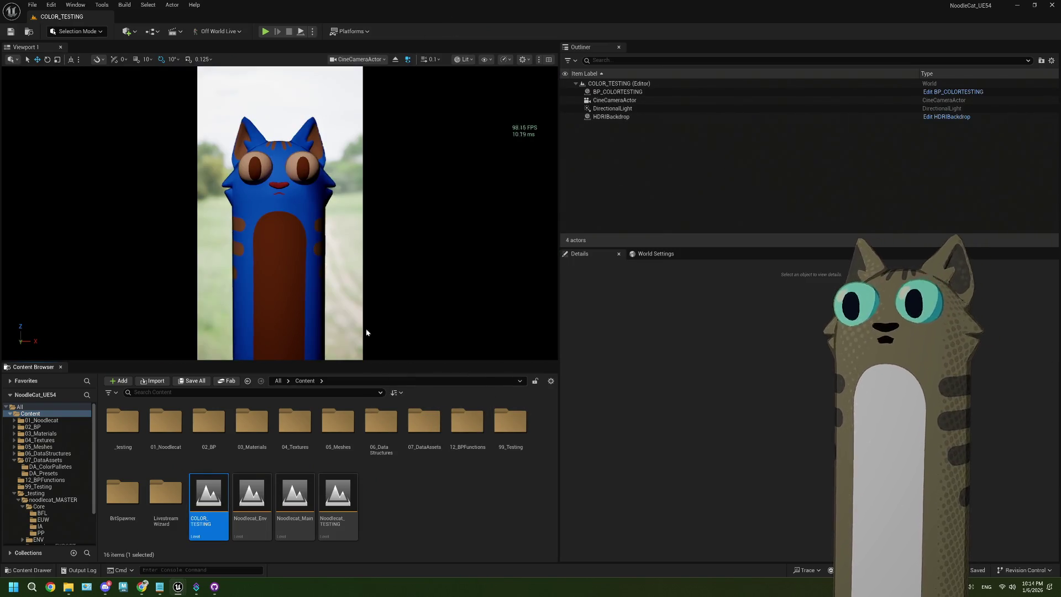
left_click(319, 300)
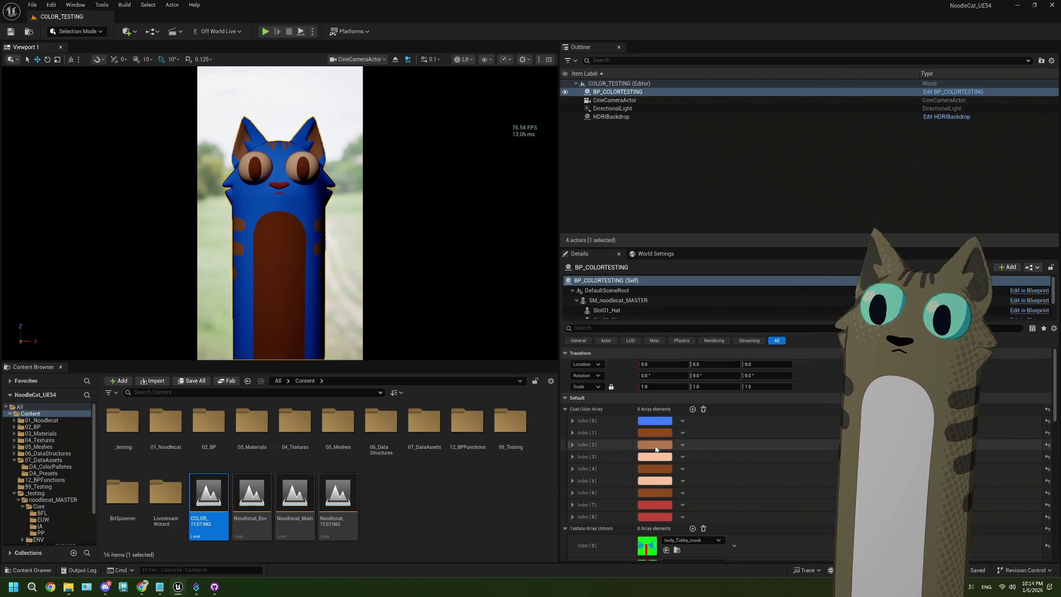
Set Coat Color Array Index 0 to light grey, Index 1 to white, and Index 2 to darker grey
left_click(649, 423)
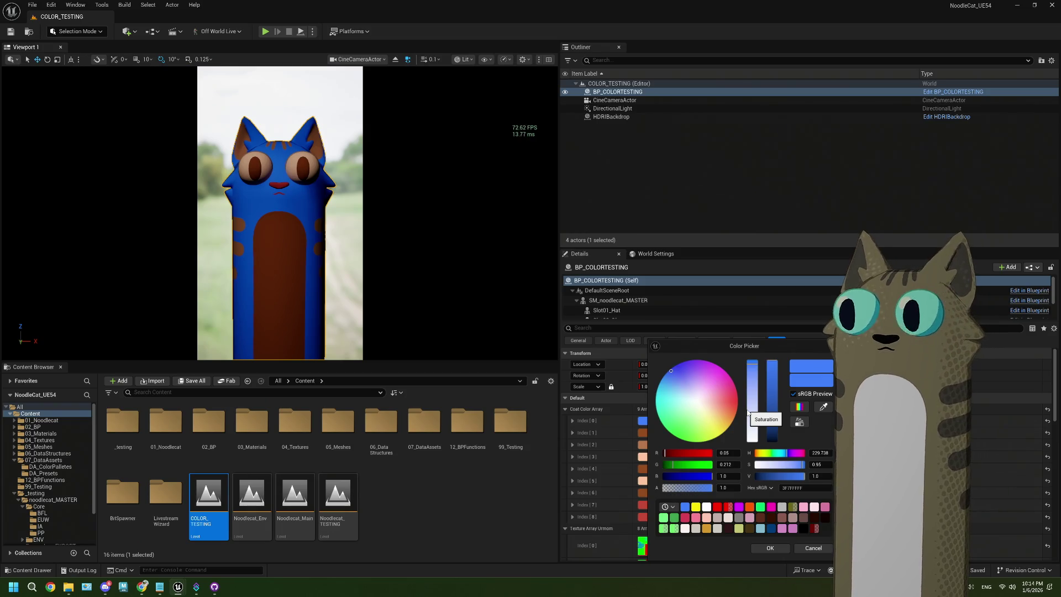
left_click(752, 418)
mouse_move(772, 426)
left_mouse_down()
mouse_move(771, 395)
mouse_move(755, 442)
left_mouse_up()
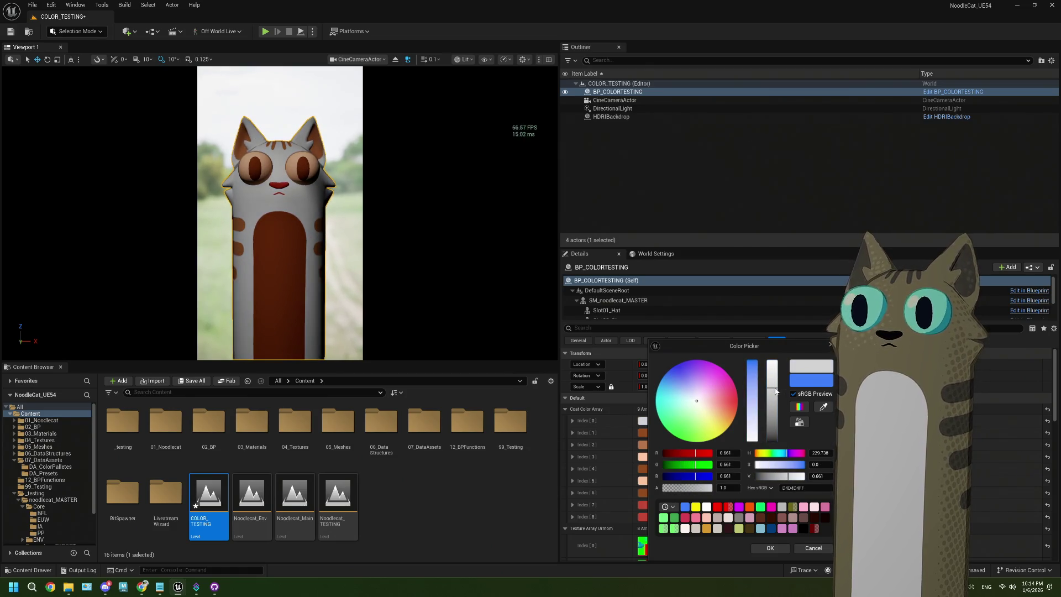
left_click(770, 547)
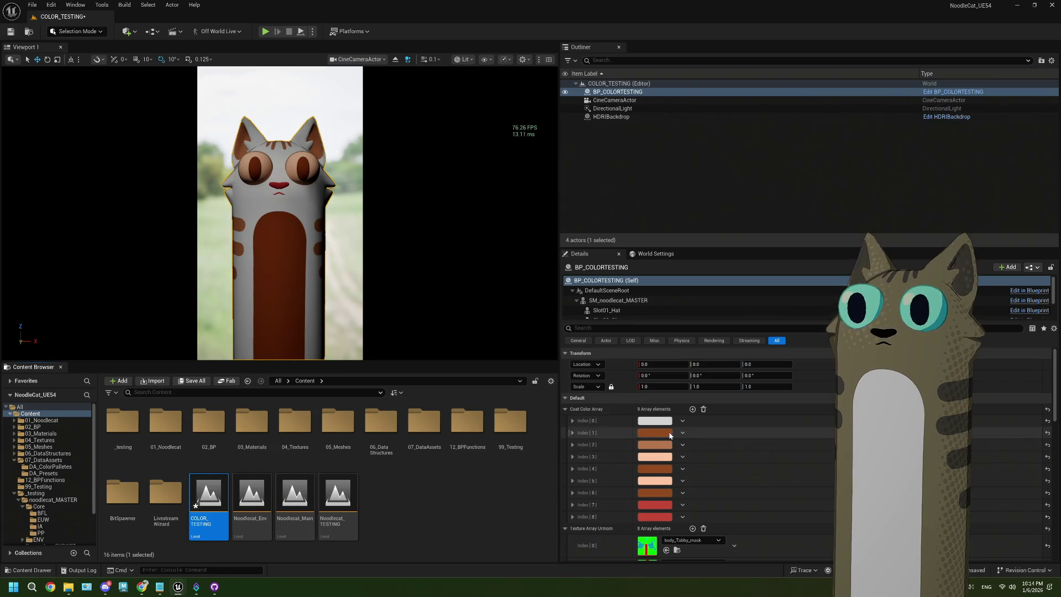
left_click(669, 436)
left_click_drag(791, 438, 788, 330)
left_click(792, 547)
left_click(667, 446)
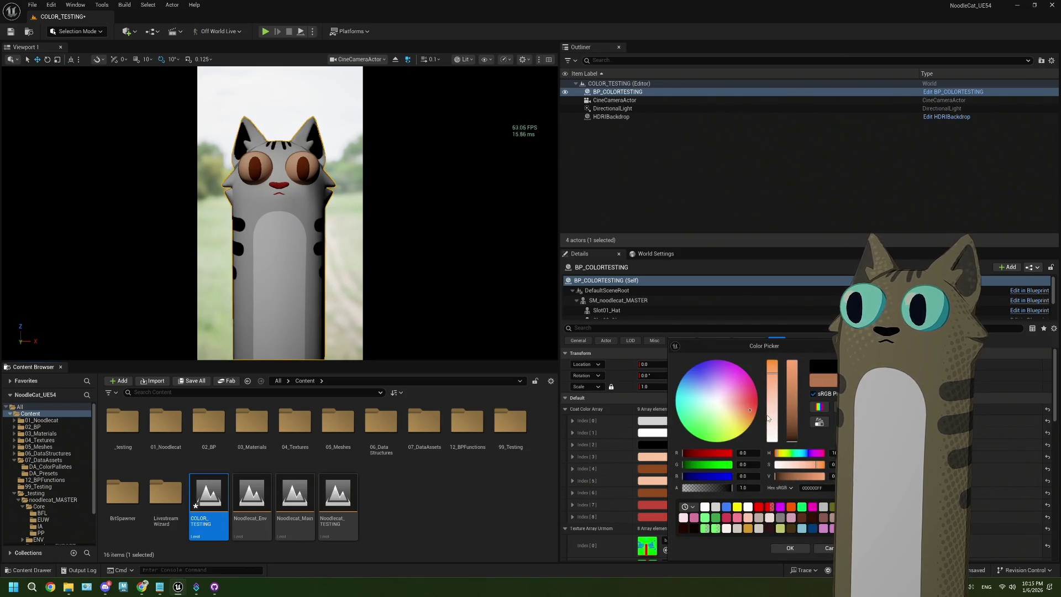
left_click_drag(769, 418, 772, 439)
mouse_move(791, 403)
left_mouse_down()
mouse_move(793, 433)
mouse_move(792, 414)
left_mouse_up()
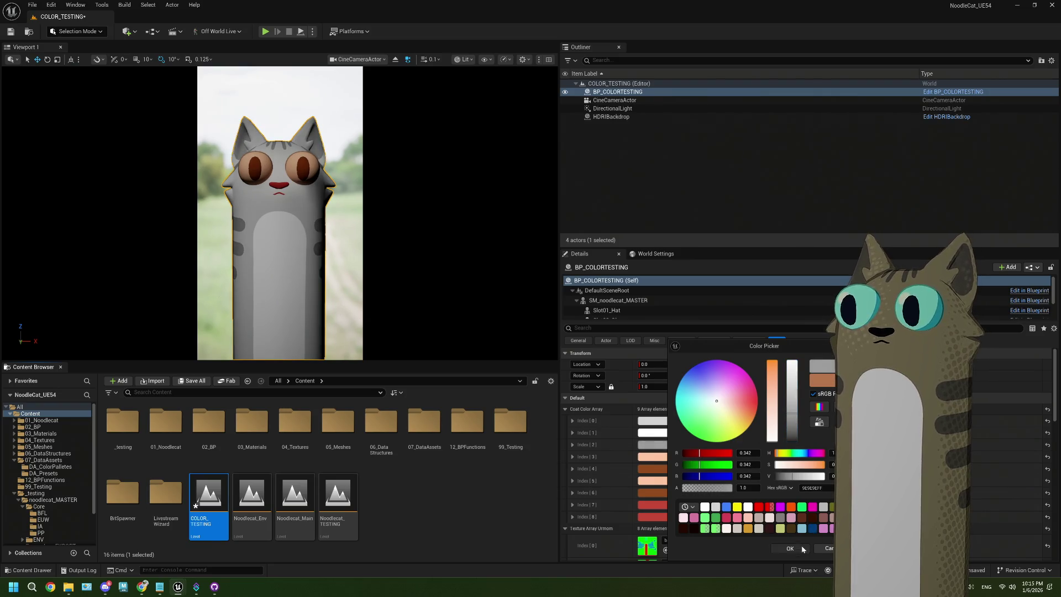
left_click(790, 548)
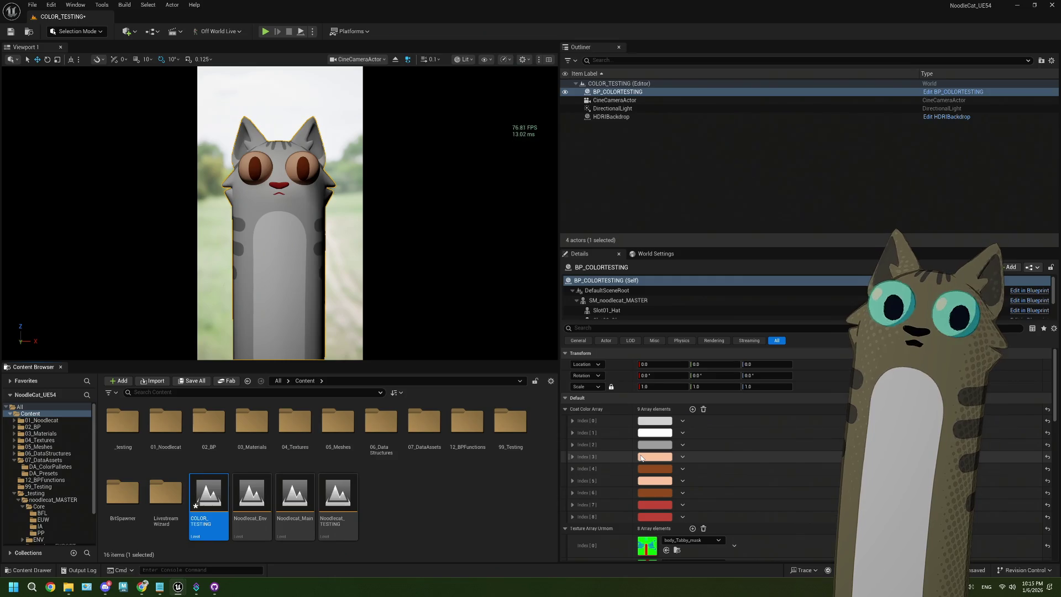
Change Coat Color Array Index 3 from peach to a saturated green
left_click(641, 458)
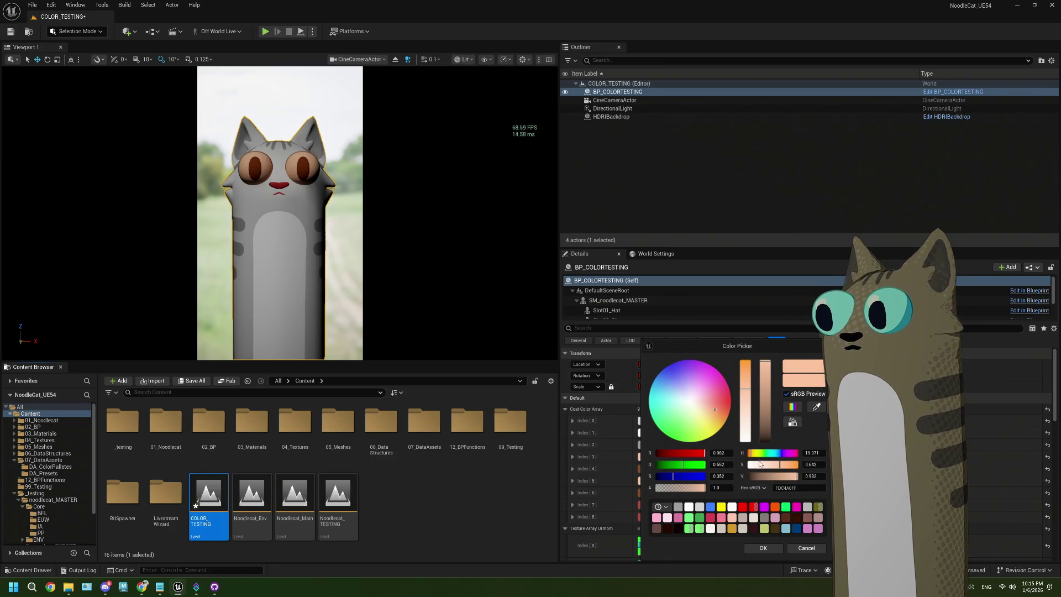
left_click_drag(753, 453, 755, 454)
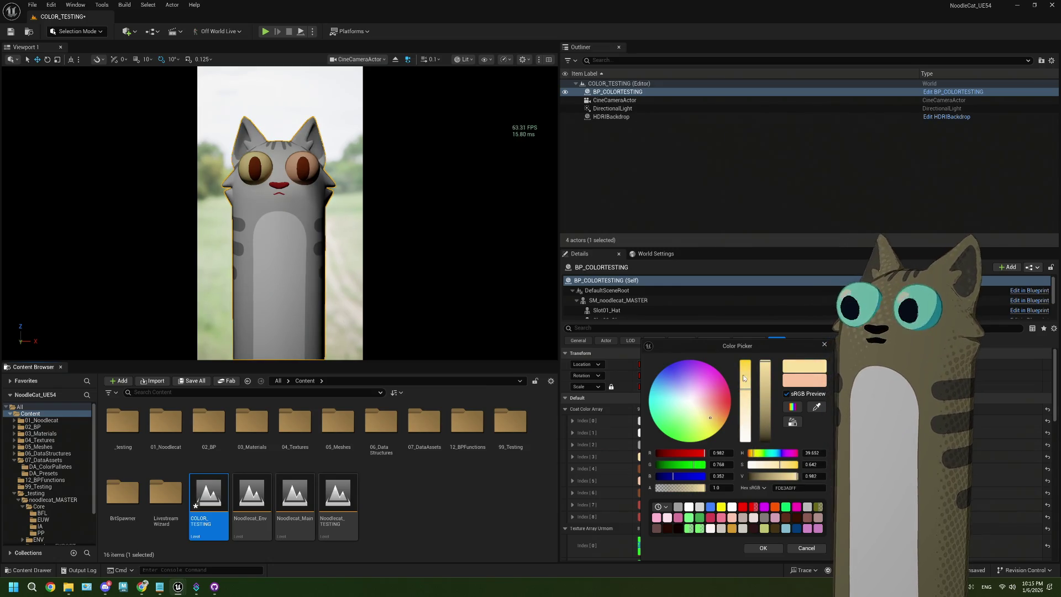
left_click_drag(747, 383, 746, 384)
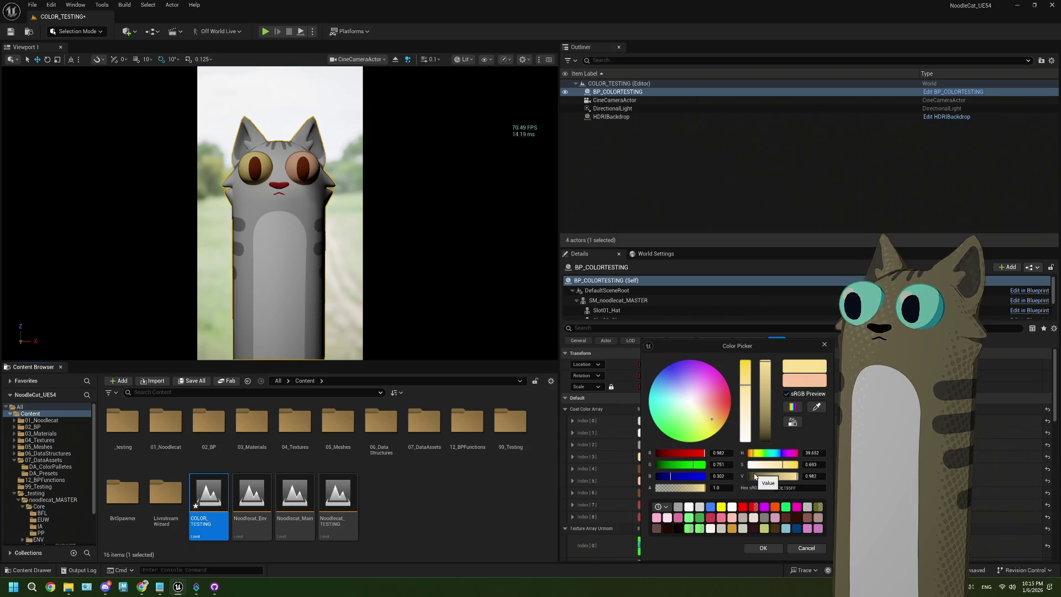
left_click_drag(762, 455, 760, 454)
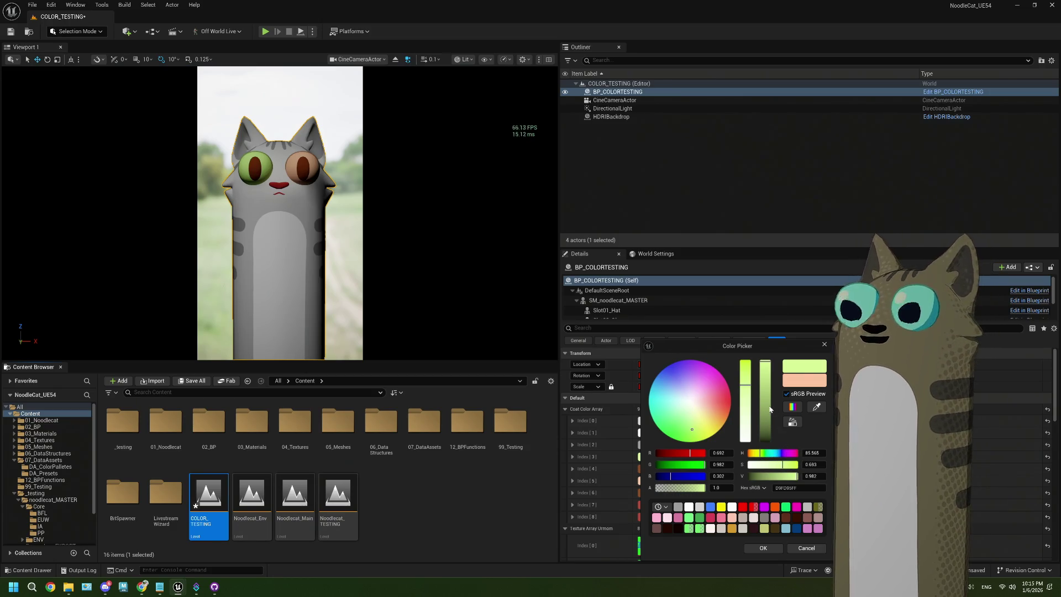
left_click(759, 551)
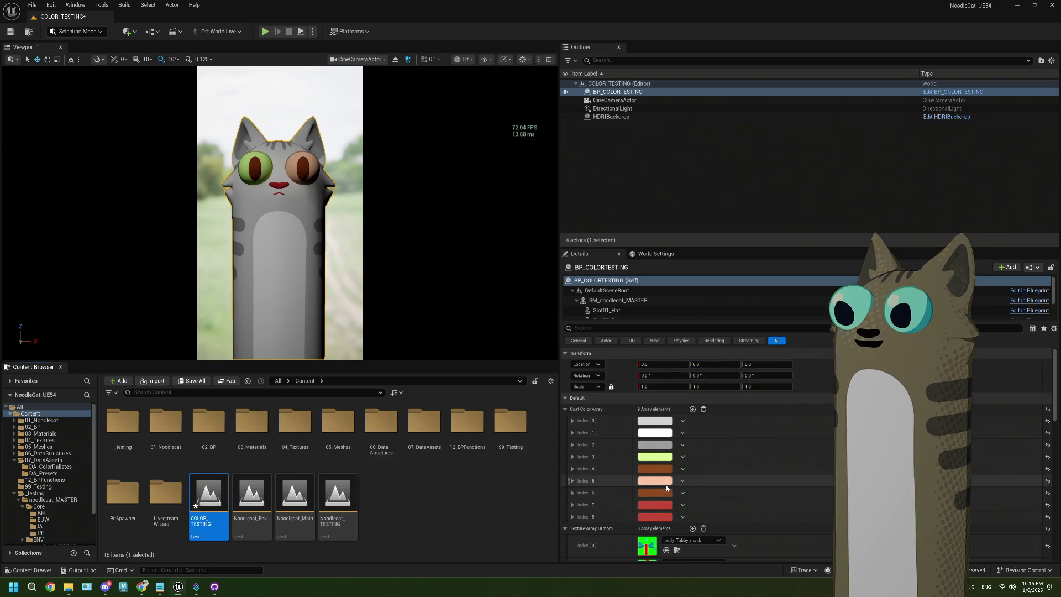
Make Index 5 and Index 4 light green, and turn the next green entry more saturated and darker
left_click(661, 483)
left_click(833, 408)
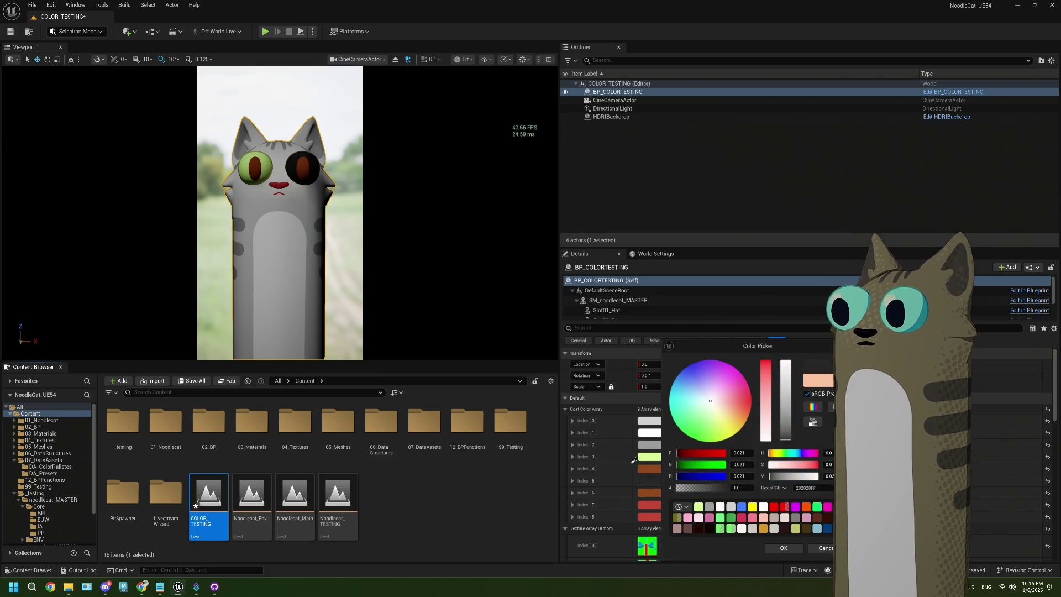
left_click(649, 456)
left_click(789, 549)
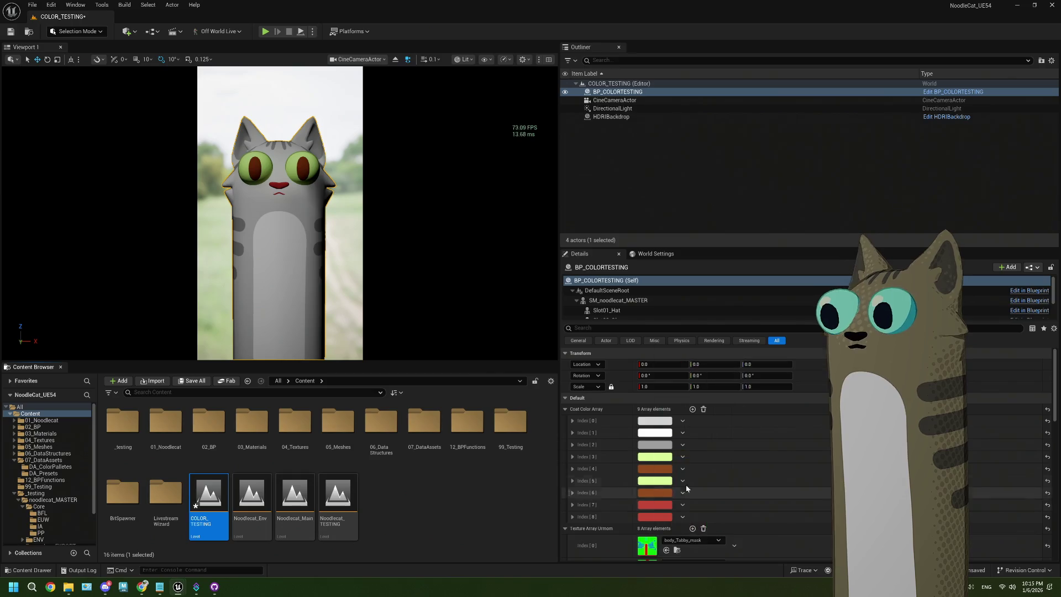
left_click(645, 469)
left_click(819, 403)
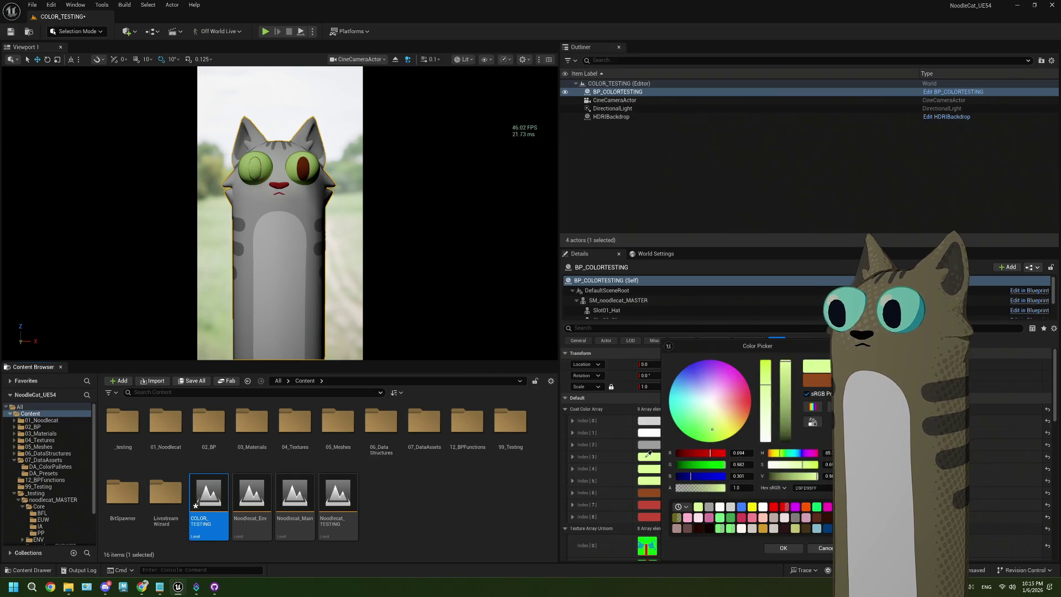
left_click(697, 506)
left_click(785, 548)
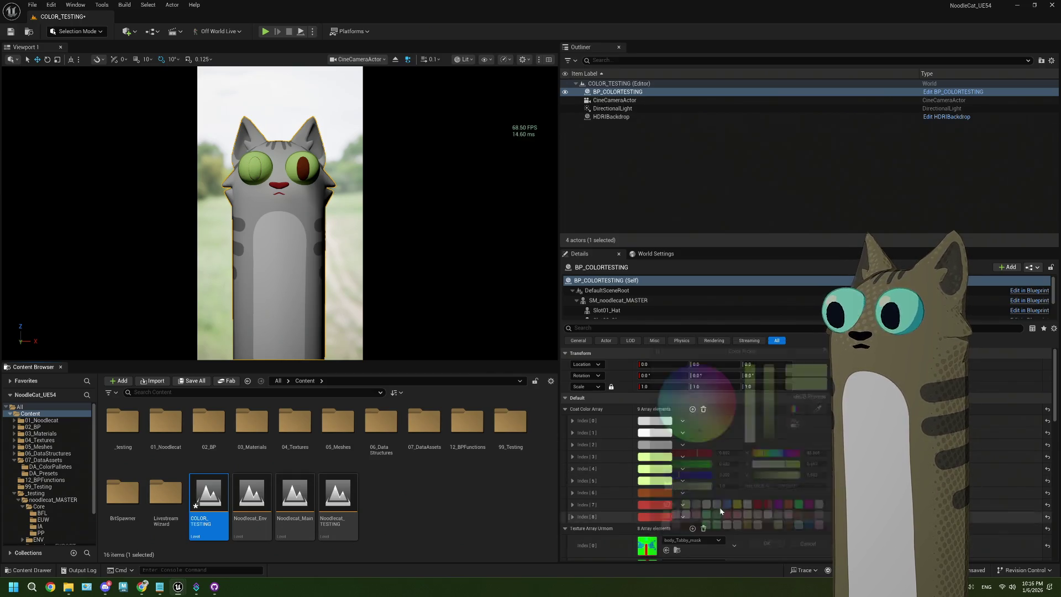
left_click(651, 481)
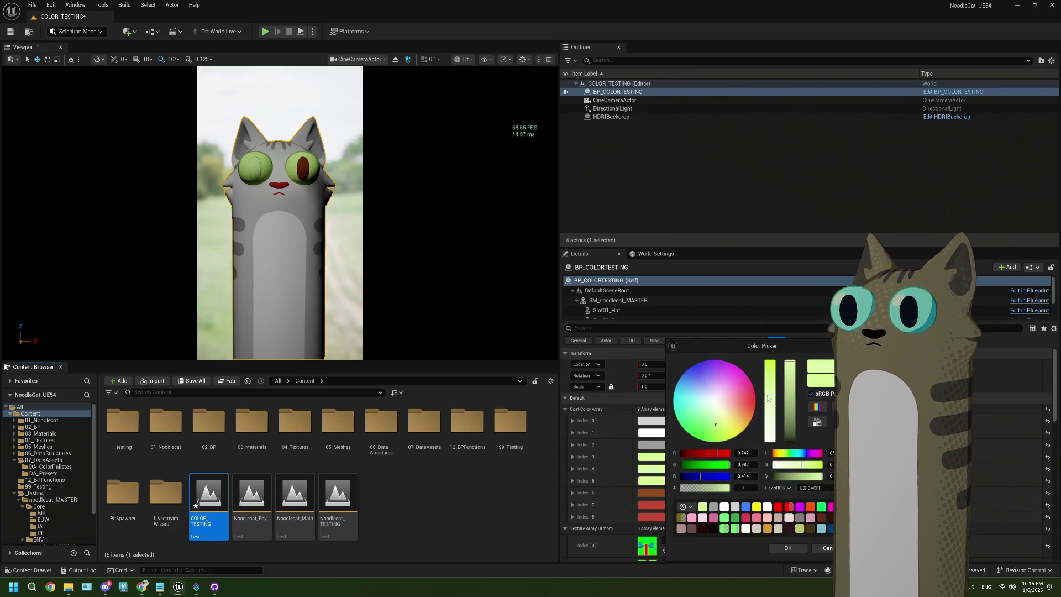
mouse_move(769, 387)
left_mouse_down()
mouse_move(767, 376)
mouse_move(793, 398)
left_mouse_up()
left_click(793, 392)
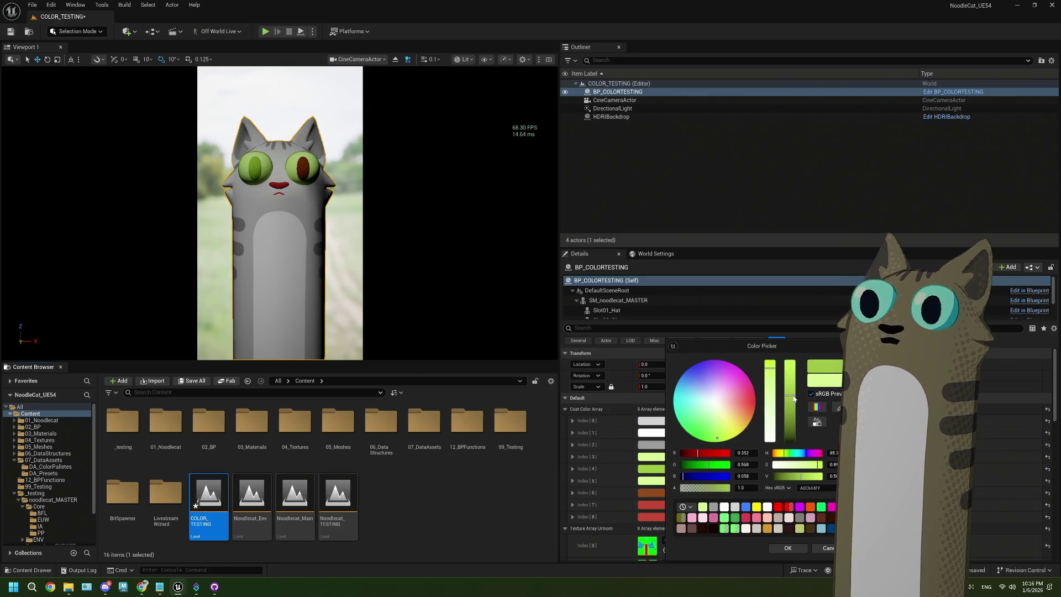
left_click(787, 548)
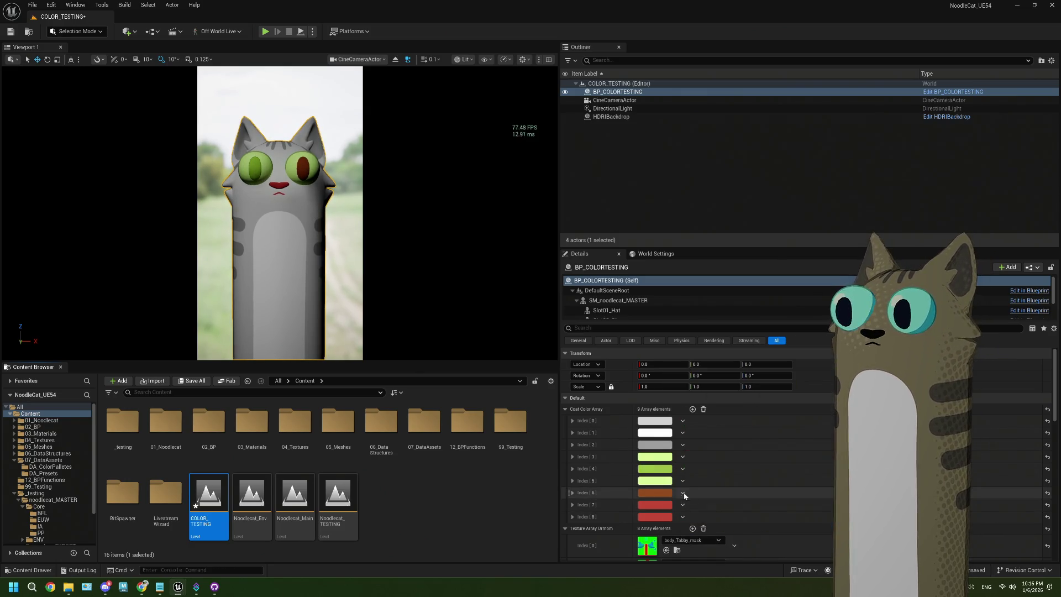
Set Index 6 to green 9CC142 and change Index 7 from red to grey
left_click(672, 498)
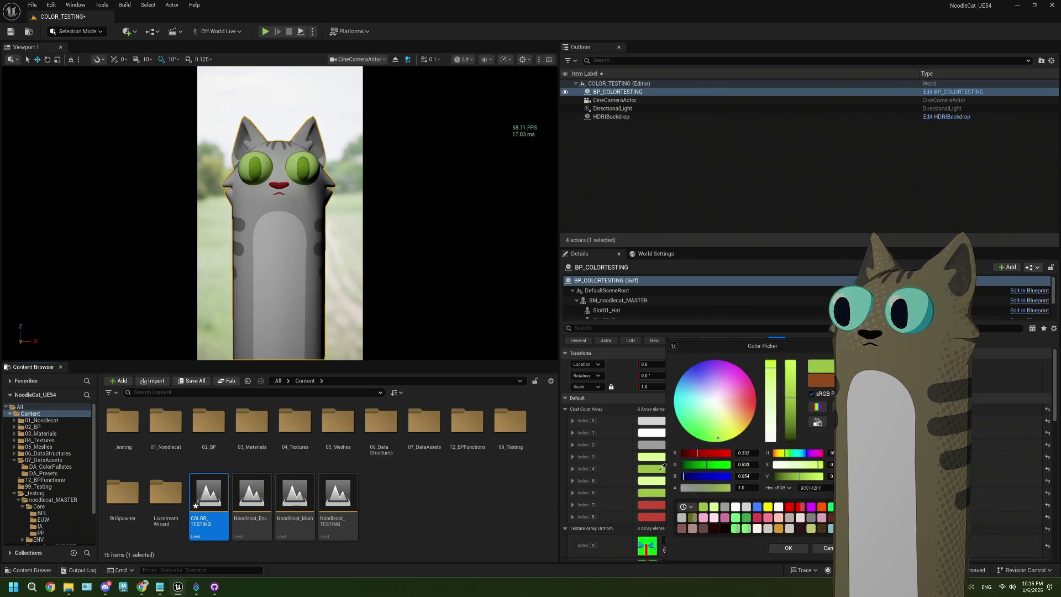
left_click(771, 525)
left_click(782, 548)
left_click(648, 505)
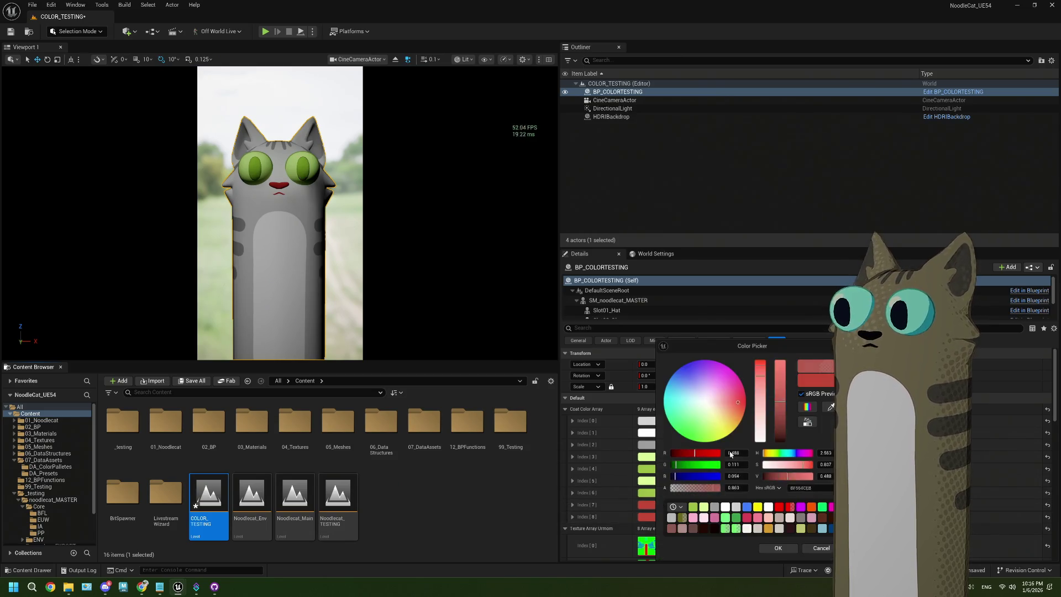
left_click(831, 407)
left_click(779, 517)
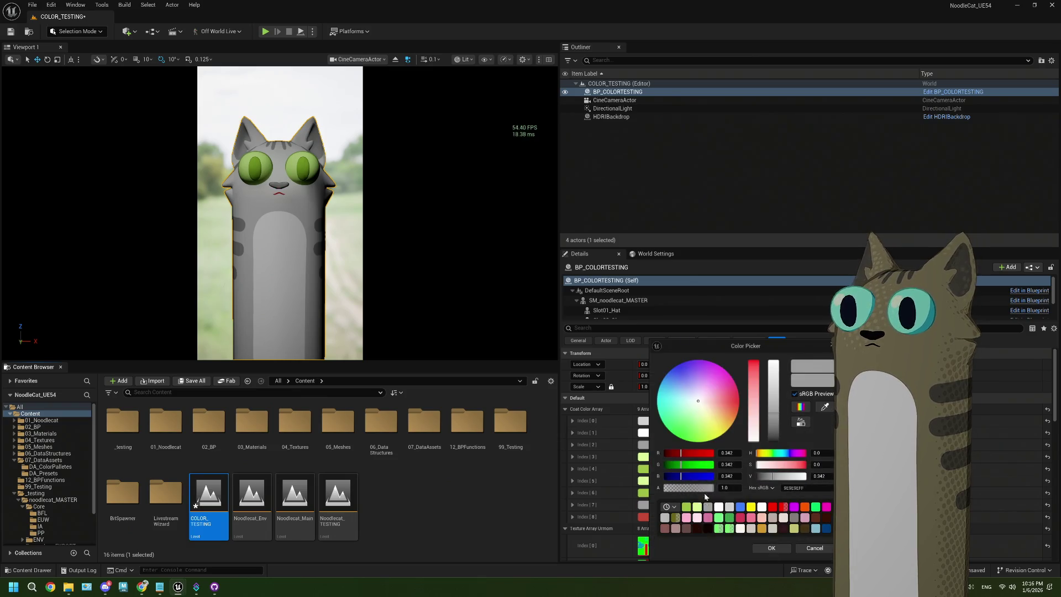
left_click(806, 550)
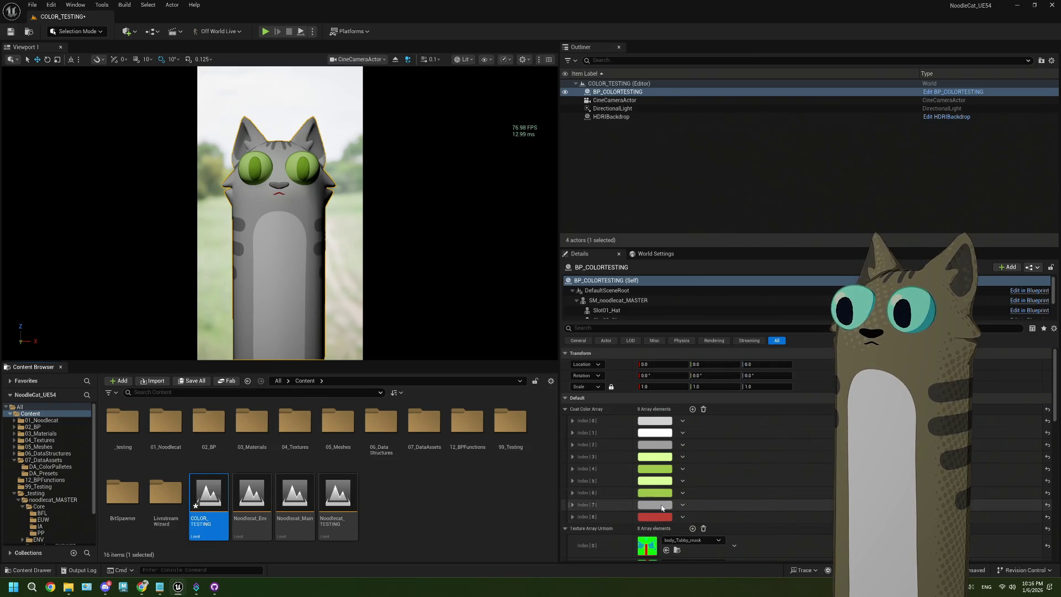
Make Coat Color Array Index 7 a bright pink and Index 8 light pink
left_click(662, 508)
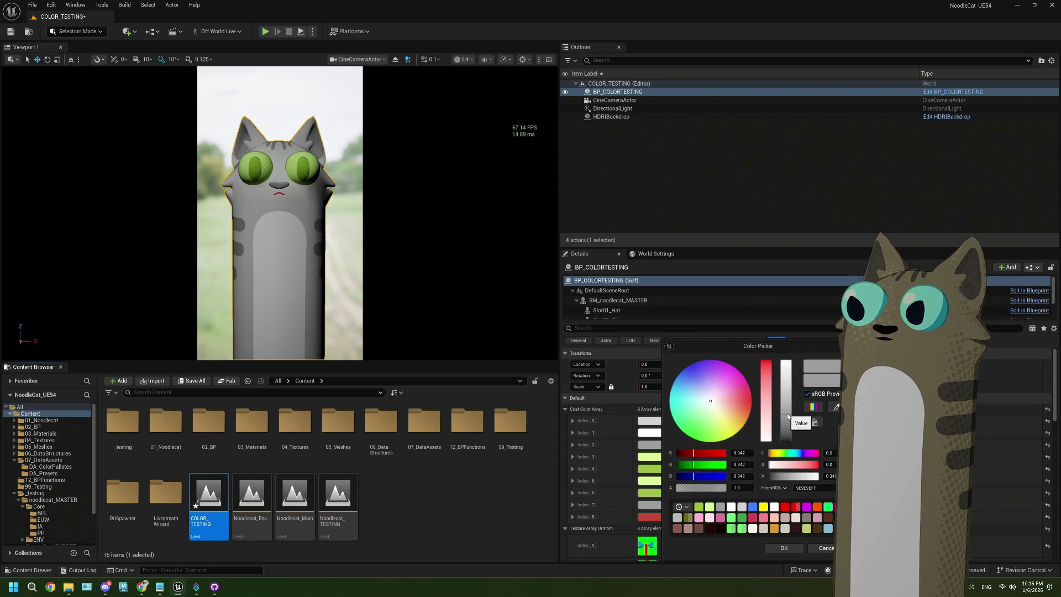
left_click(817, 517)
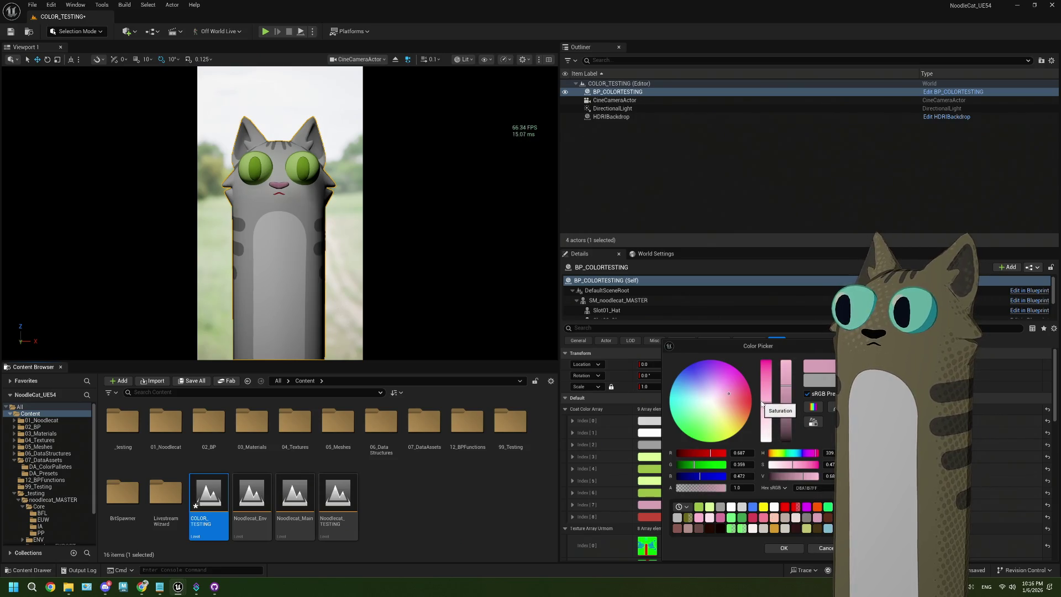
left_click_drag(790, 389, 789, 362)
left_click(778, 546)
left_click(650, 517)
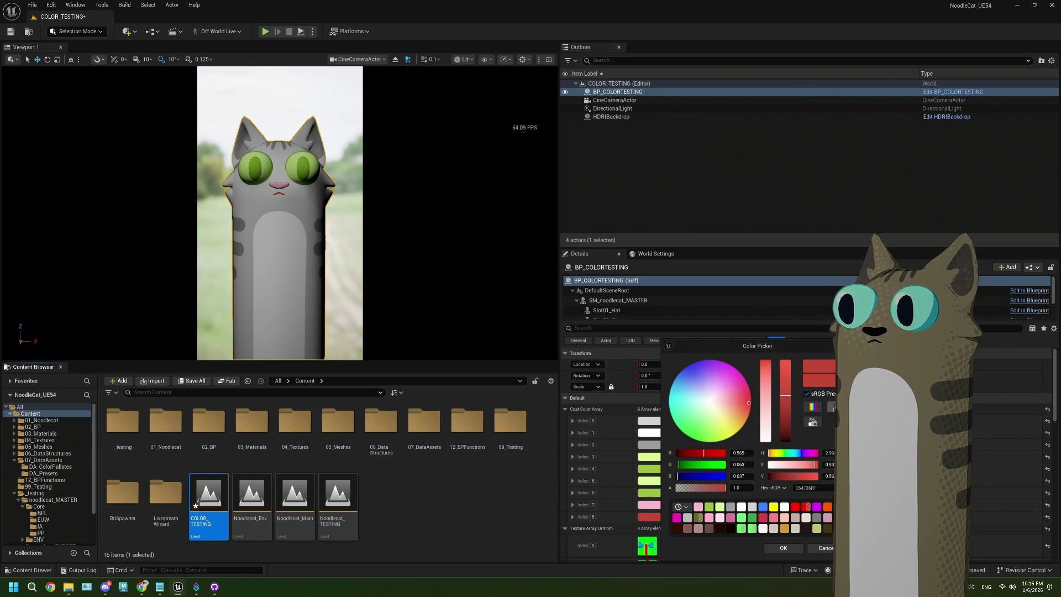
left_click(698, 506)
left_click(783, 547)
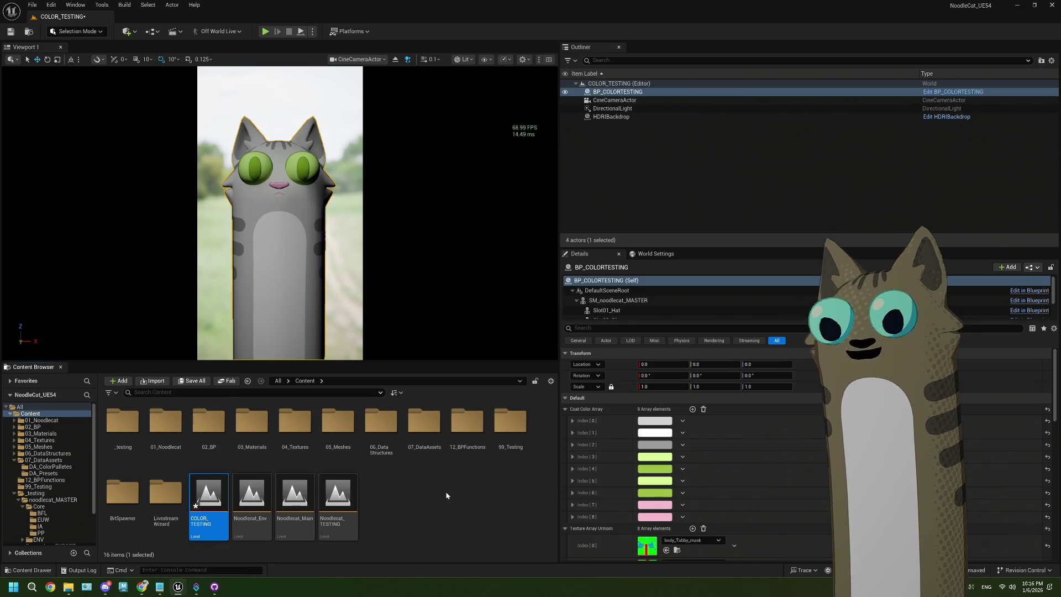
Darken the Index 4 green, discard a trial change to another green, and save the level
left_click(654, 469)
left_click_drag(776, 398, 776, 410)
left_click(773, 548)
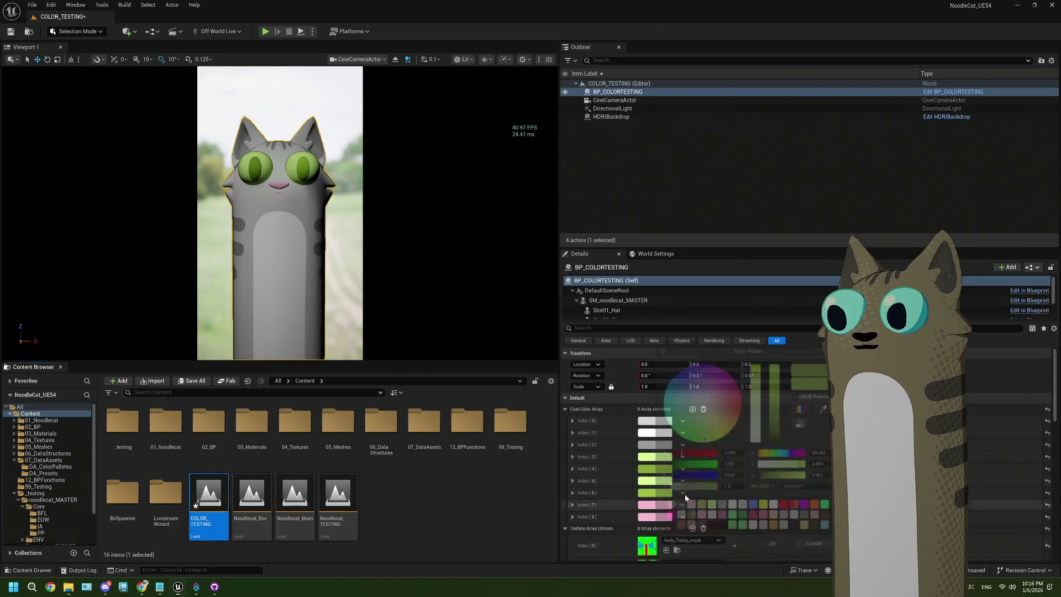
left_click(654, 492)
left_click(827, 410)
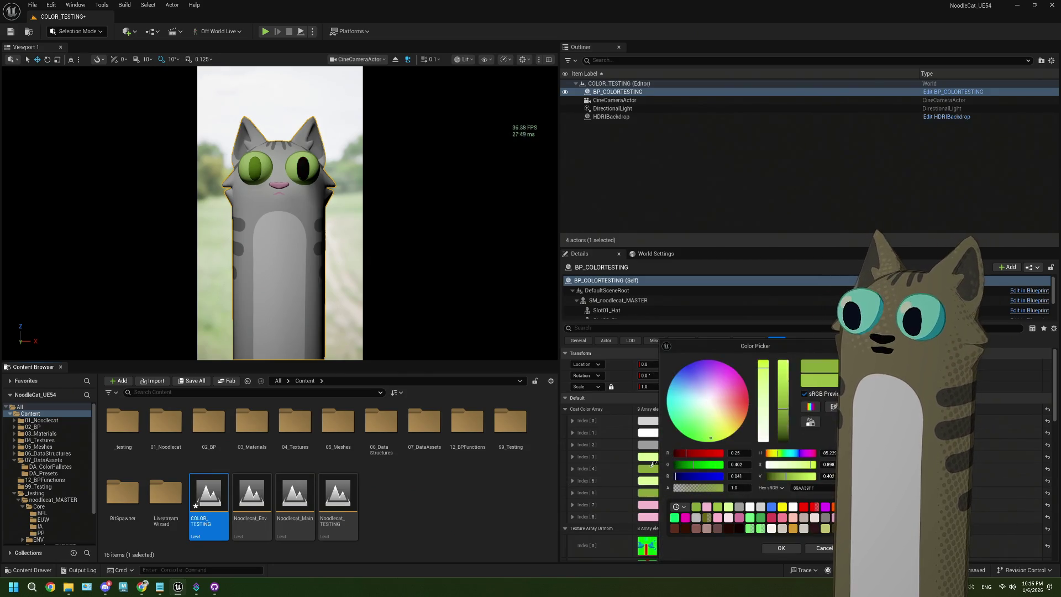
left_click(647, 468)
left_click(806, 548)
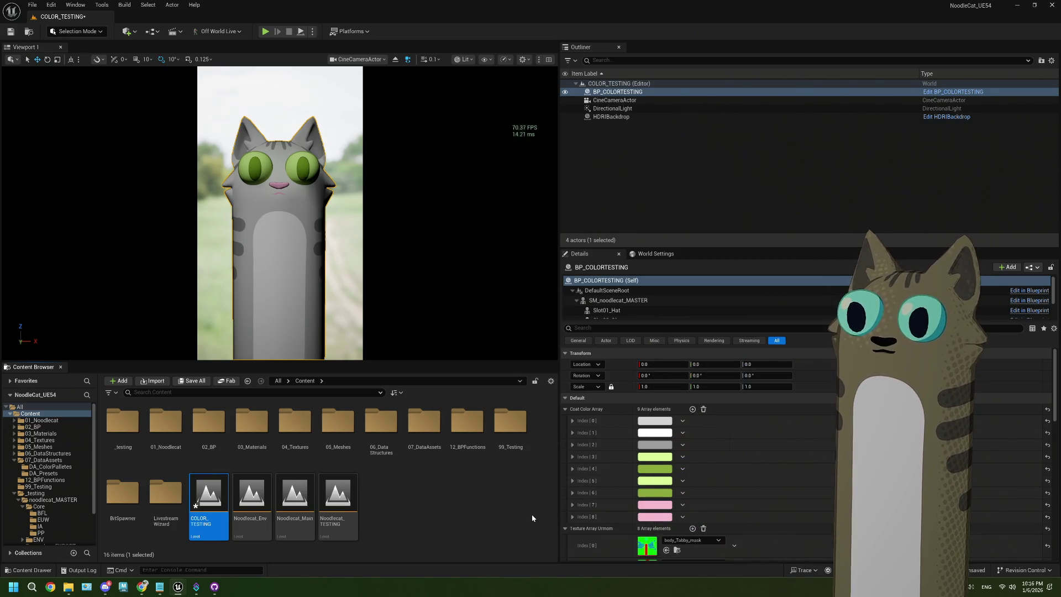
left_click(476, 499)
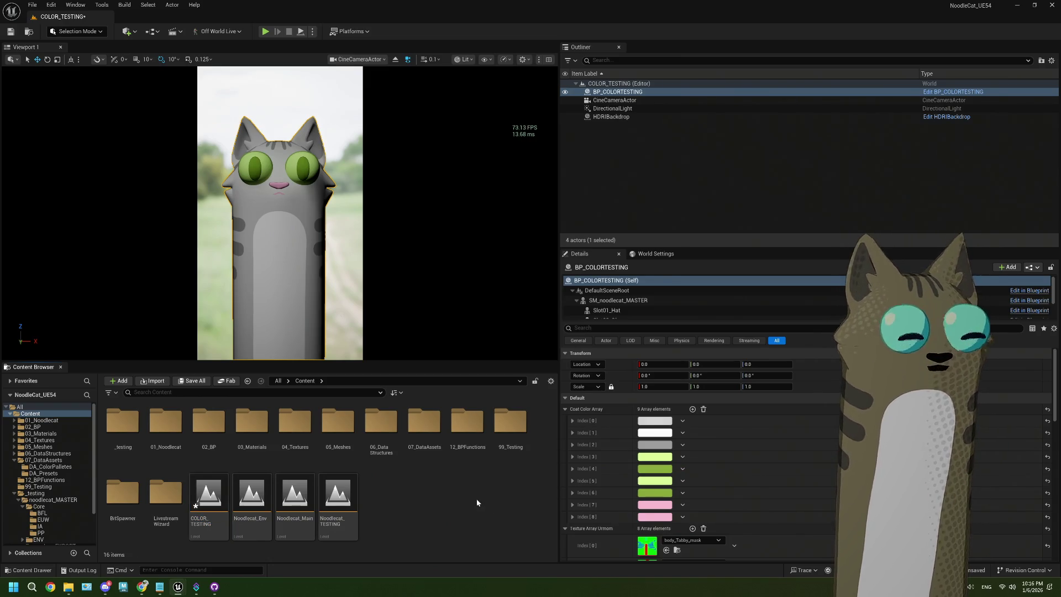
key("ctrl+s")
Open the Noodlecat_Env level and widen and heighten the viewport
left_click(251, 504)
double_click(251, 504)
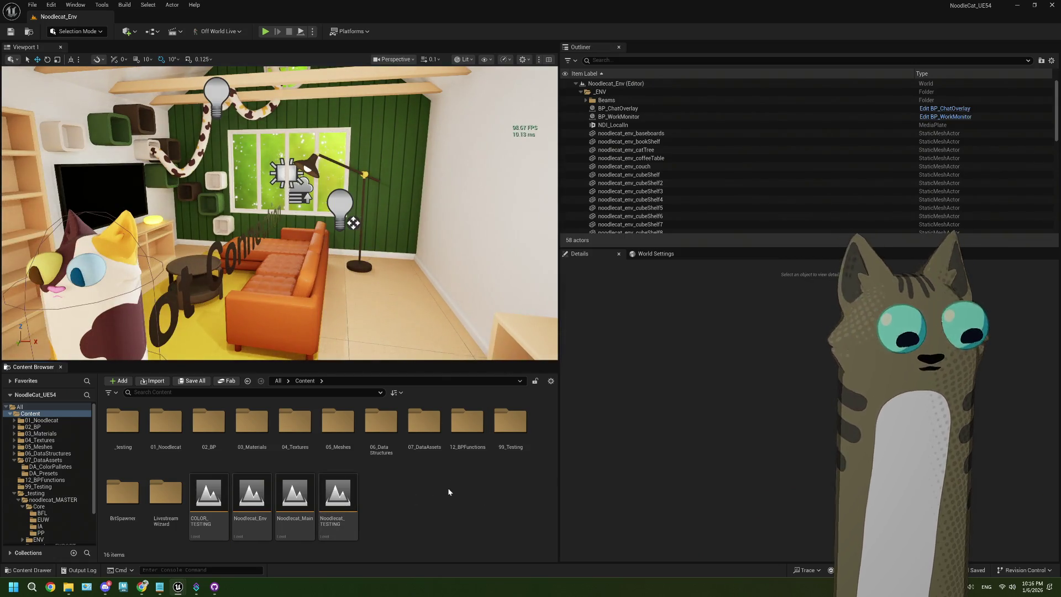
mouse_move(560, 356)
left_mouse_down()
mouse_move(748, 357)
mouse_move(717, 356)
left_mouse_up()
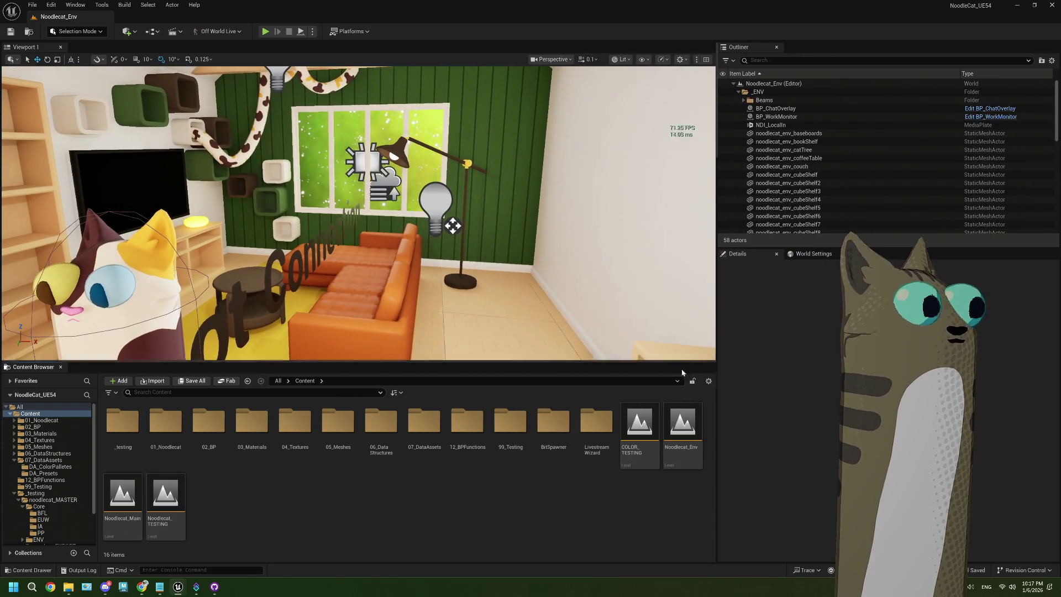
left_click_drag(524, 362, 524, 455)
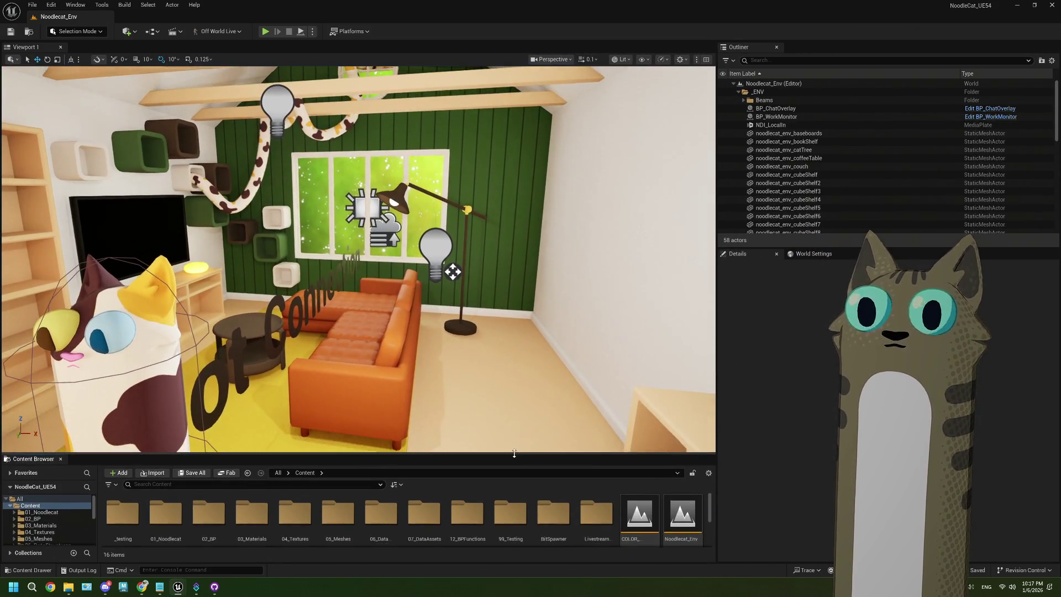
left_click(265, 31)
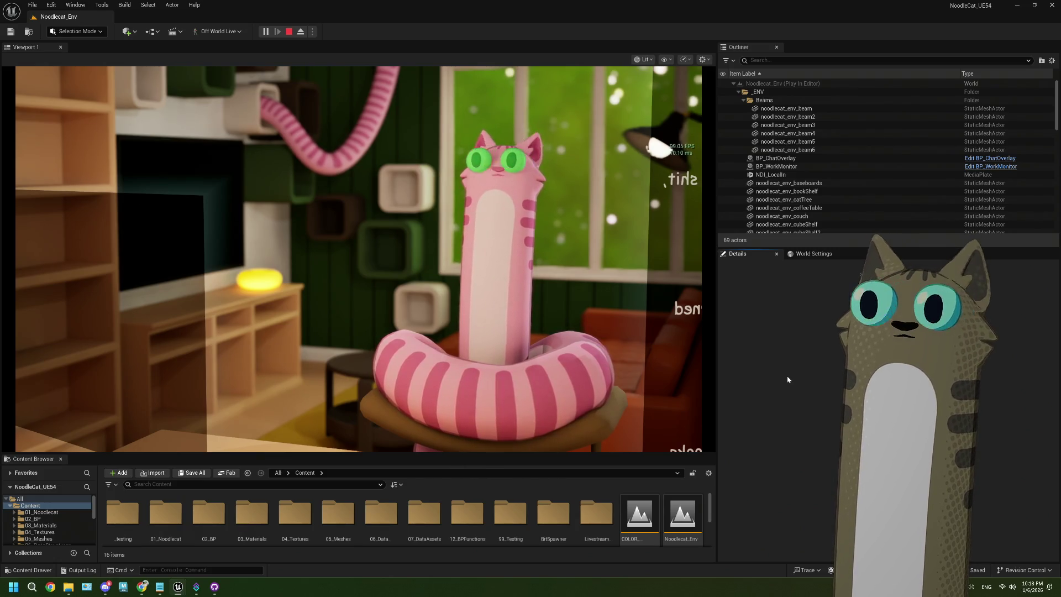
Focus the running Noodlecat_Env game to view the noodle cat's pink coat and green eyes
left_click(635, 359)
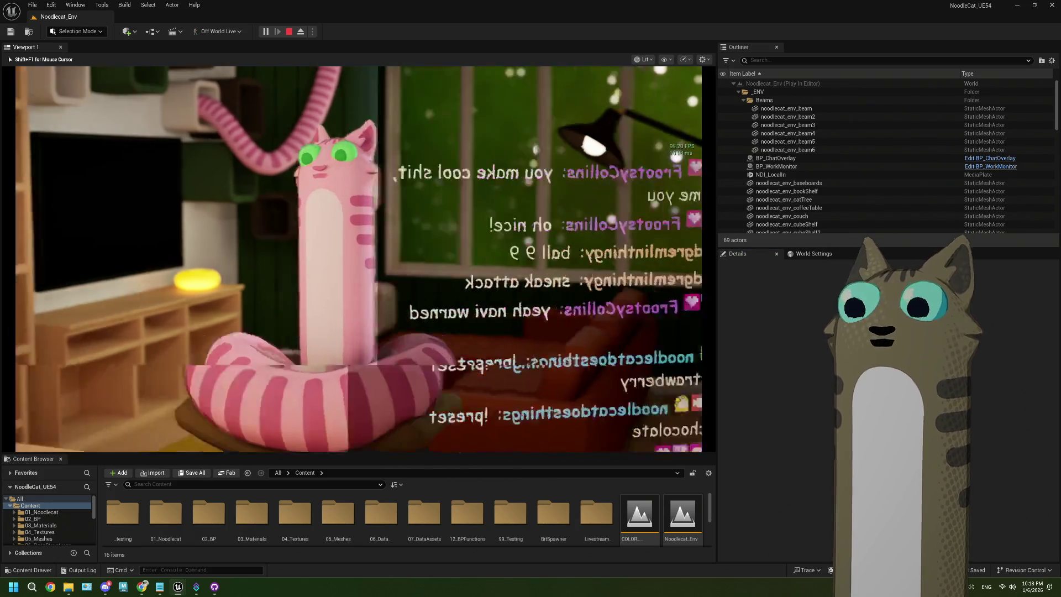